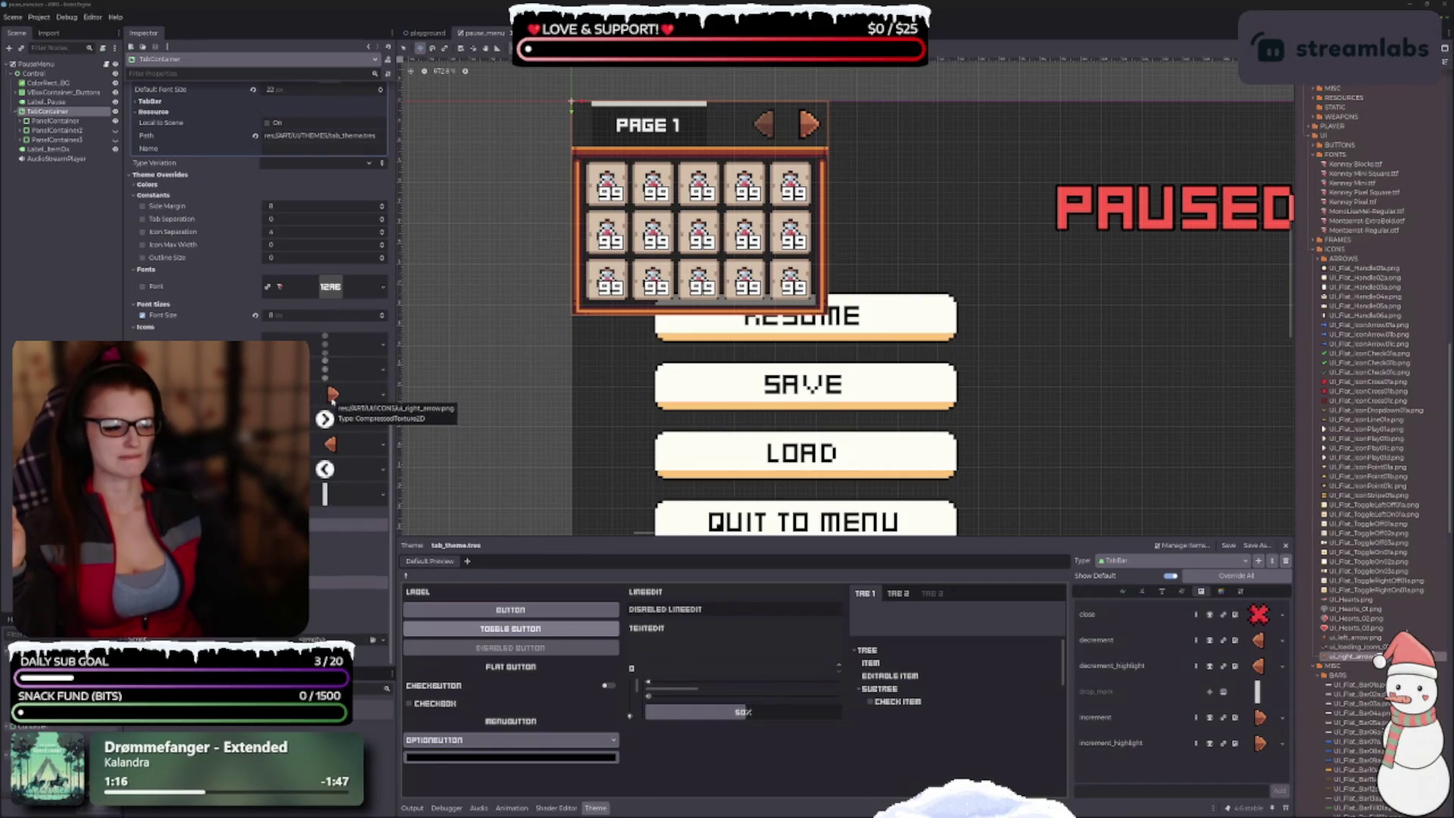
Step: Preview the right-arrow texture, then run the scene with F6 and review the reported parse error
left_click(332, 395)
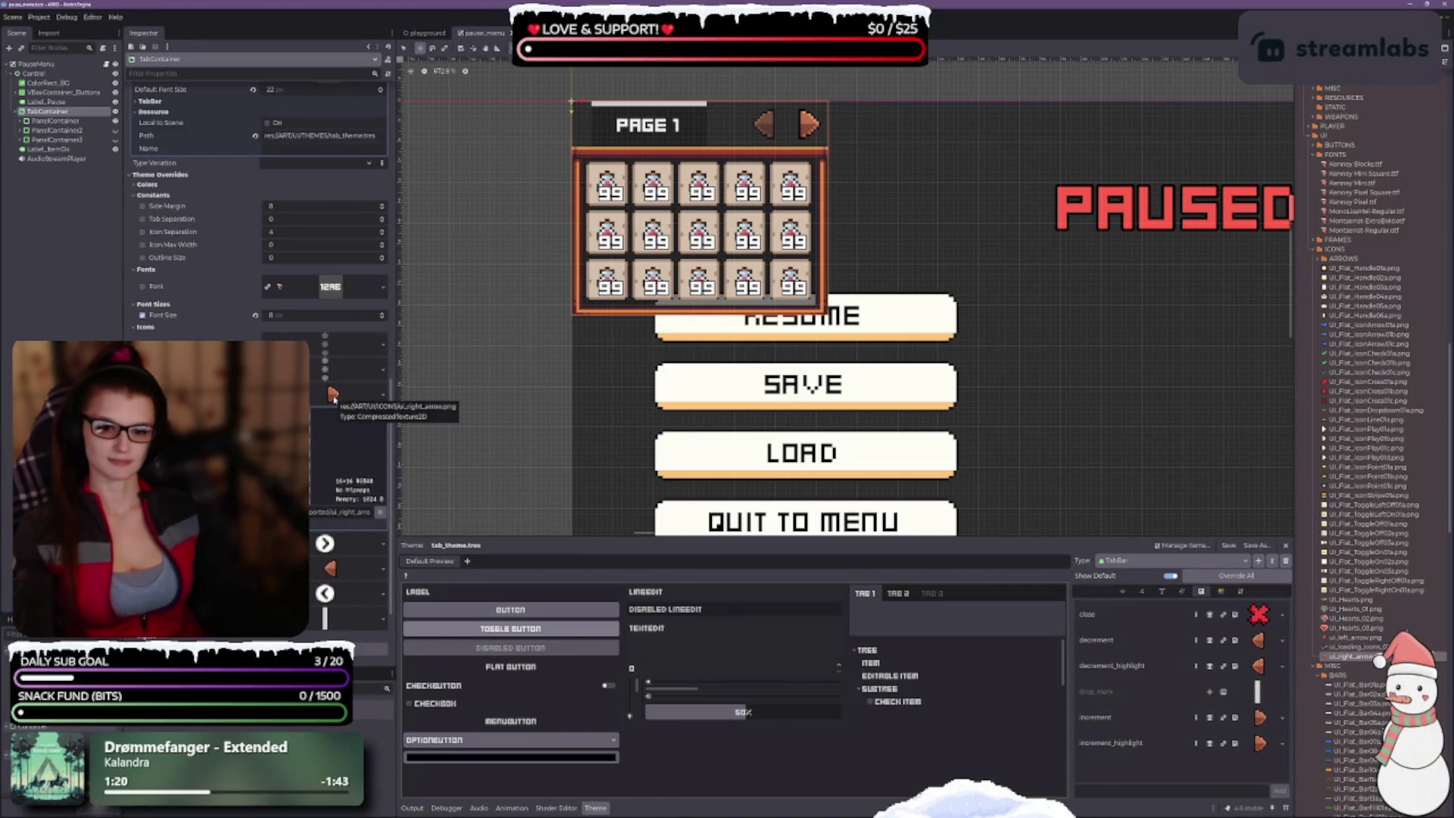
left_click(331, 395)
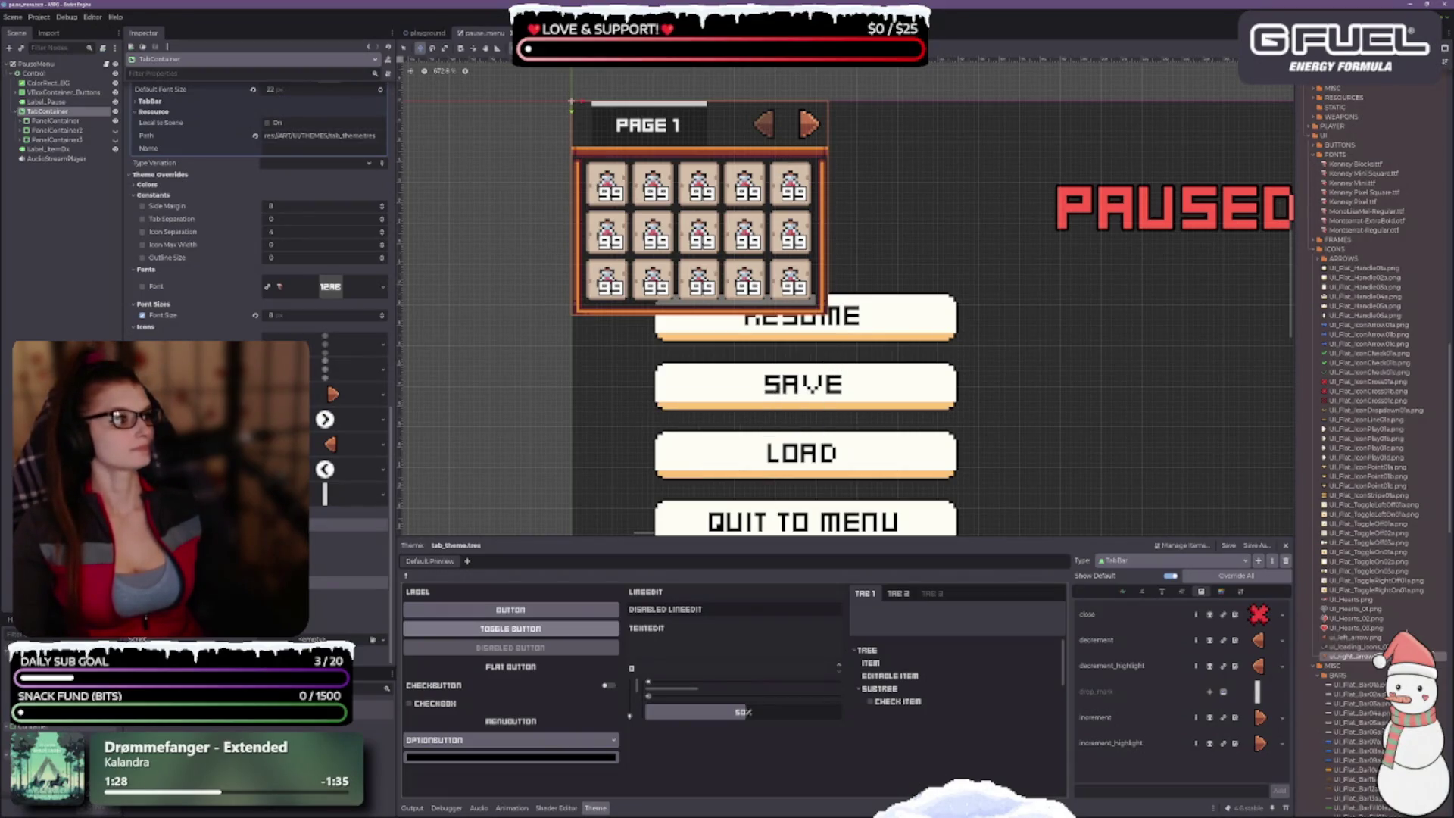
key("F6")
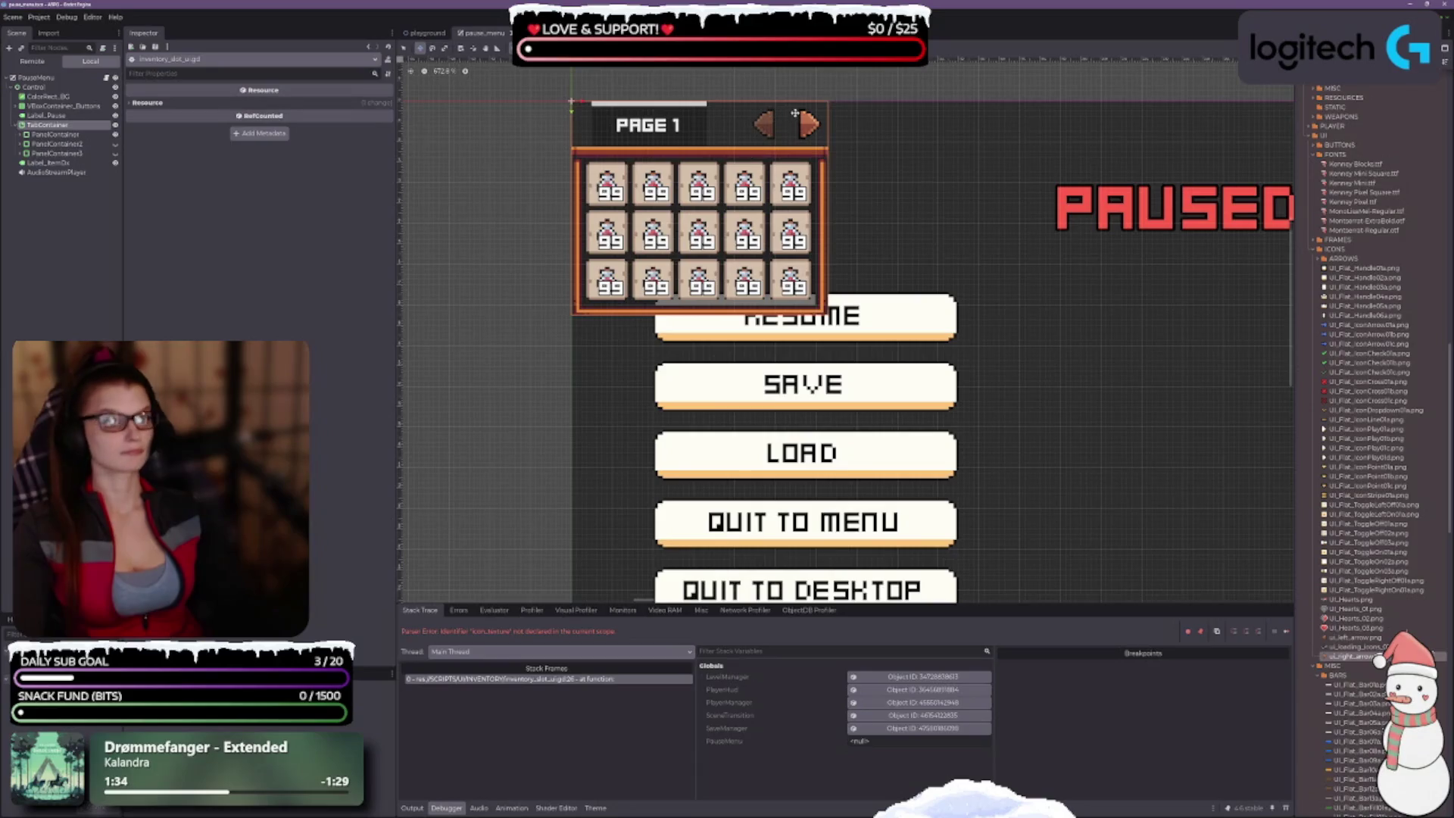
scroll(929, 305, "down", 2)
scroll(964, 336, "down", 1)
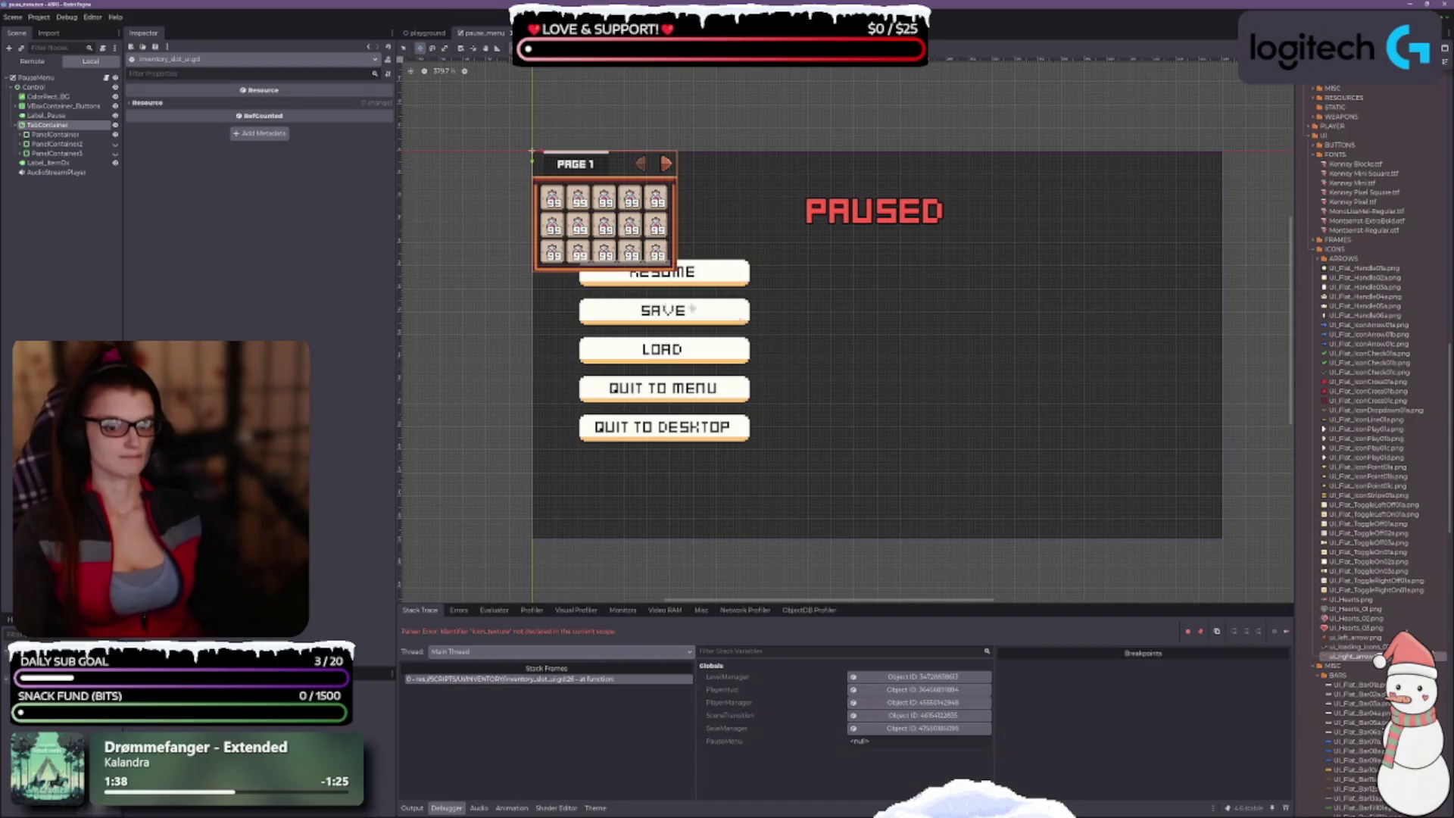
left_click(1239, 88)
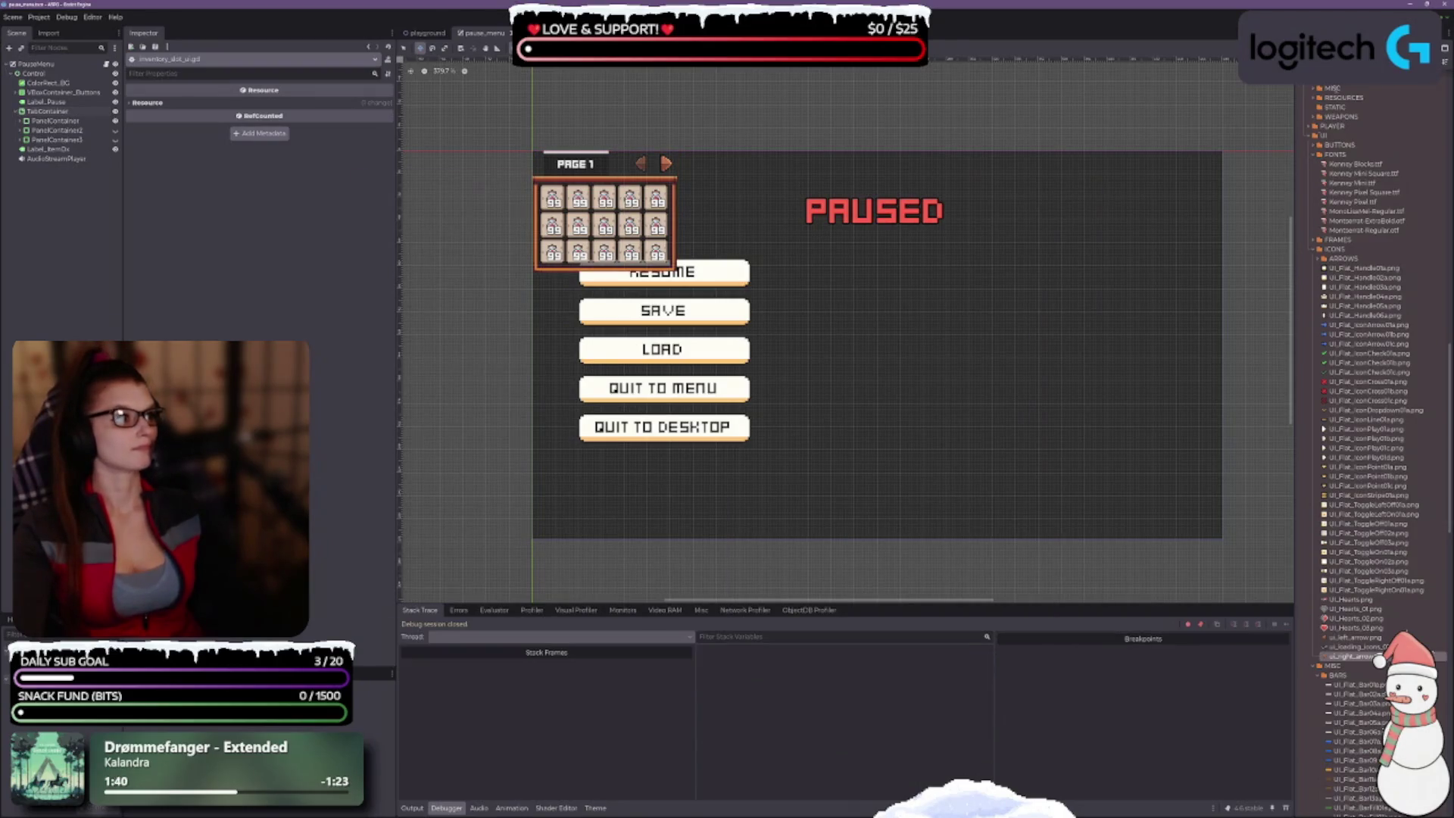
scroll(840, 374, "up", 2)
scroll(841, 373, "up", 1)
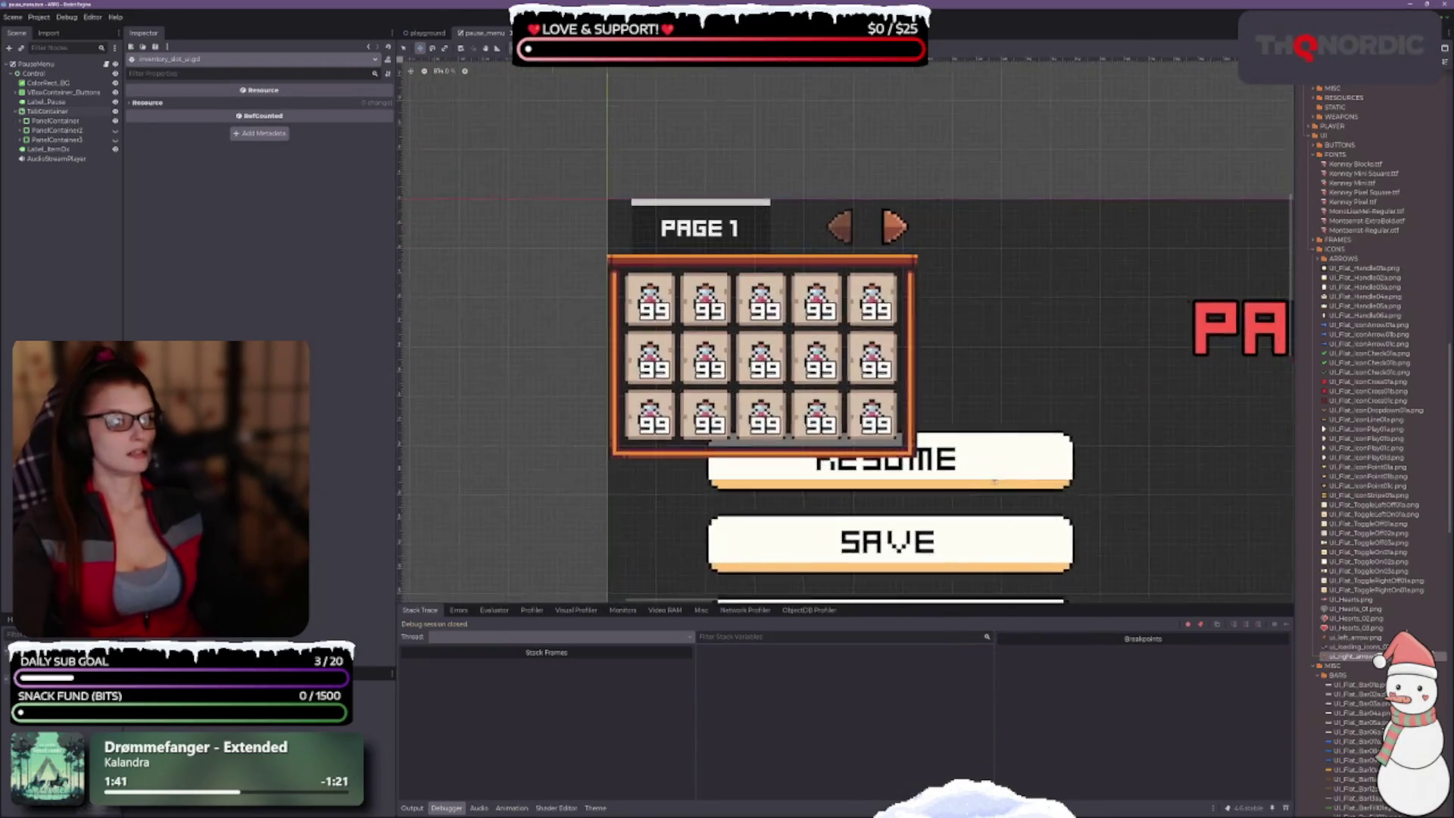
Step: Select TabContainer so its theme overrides and tab_theme.tres appear in the Inspector and Theme editor
left_click(47, 110)
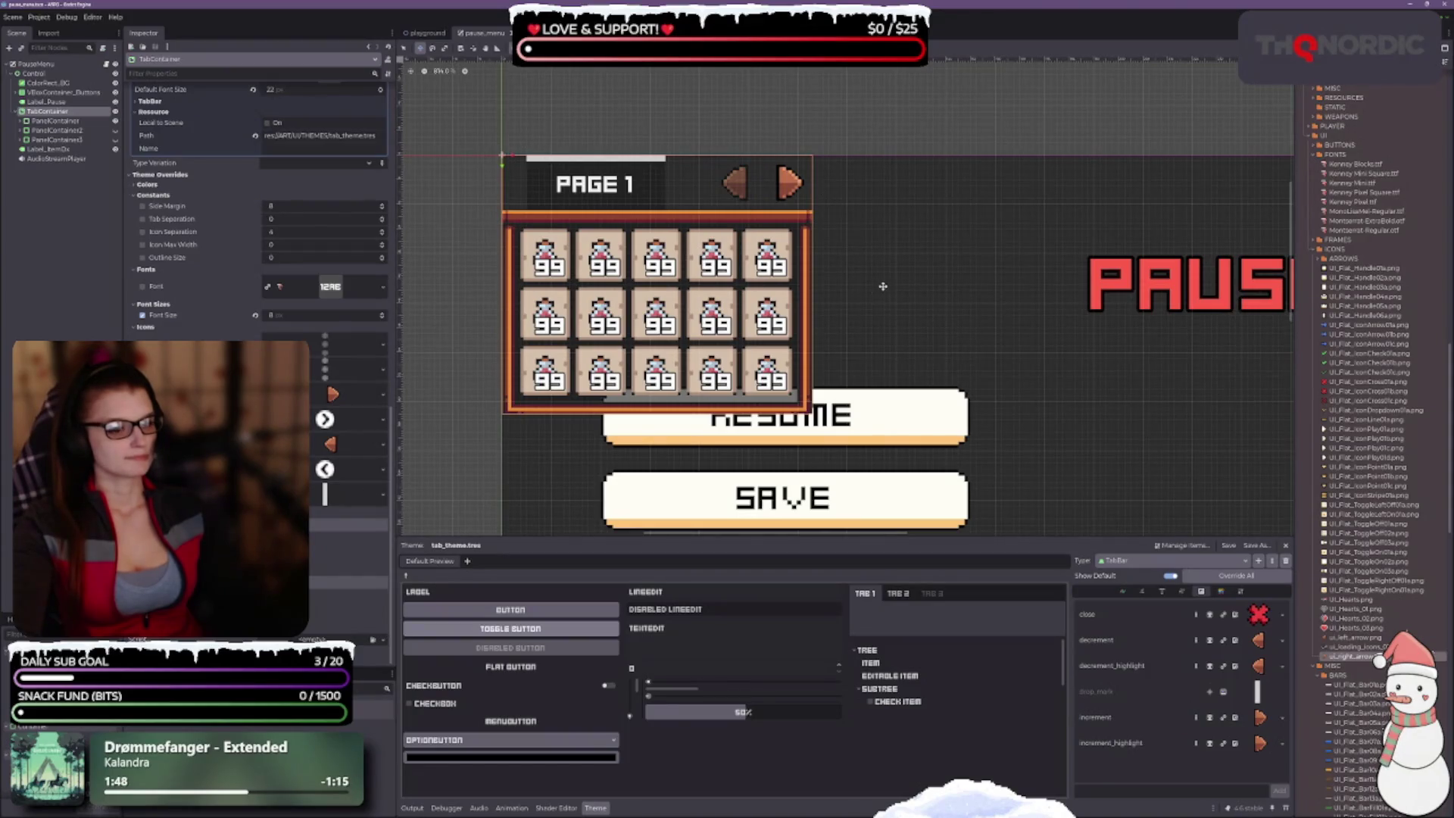
left_click_drag(883, 282, 889, 209)
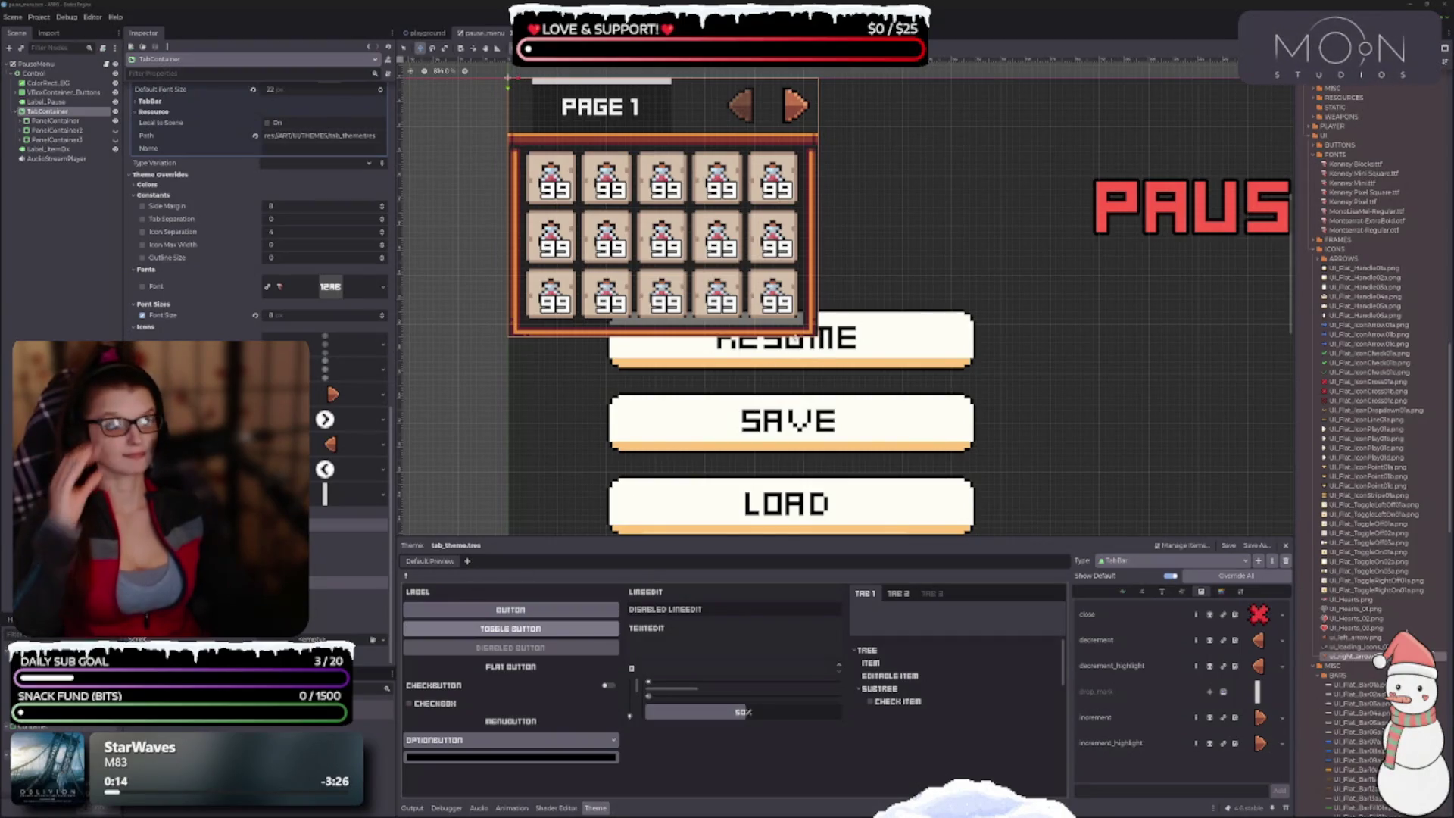
Step: Assign ui_left_arrow.png and ui_right_arrow.png to the TabBar arrow icon overrides and save the scene
scroll(979, 219, "up", 1)
left_click_drag(979, 218, 964, 298)
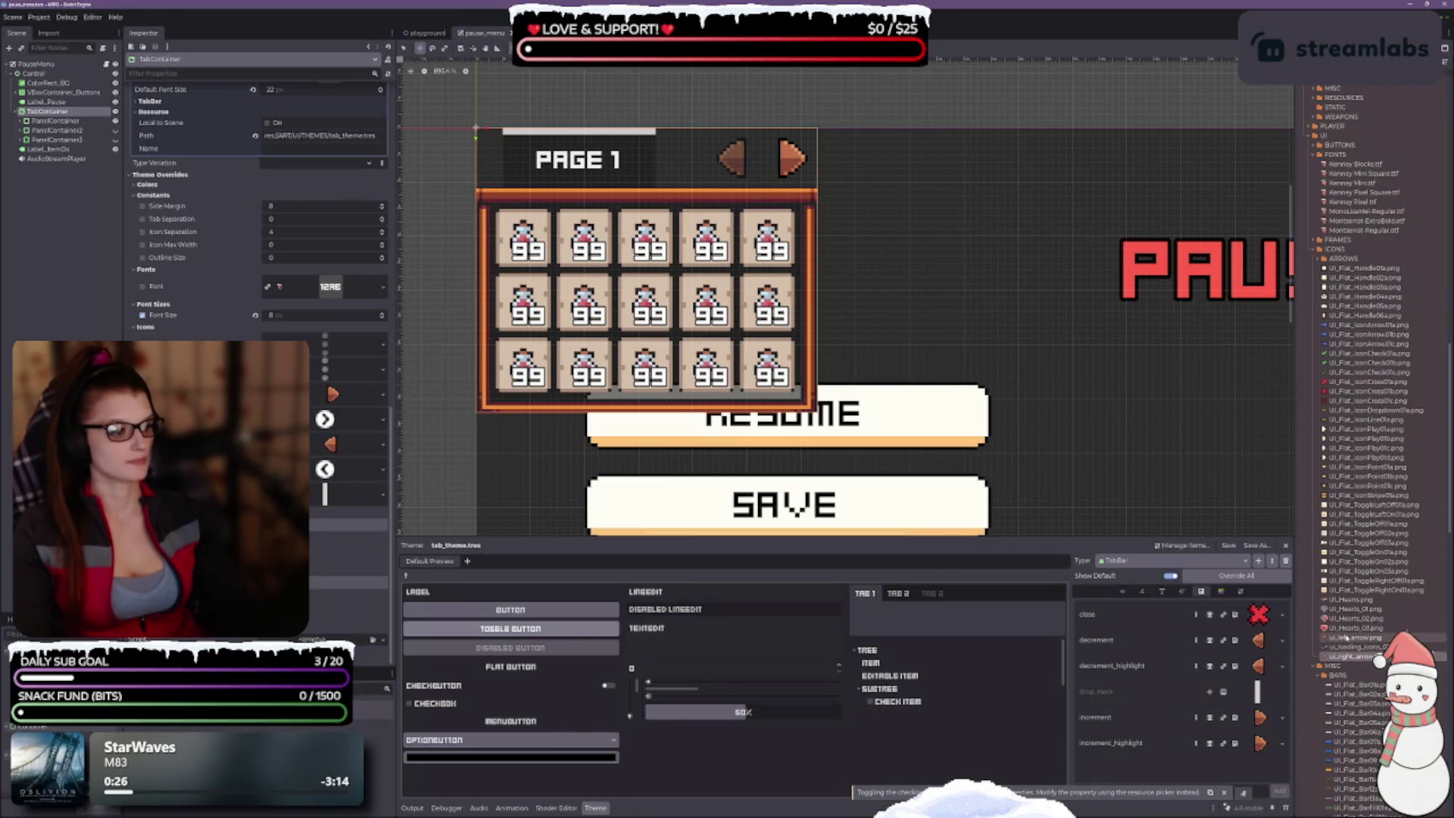
mouse_move(1355, 637)
left_mouse_down()
mouse_move(909, 568)
mouse_move(332, 419)
left_mouse_up()
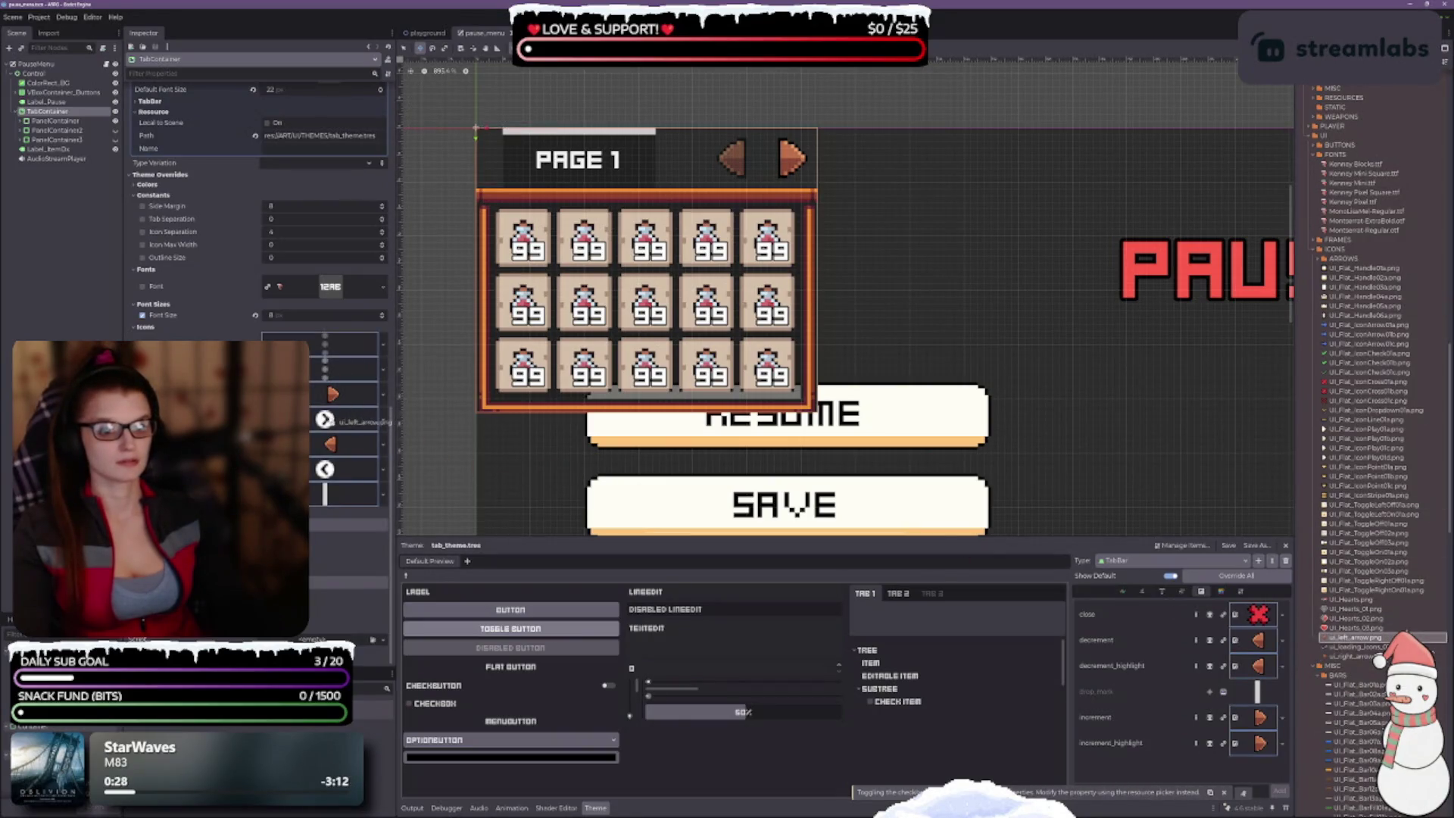
mouse_move(1353, 657)
left_mouse_down()
mouse_move(682, 493)
mouse_move(326, 470)
left_mouse_up()
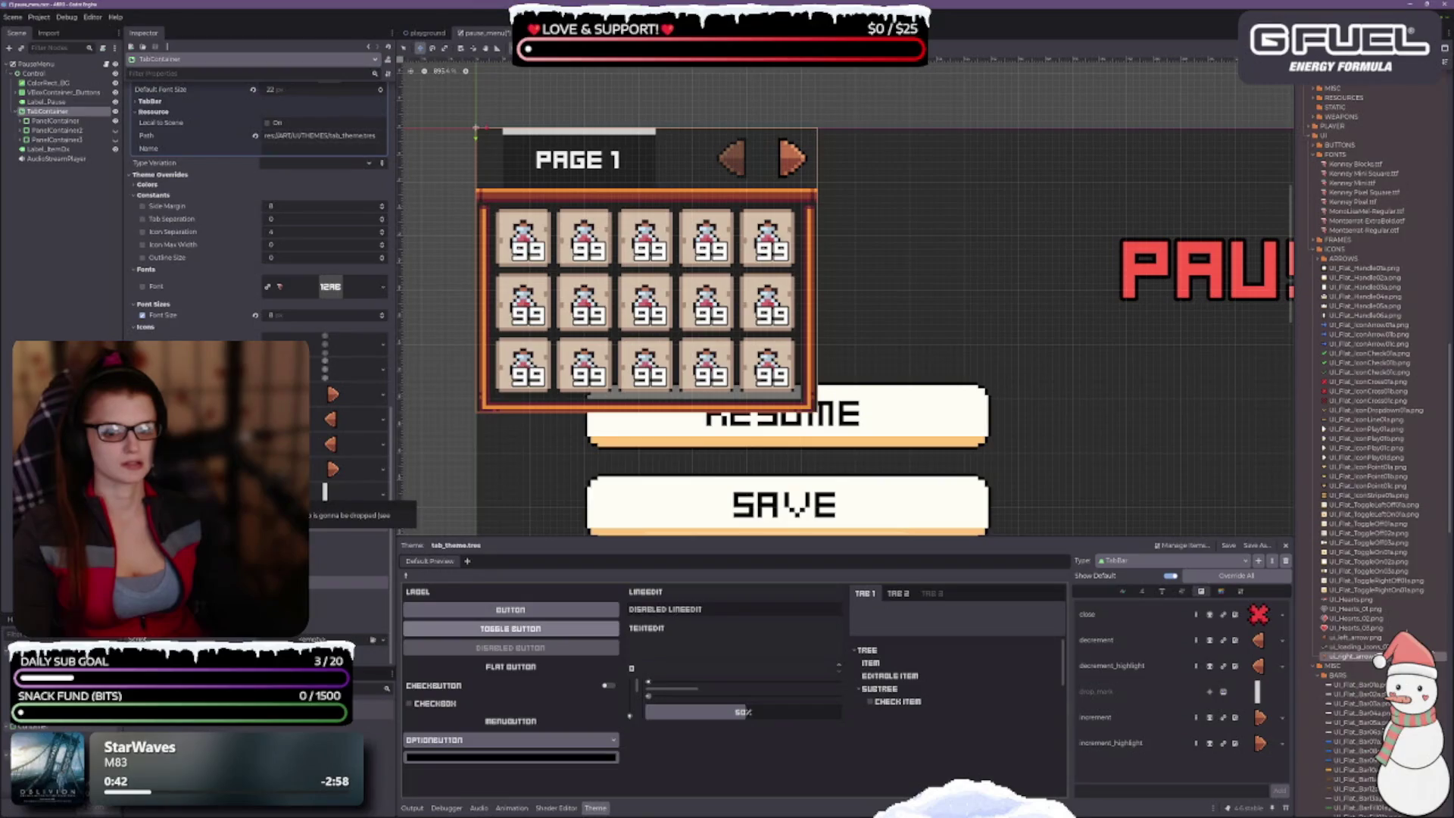
key("ctrl+s")
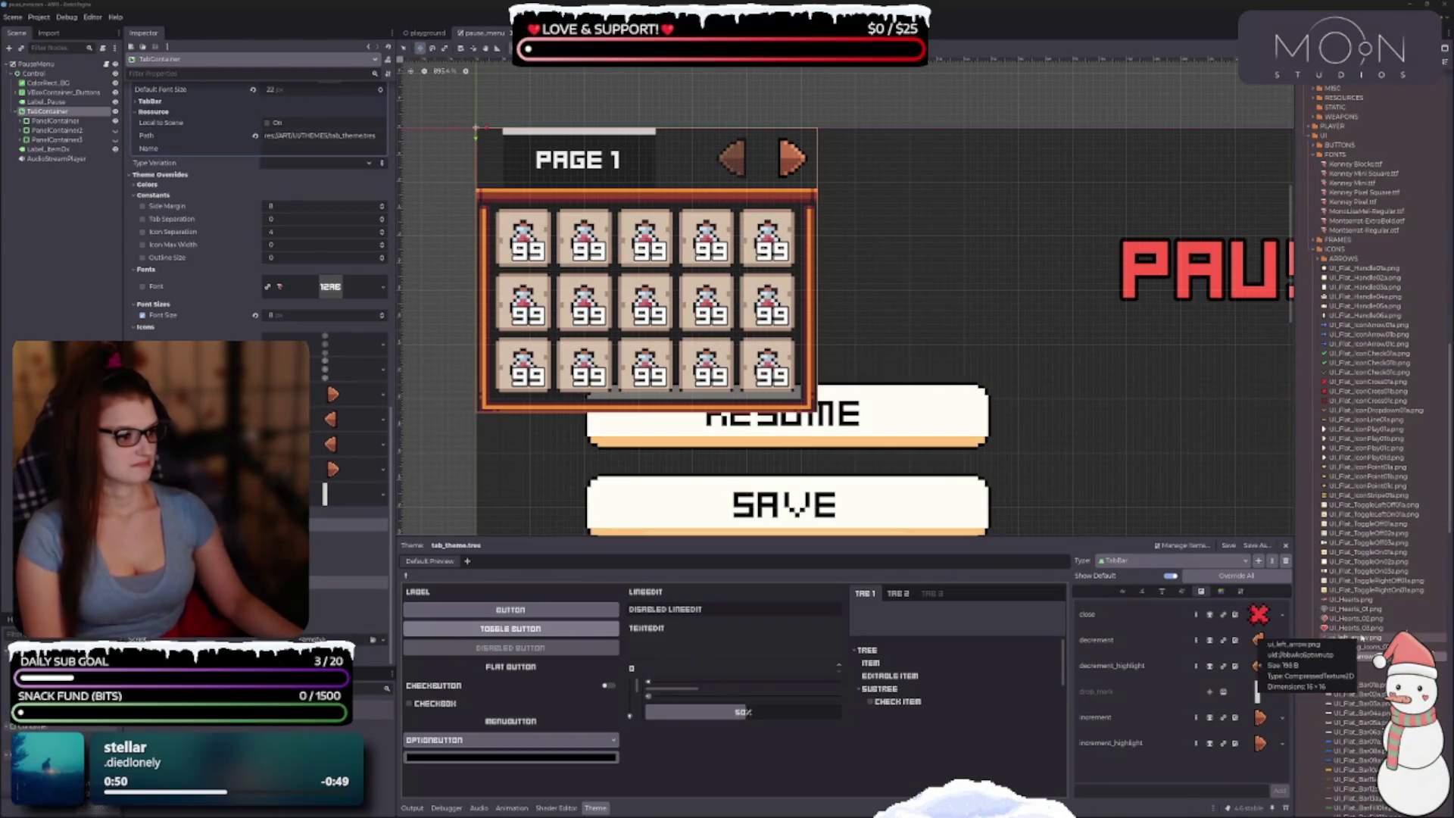
Step: Scroll up to view the Page 1 tab header flanked by the new arrow icons
scroll(1336, 287, "up", 3)
left_click(1313, 239)
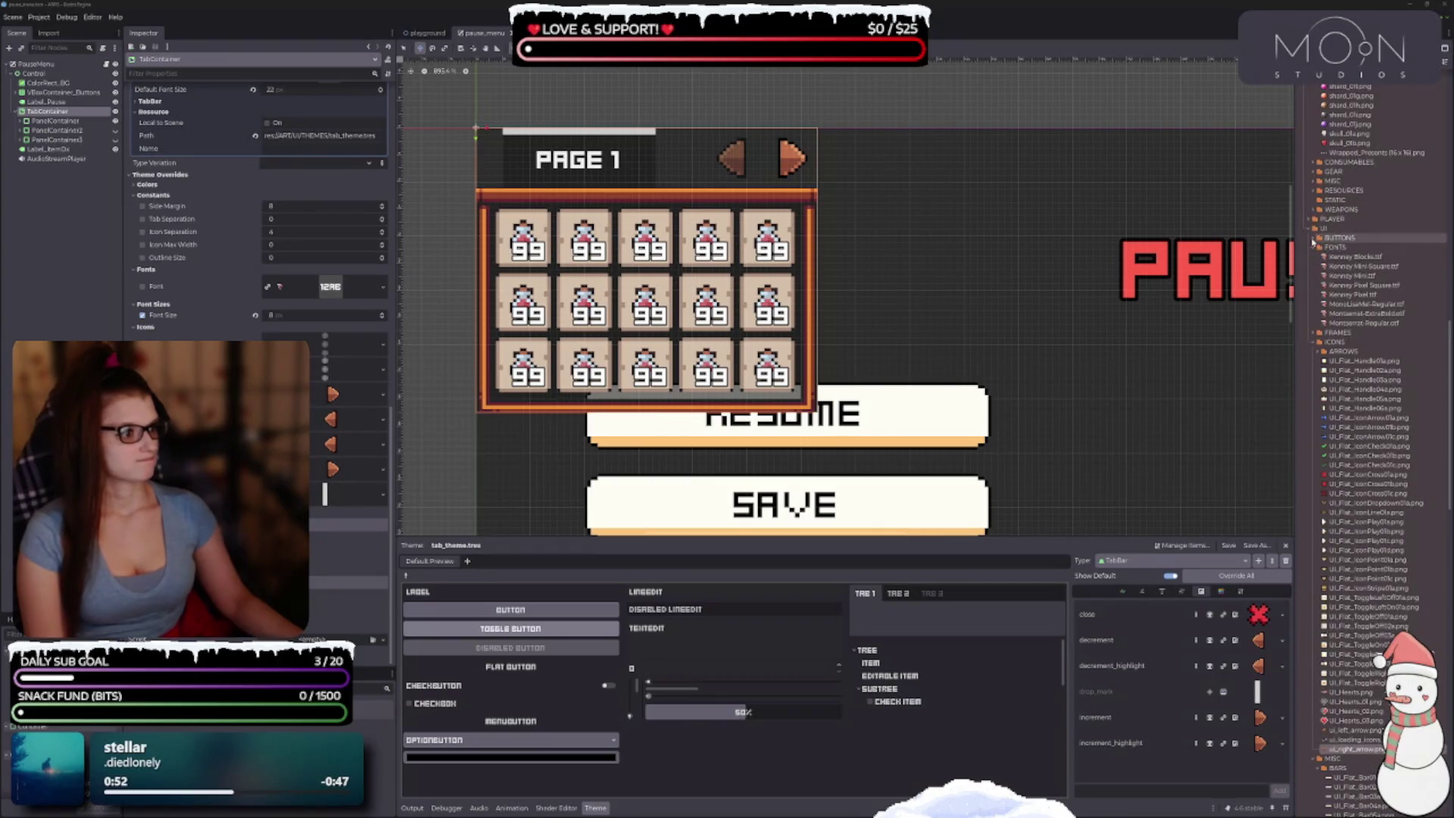
left_click(1313, 239)
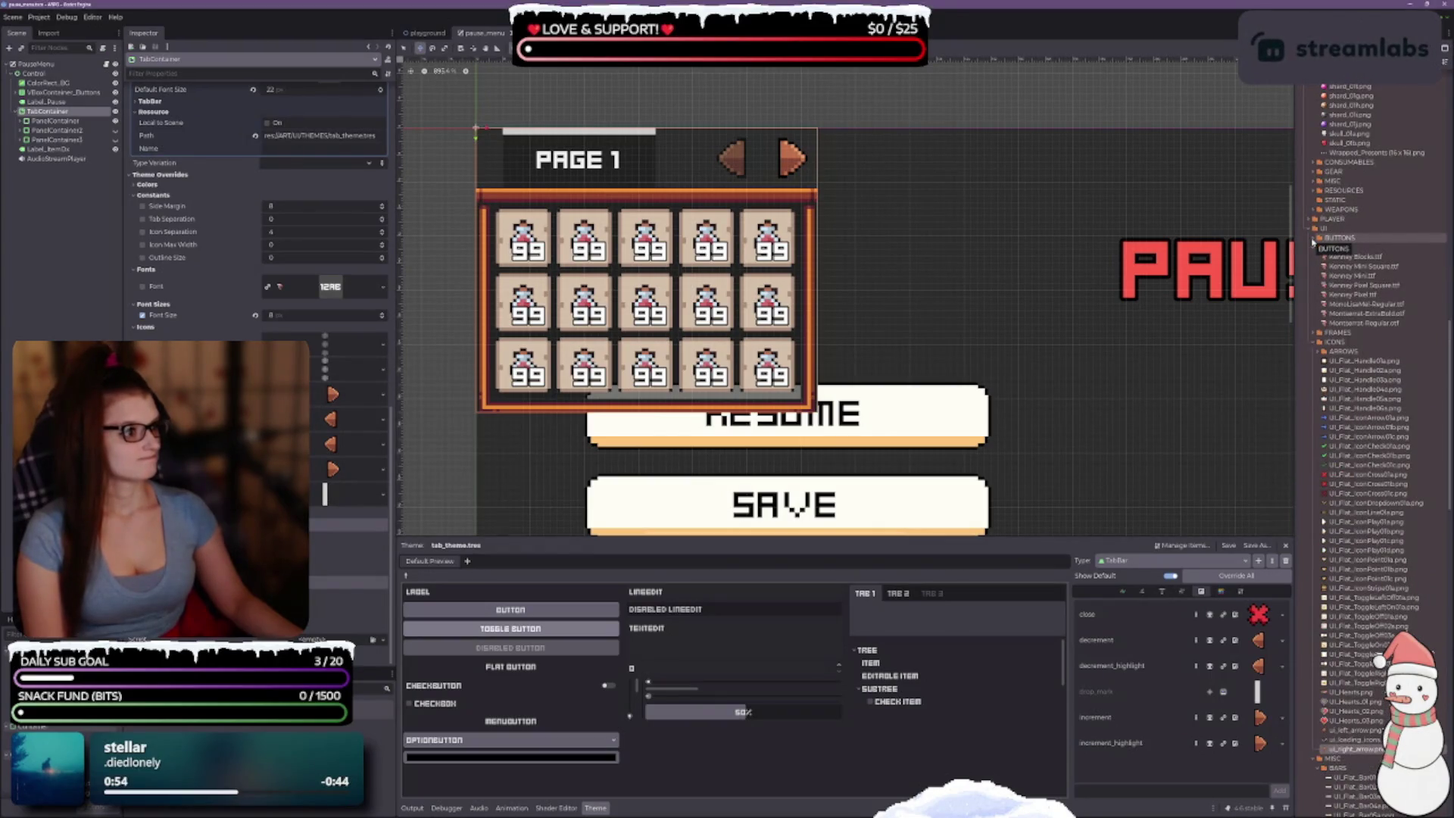
scroll(1363, 379, "down", 3)
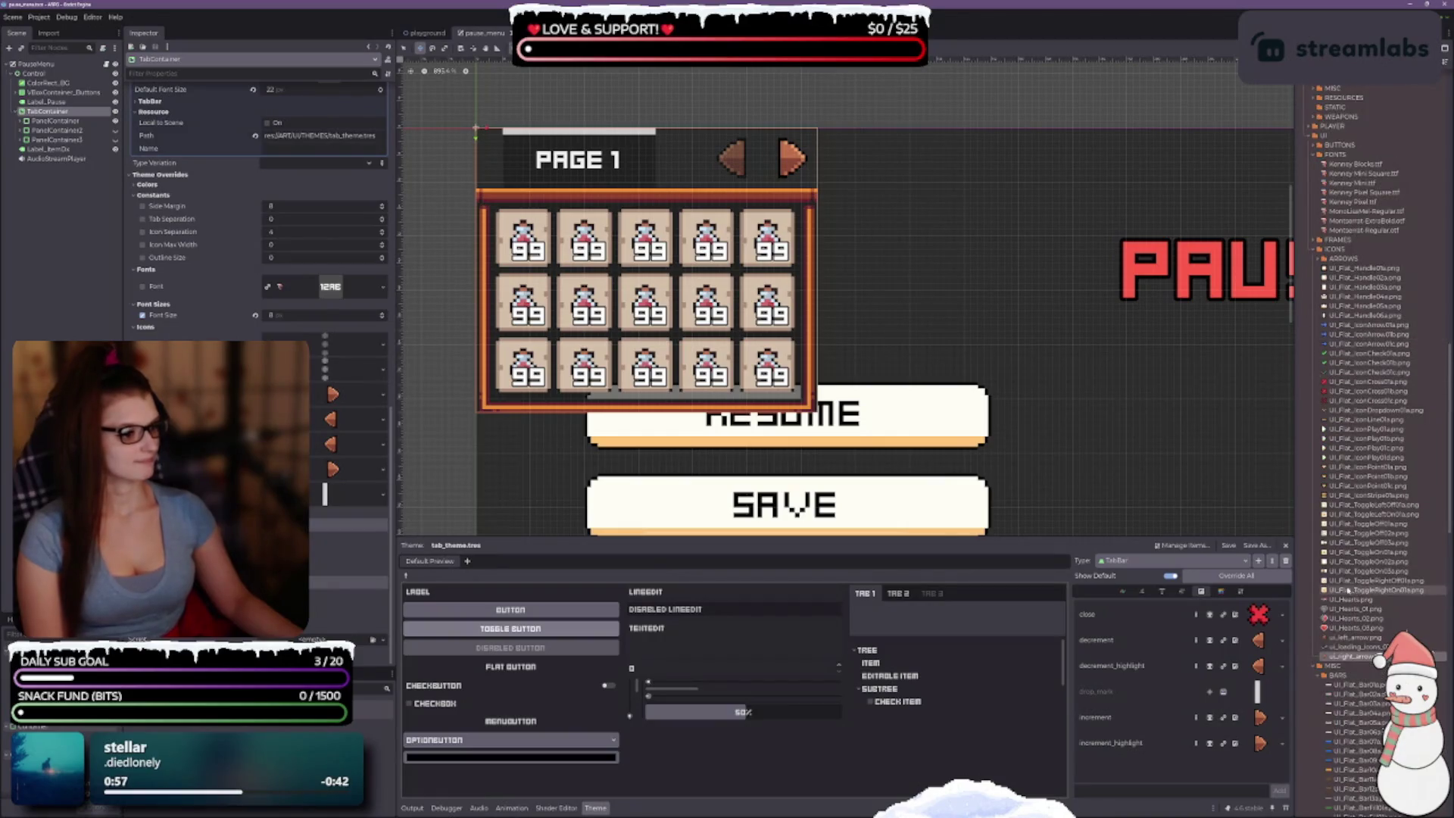
scroll(1344, 576, "down", 3)
scroll(1344, 575, "down", 3)
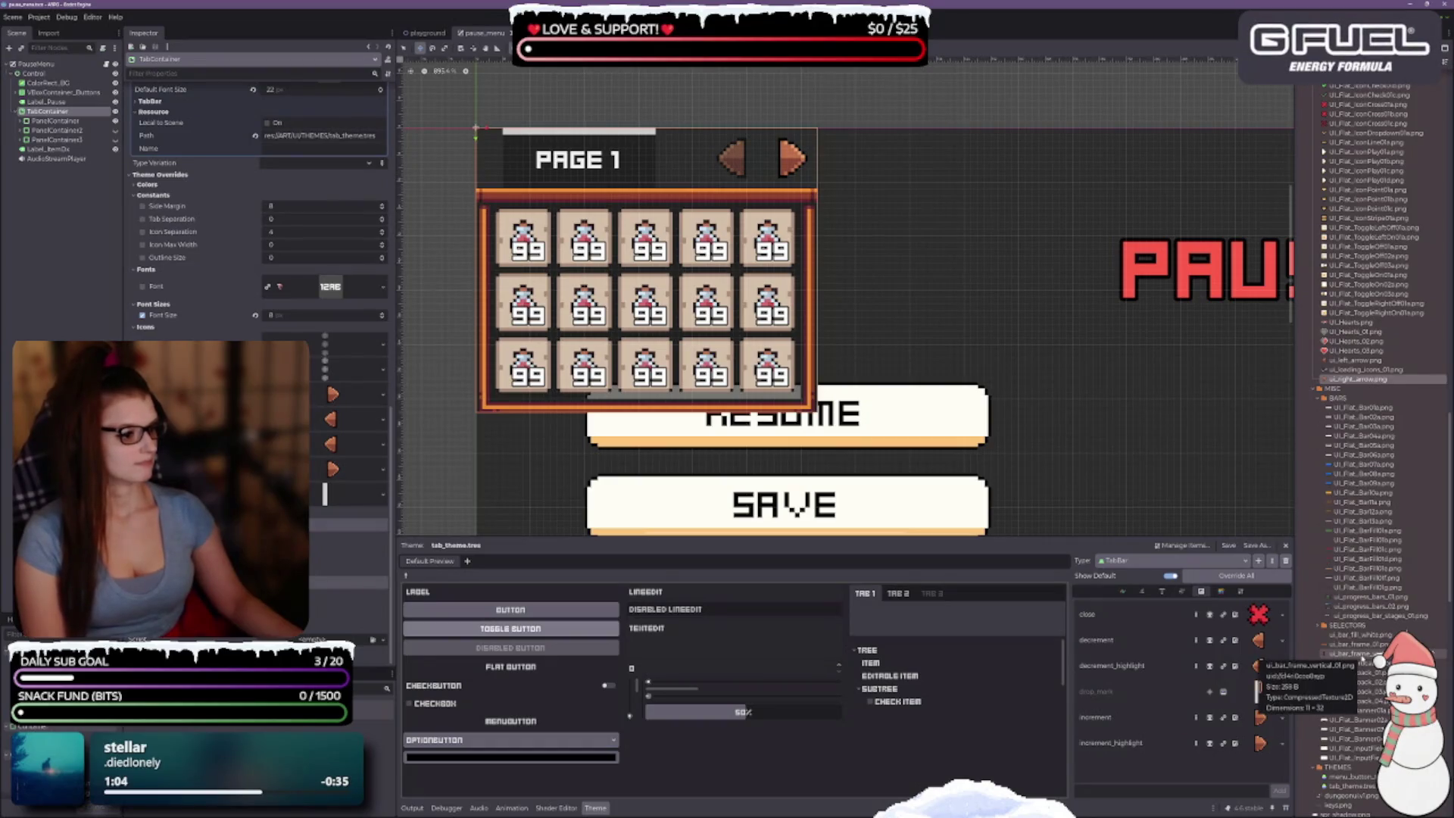
left_click(1258, 654)
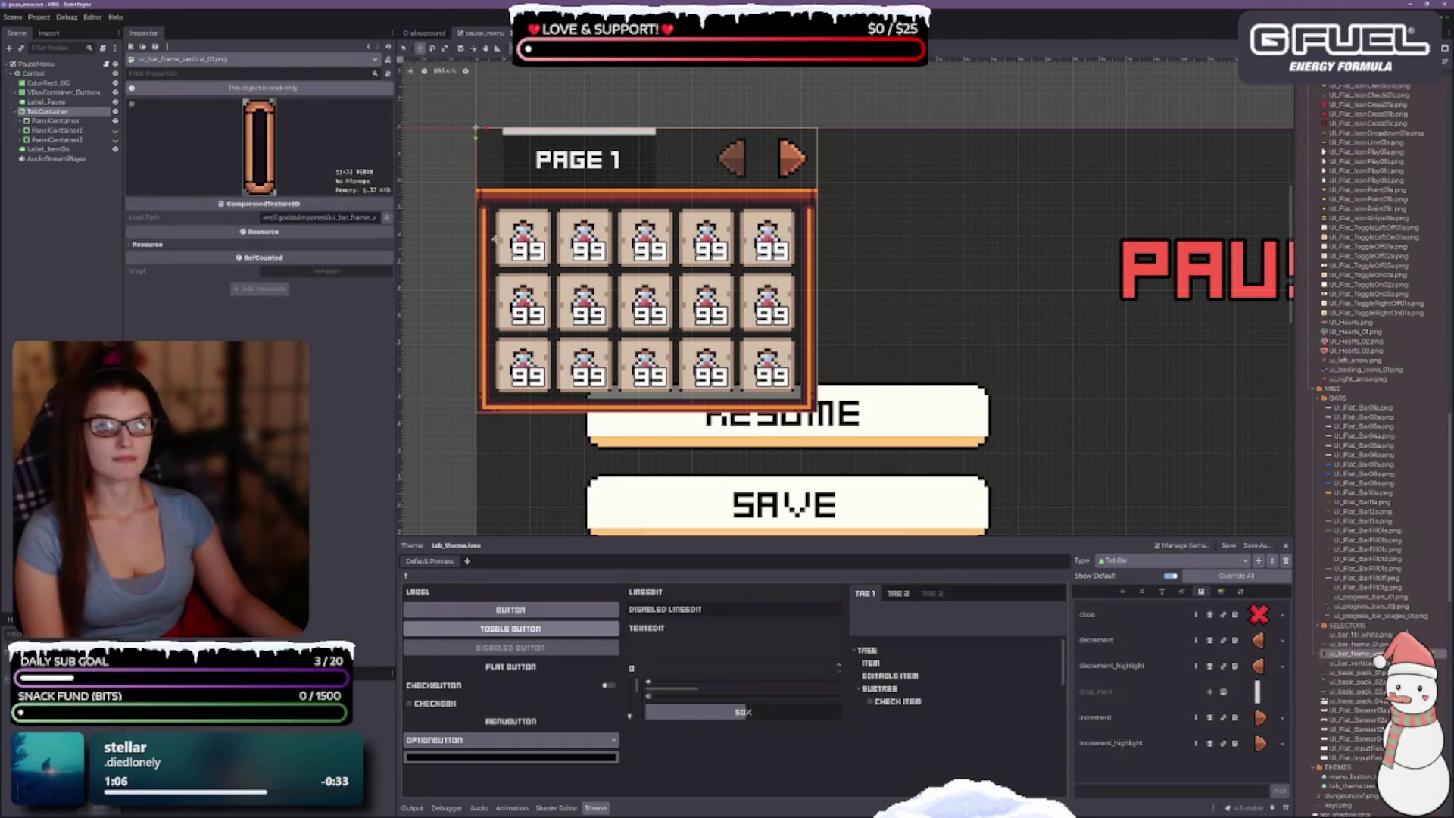
left_click(368, 46)
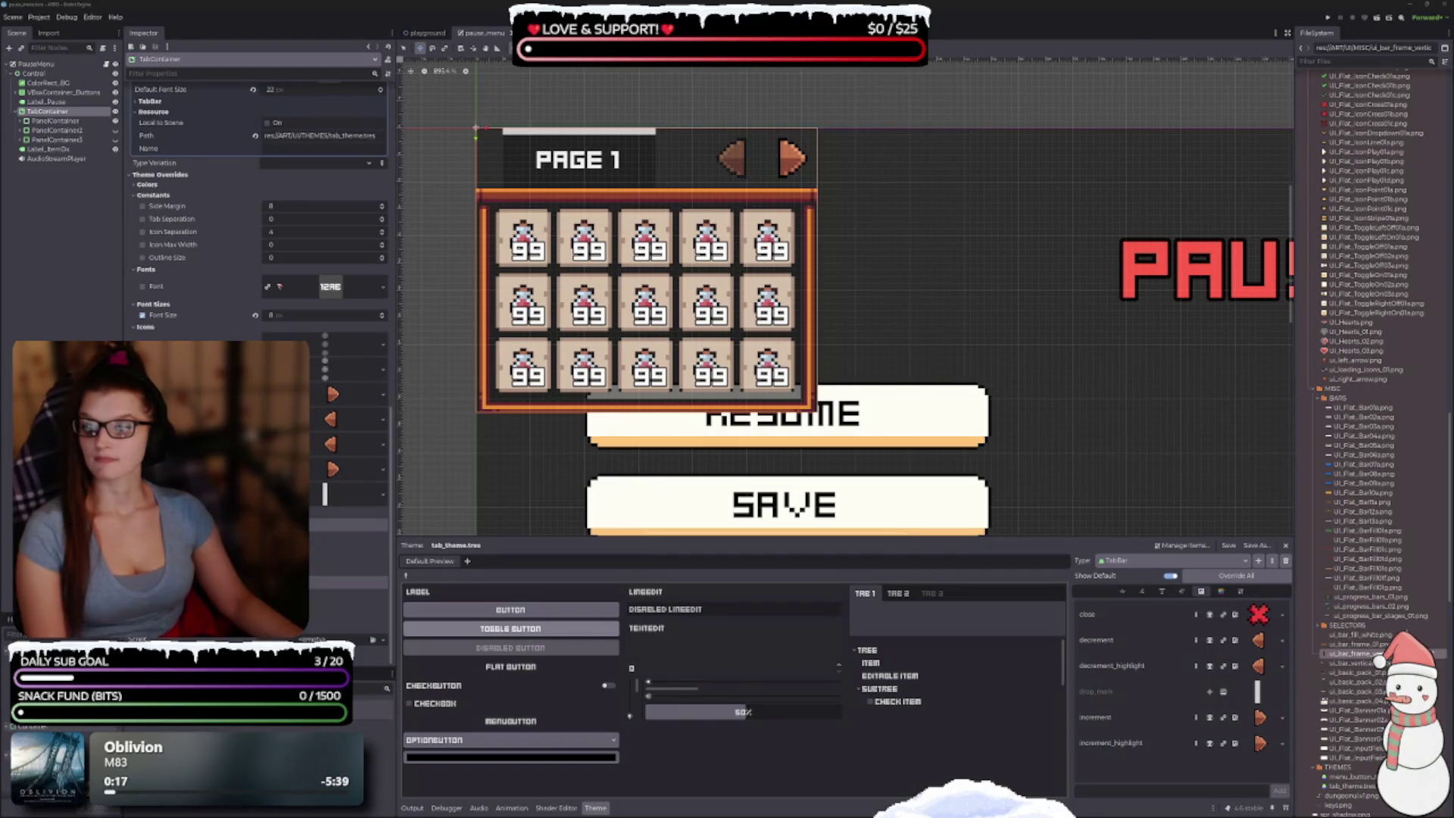
Step: Switch to Aseprite and zoom around the ui_basic_pack sheet to pick the orange vertical bar tile
key("alt+Tab")
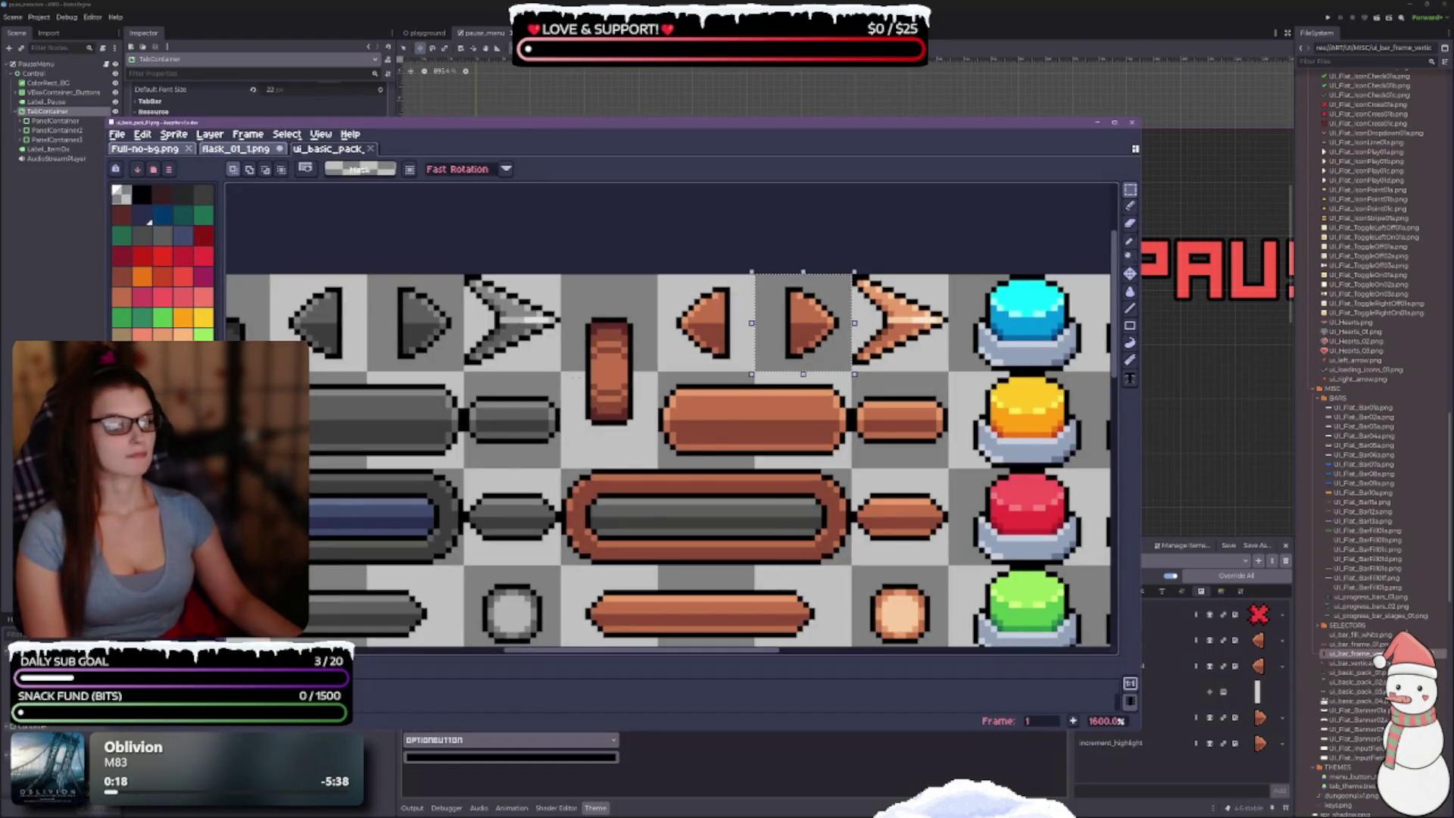
scroll(618, 204, "down", 6)
scroll(655, 394, "up", 3)
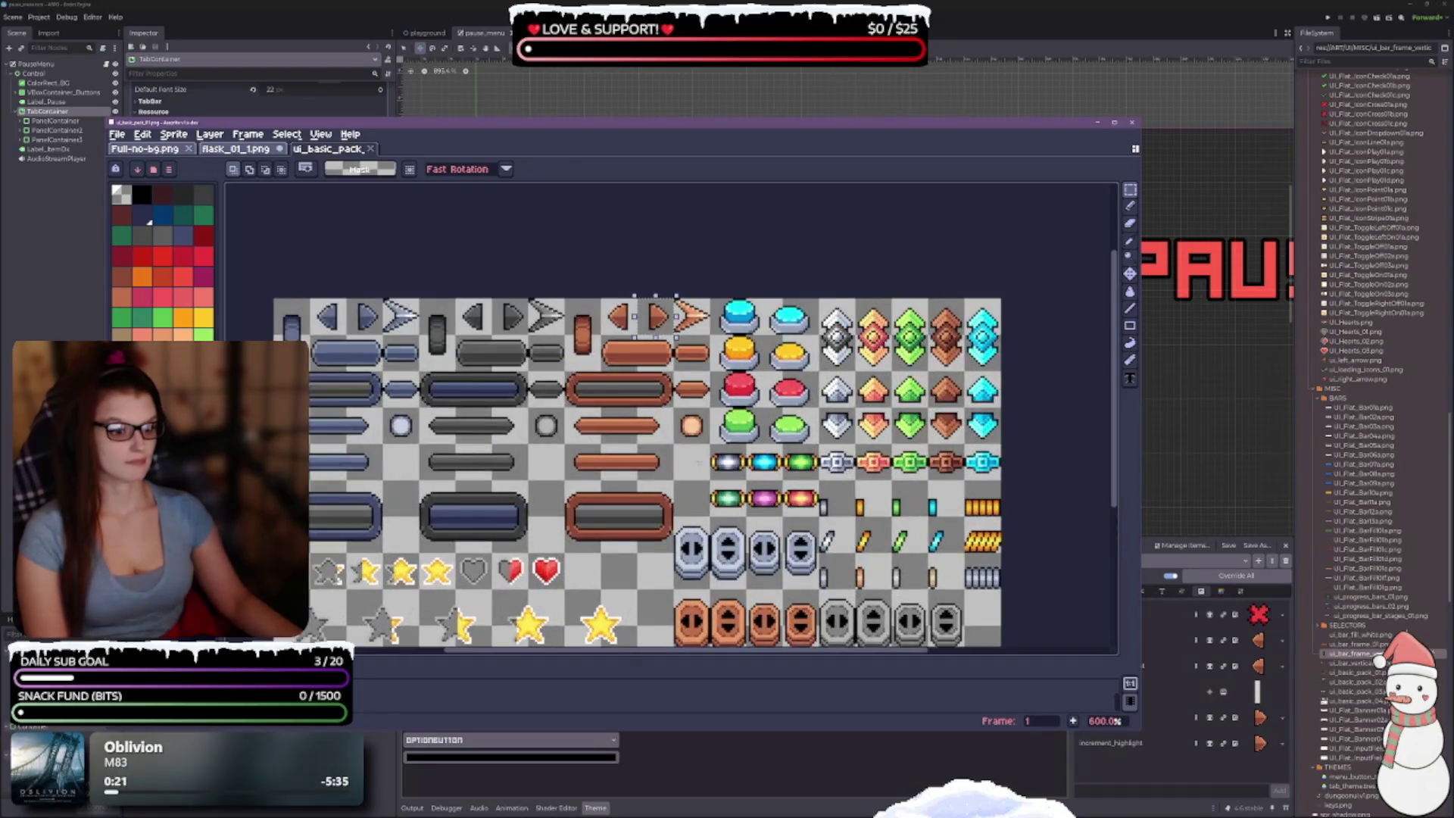
scroll(656, 394, "down", 1)
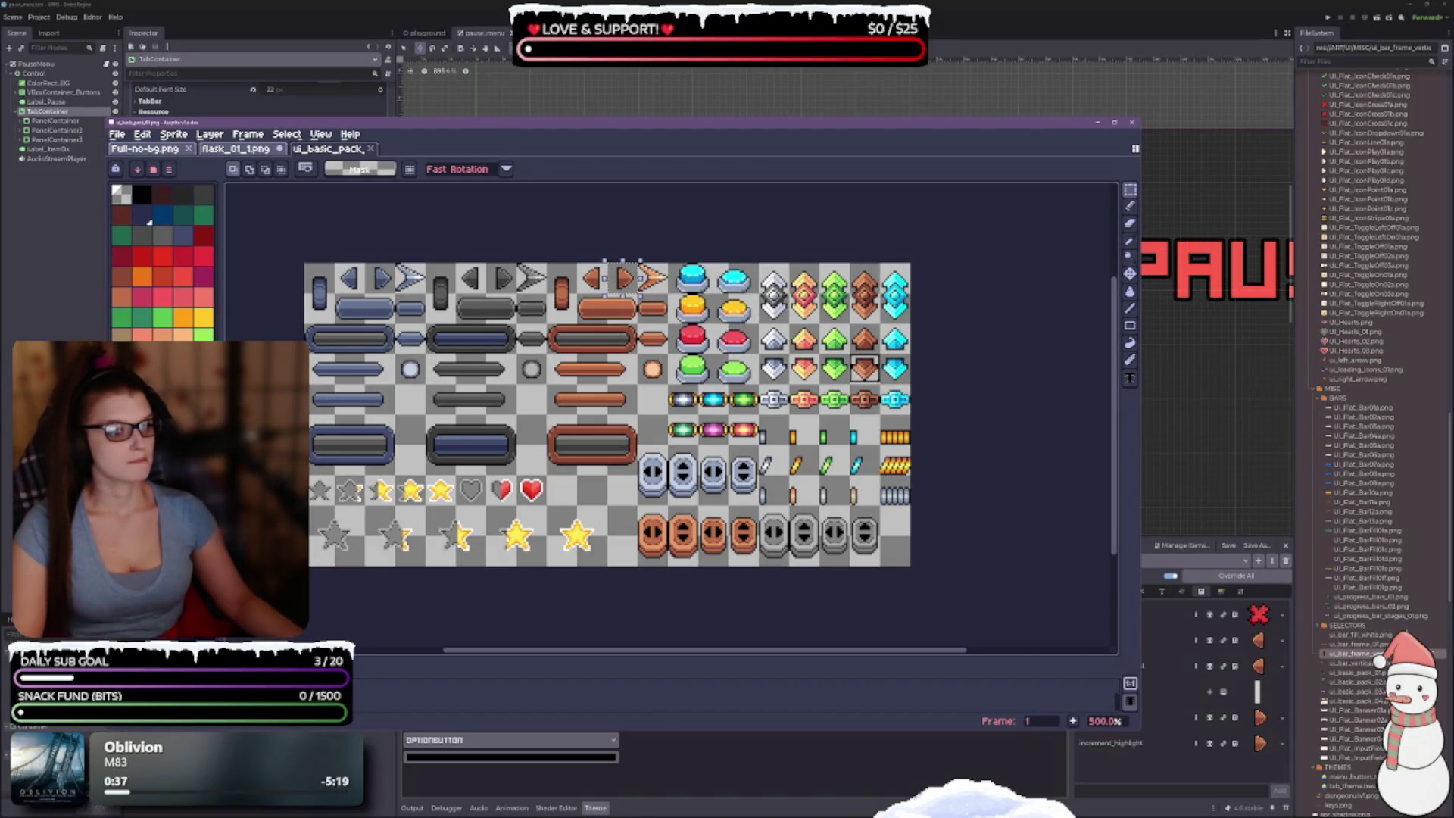
left_click(864, 370)
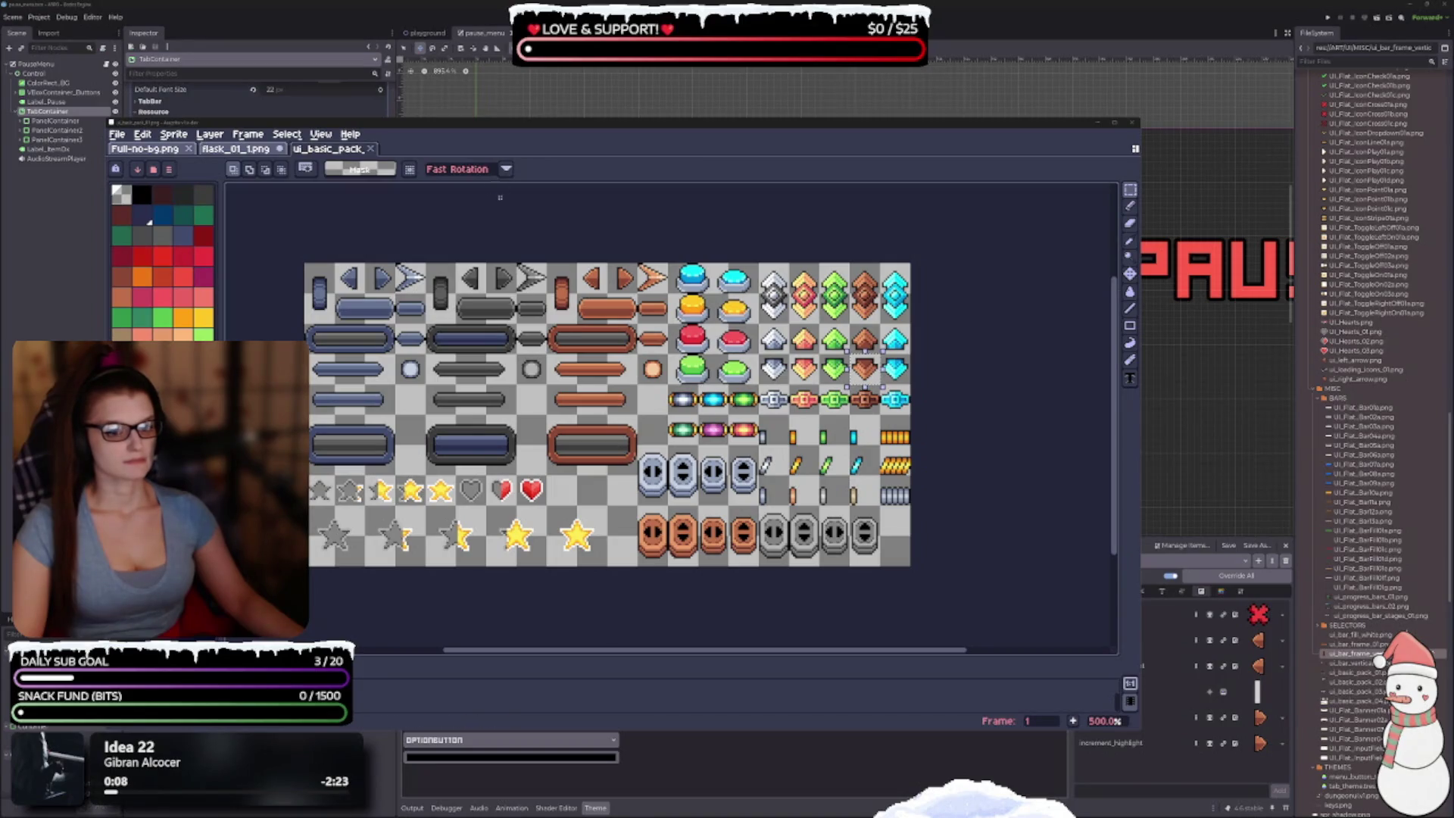
scroll(544, 286, "up", 5)
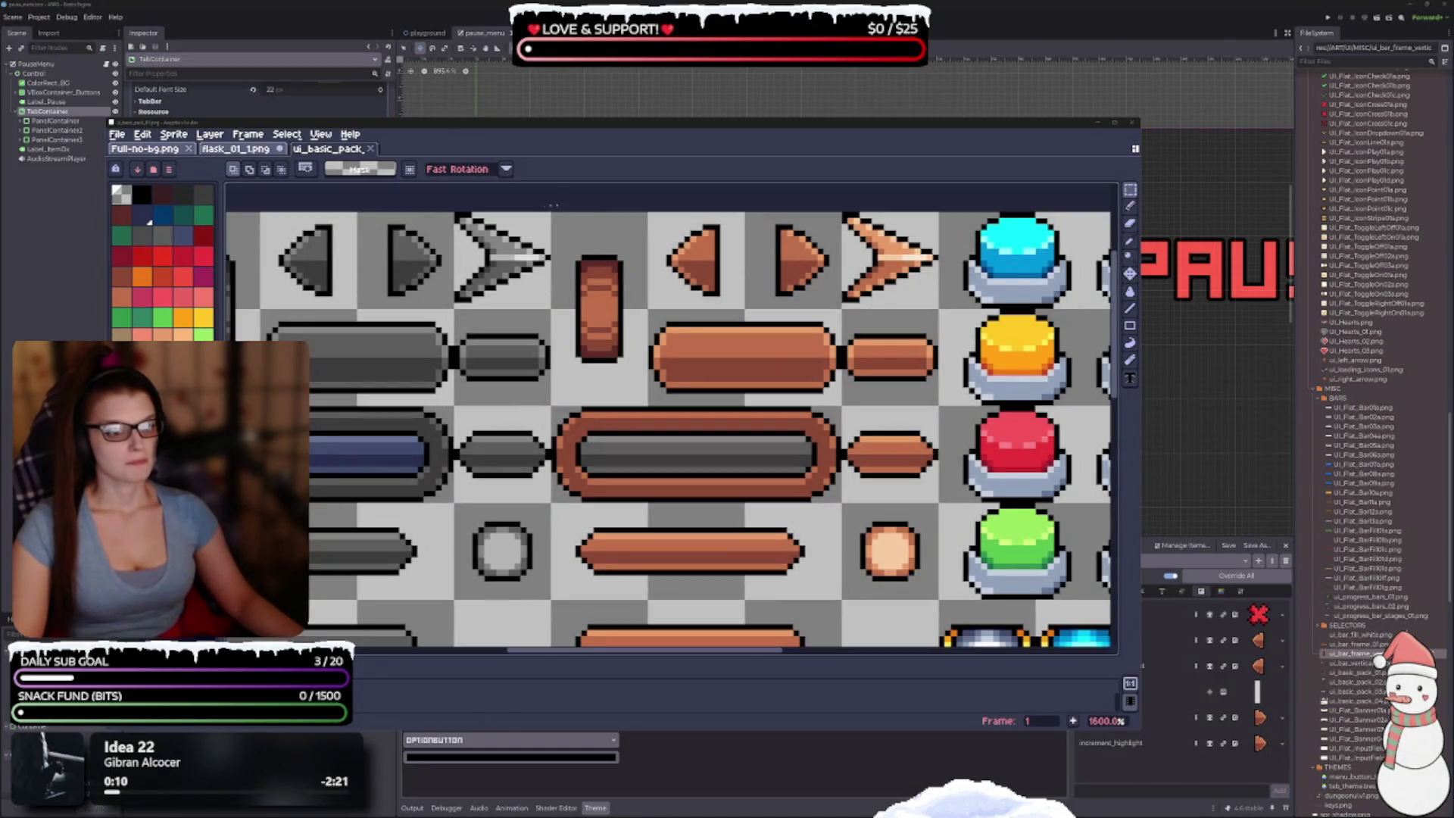
Step: Select the orange vertical bar tile and export it as ui_drop_mark.png into the ICONS folder
left_click_drag(552, 212, 650, 408)
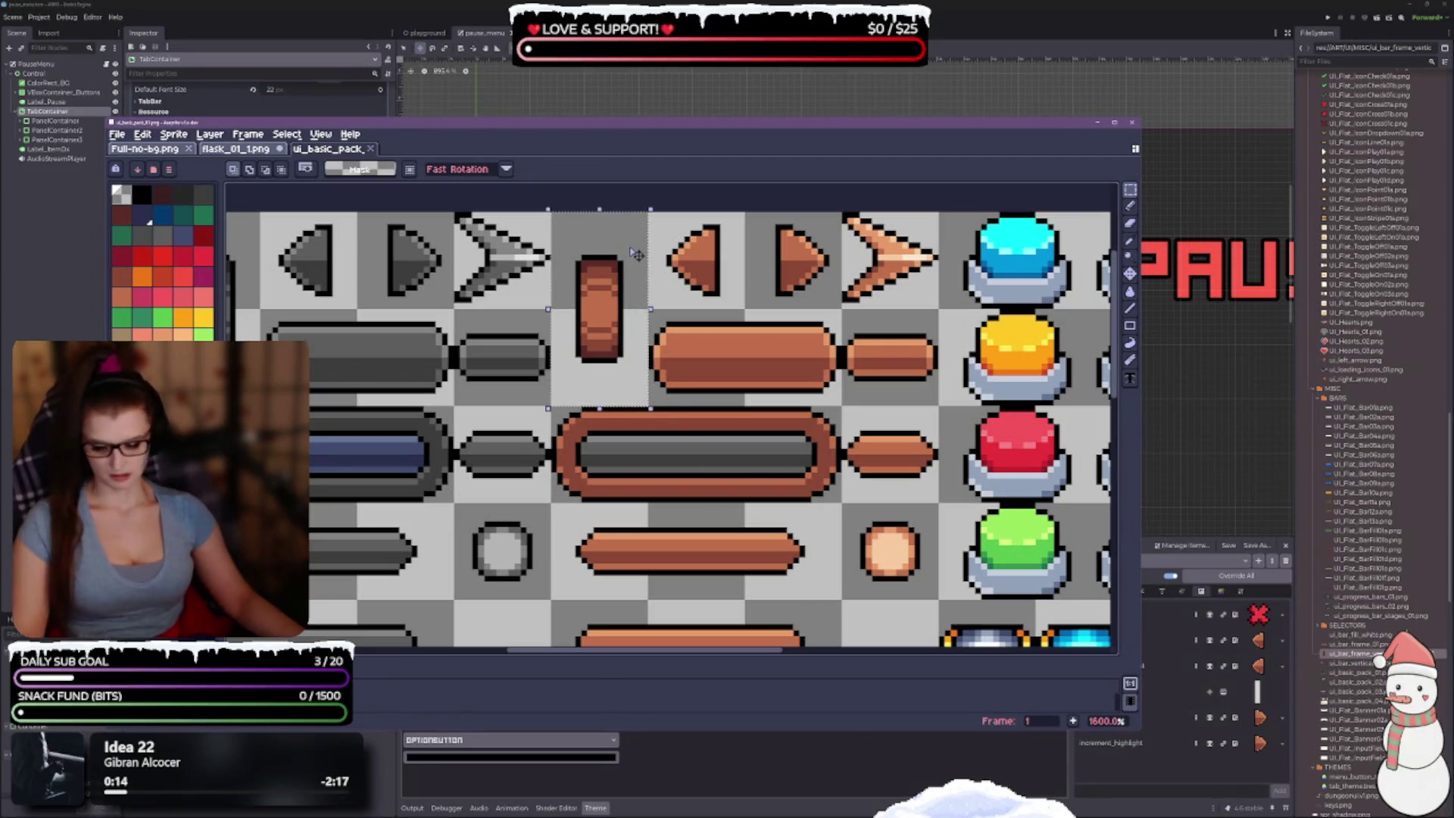
key("ctrl+alt+shift+s")
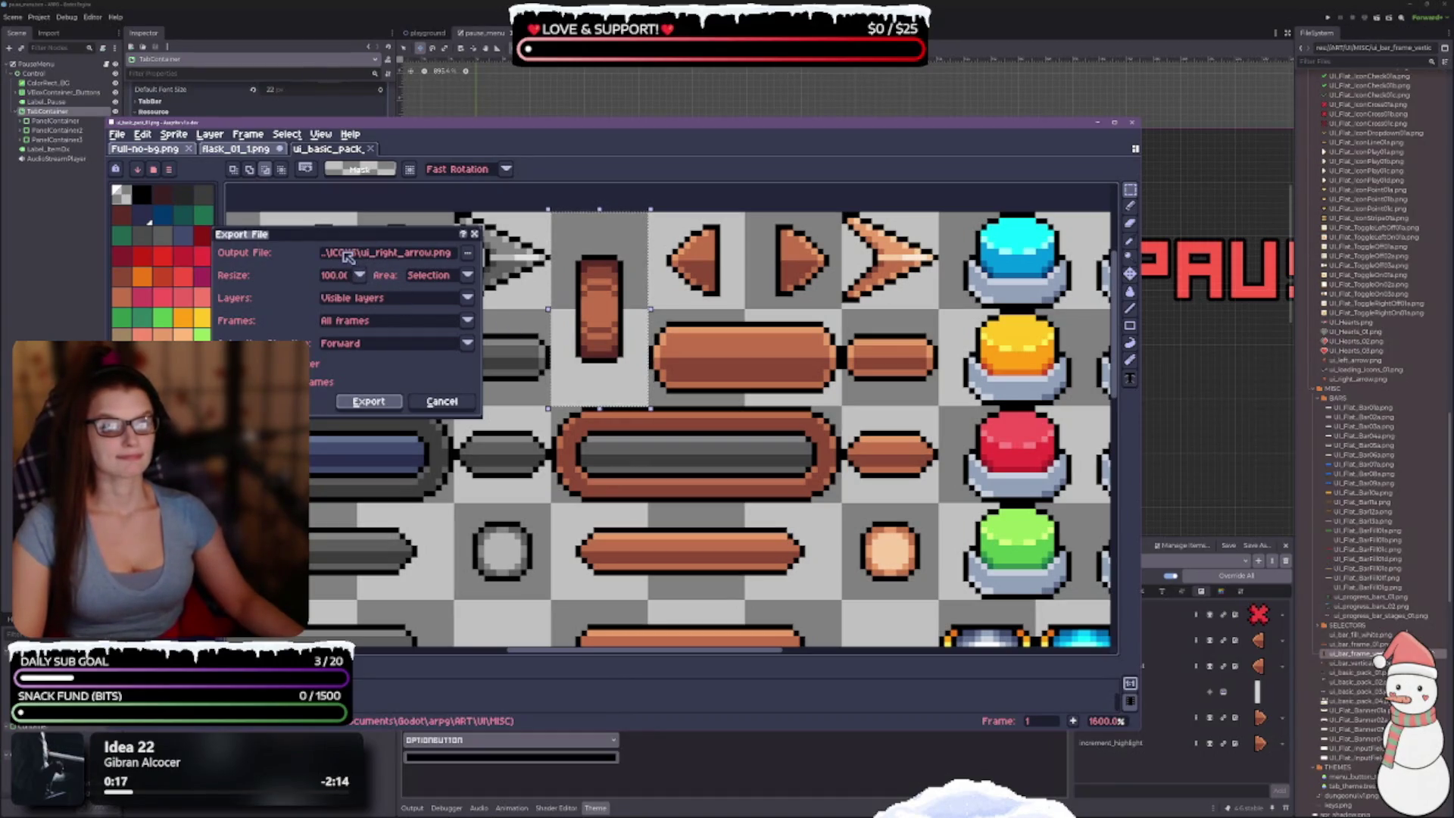
left_click(469, 256)
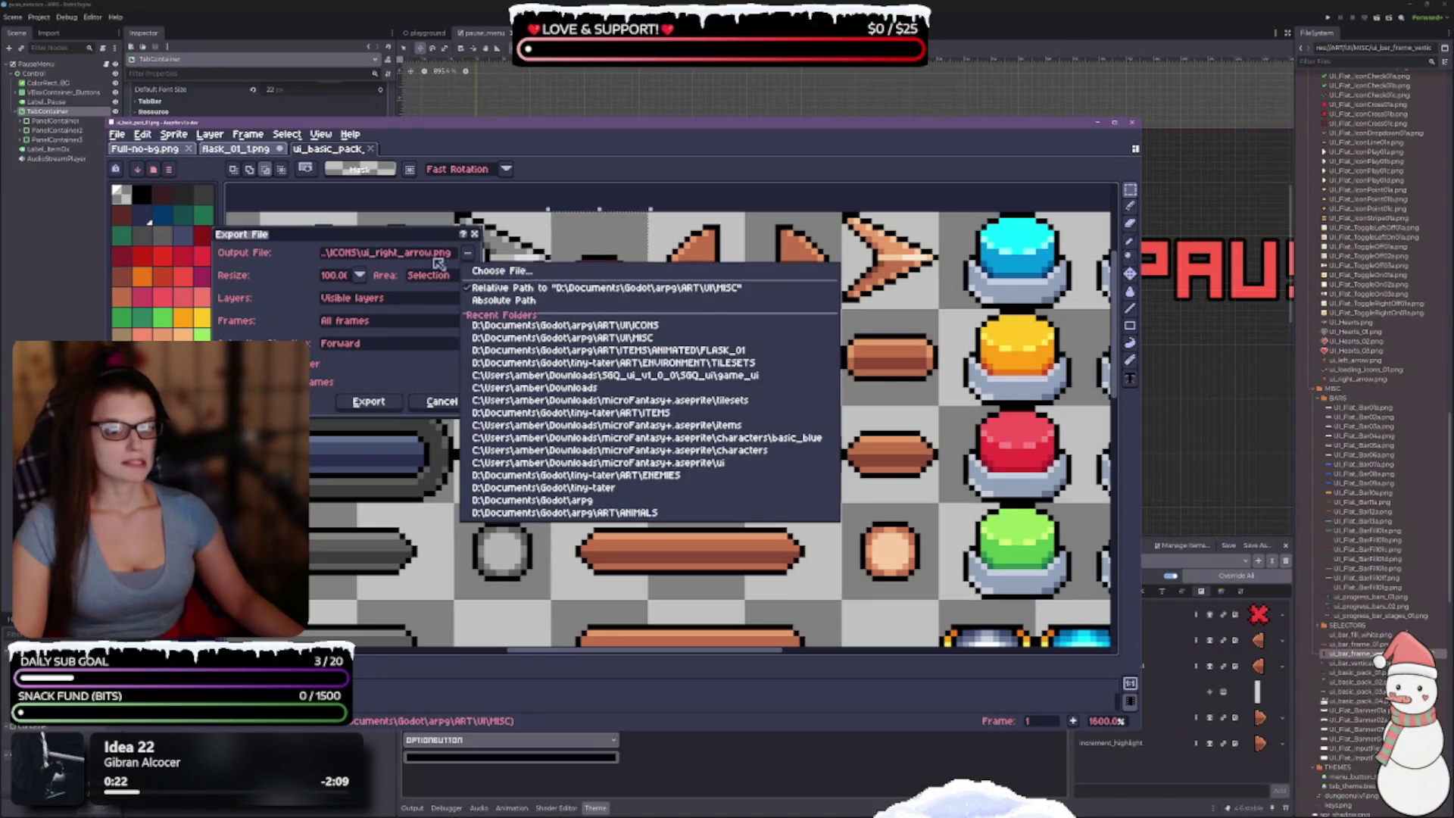
left_click(437, 262)
left_click(418, 259)
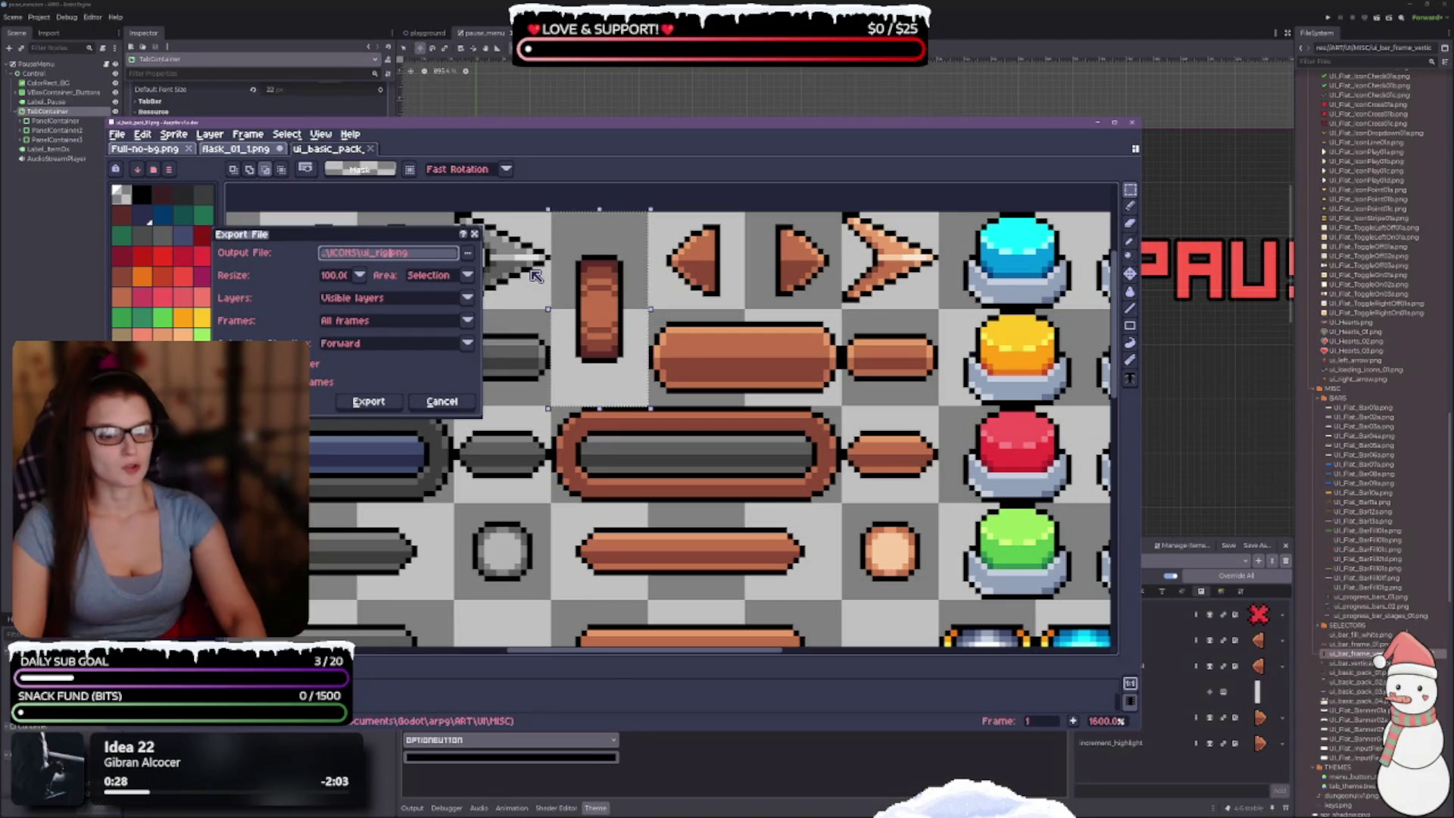
key("BackSpace")
key("BackSpace")
key("BackSpace")
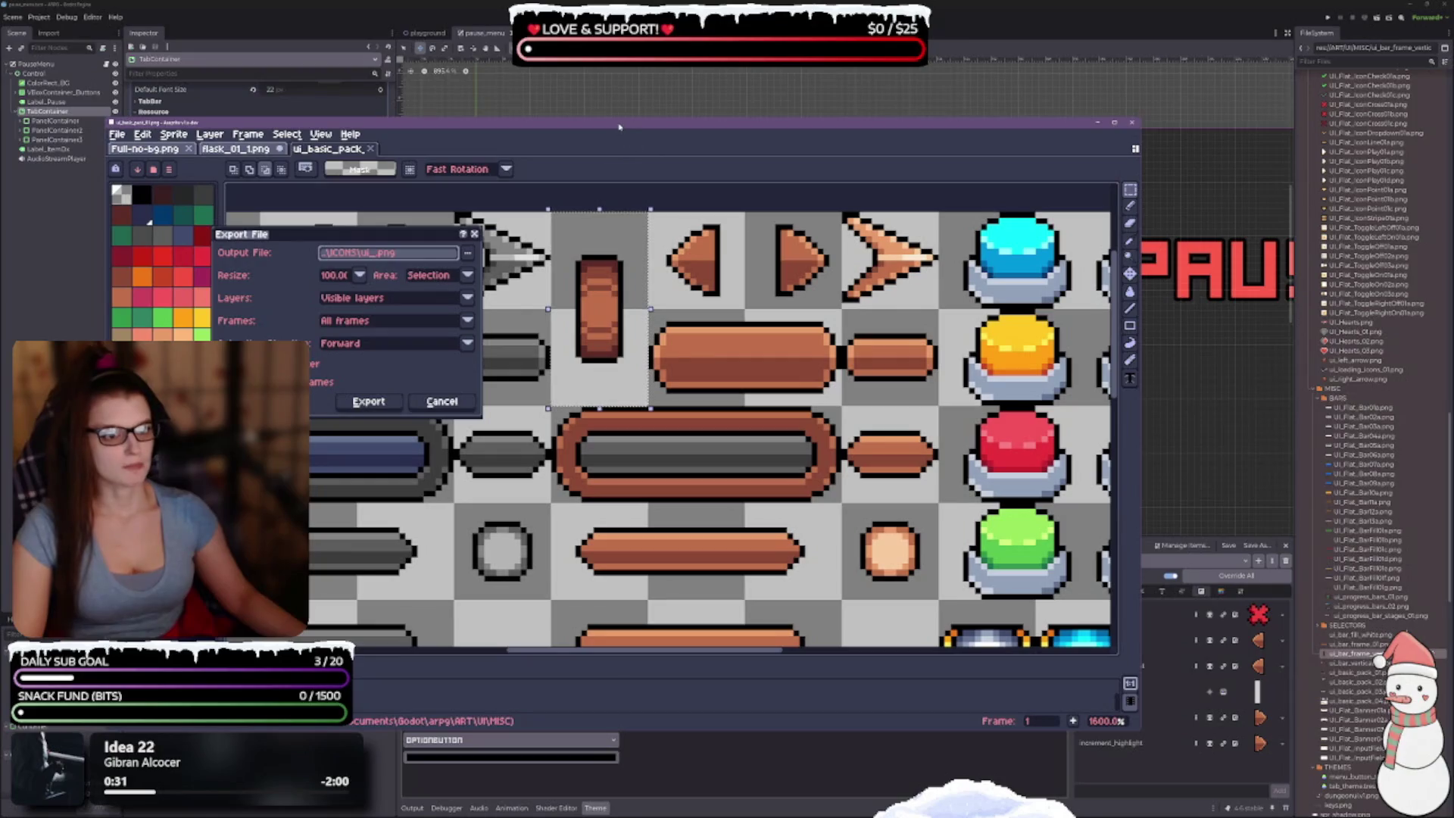
mouse_move(617, 125)
left_mouse_down()
mouse_move(823, 108)
mouse_move(577, 73)
left_mouse_up()
type("drop")
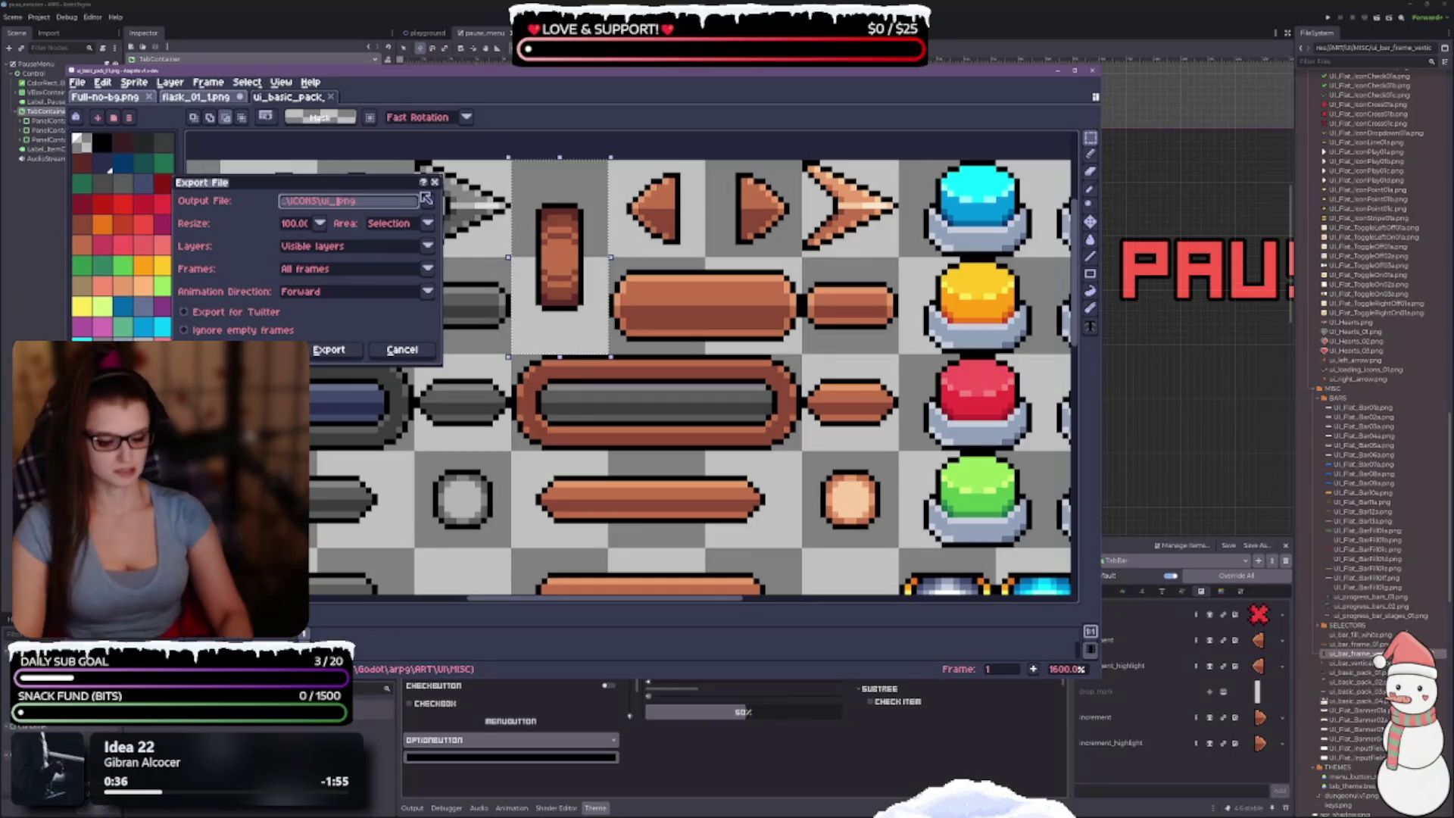
type("_ma")
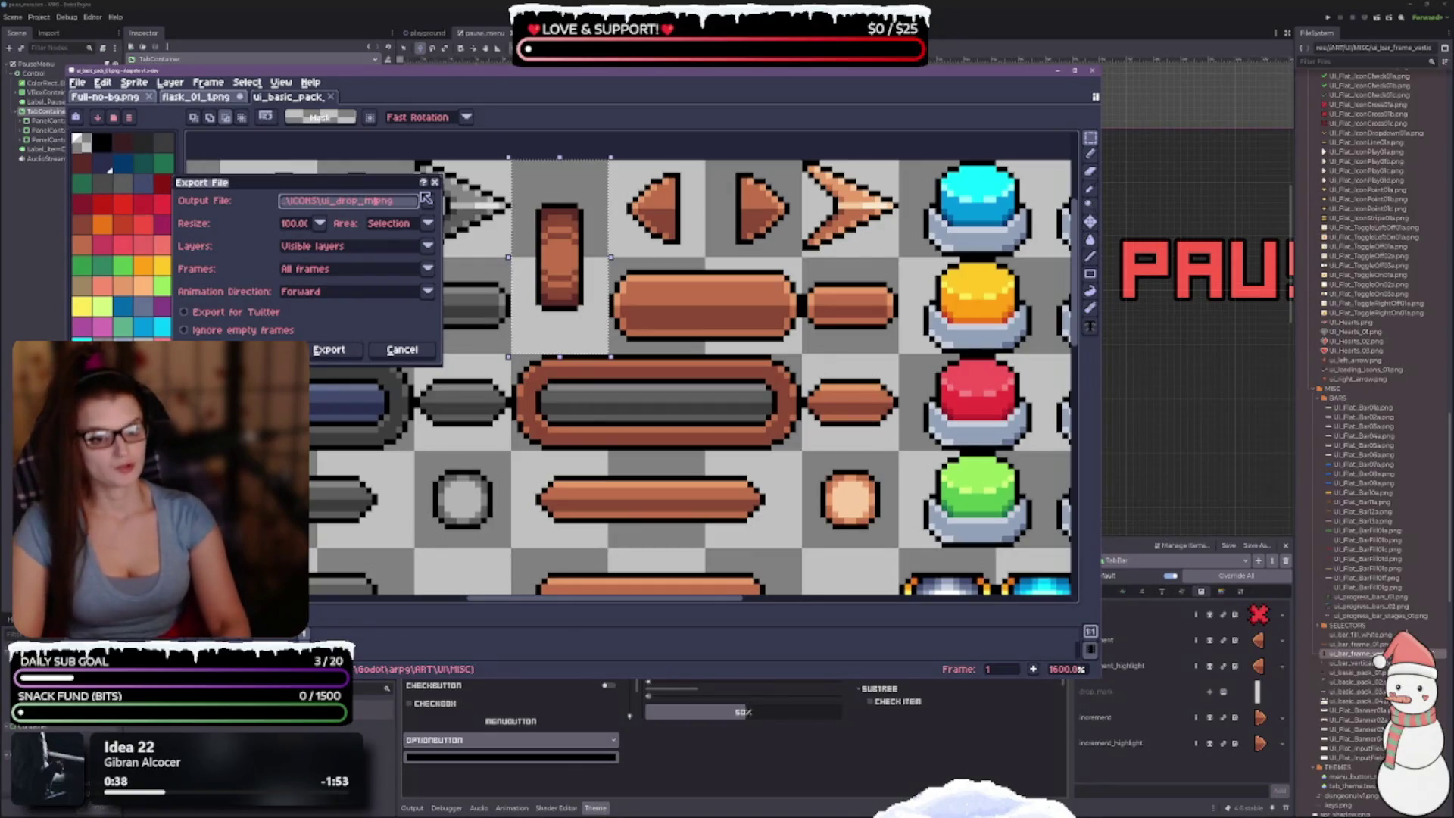
type("rk")
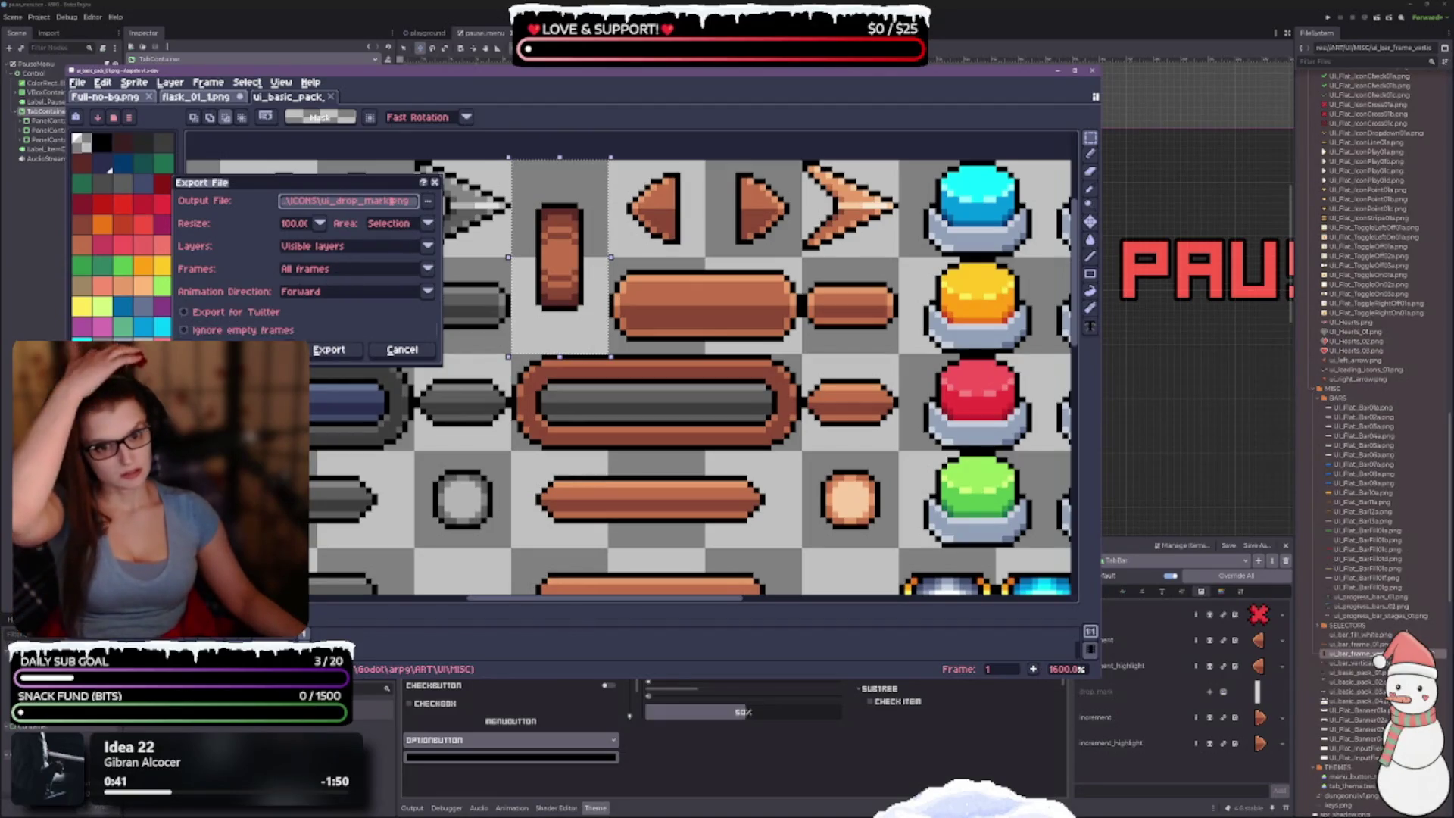
key("Return")
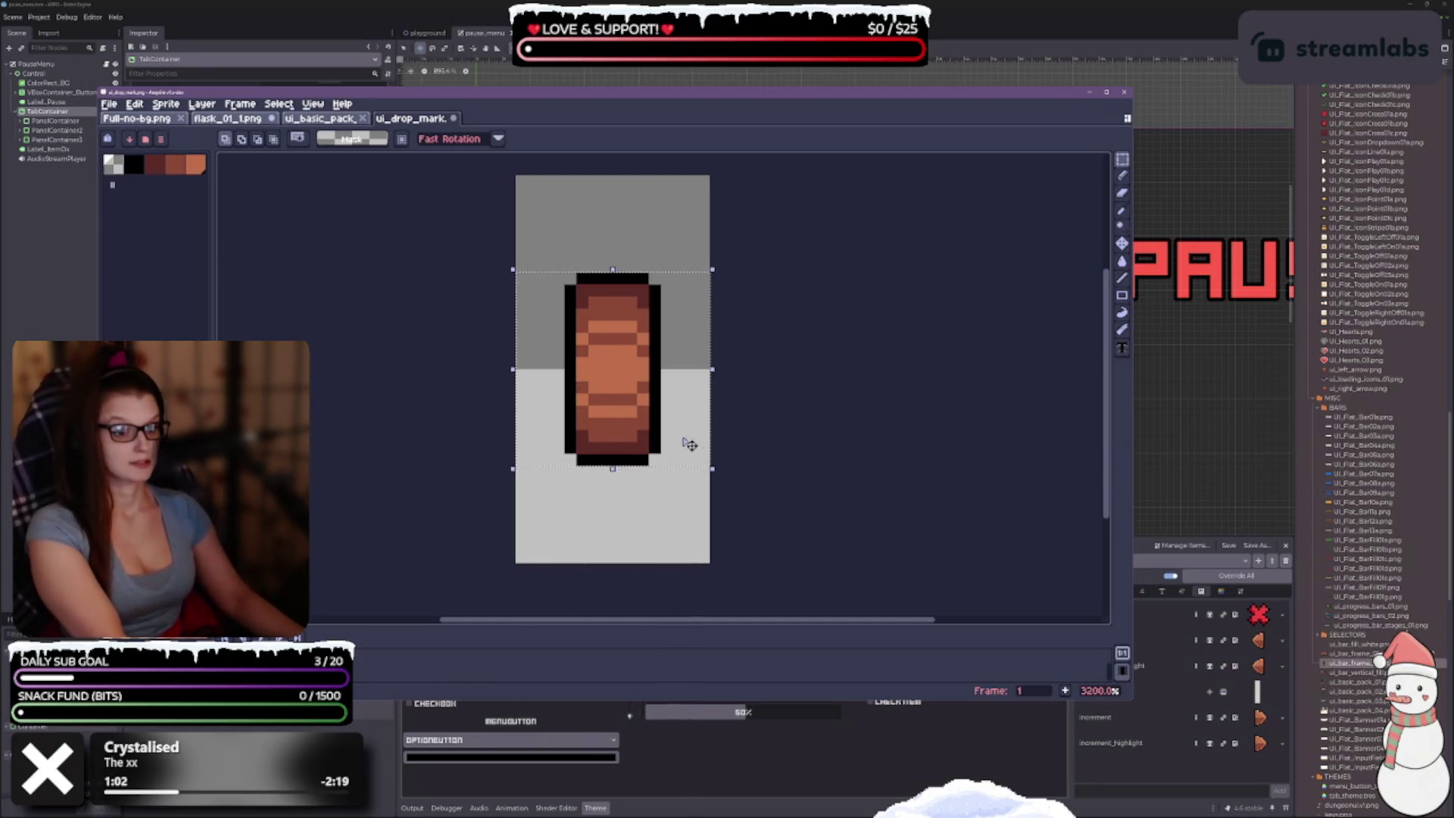
Step: Delete the bar's 2px centre column and slide the two halves back together
left_click(607, 283)
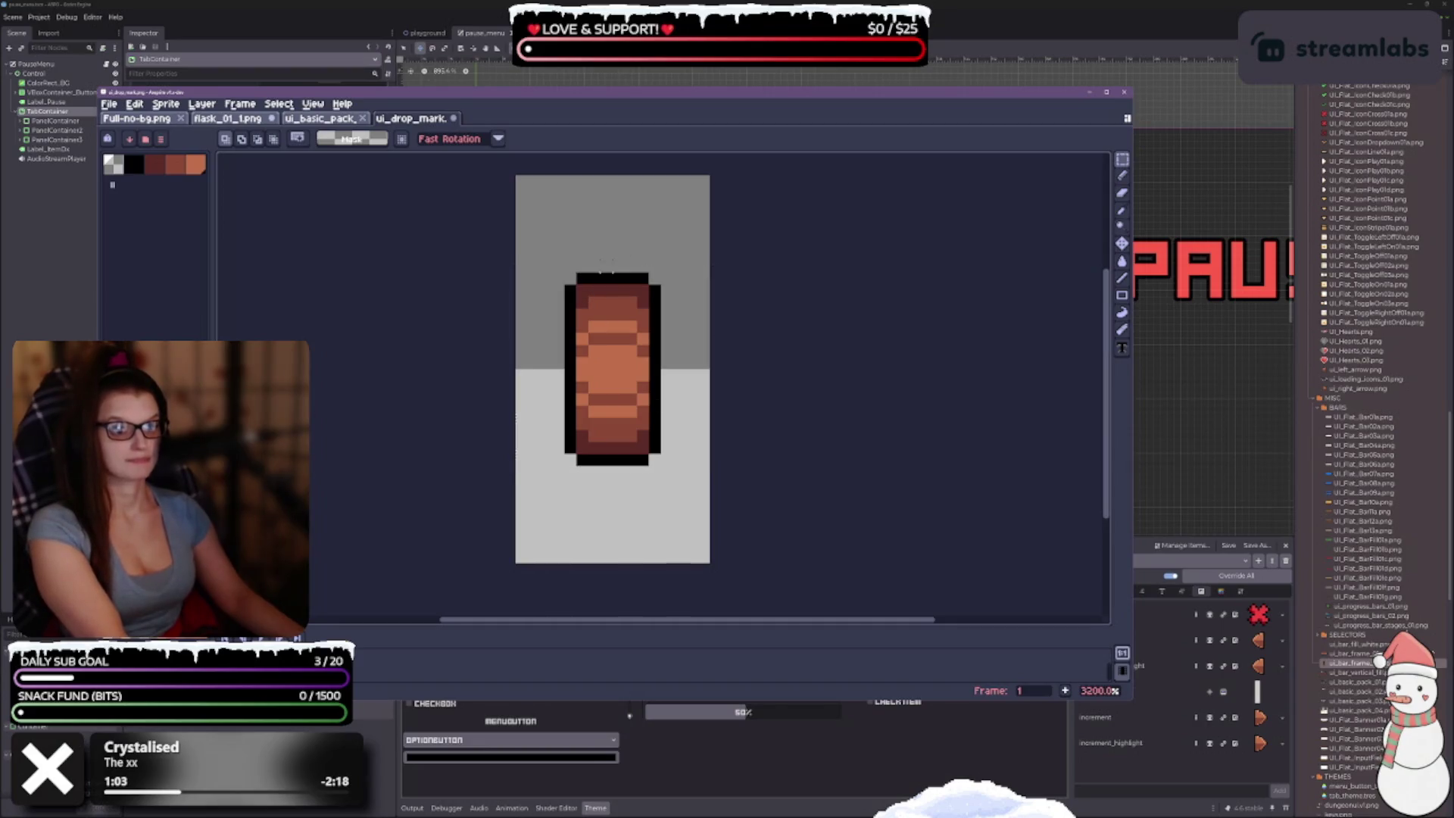
left_click_drag(605, 269, 613, 471)
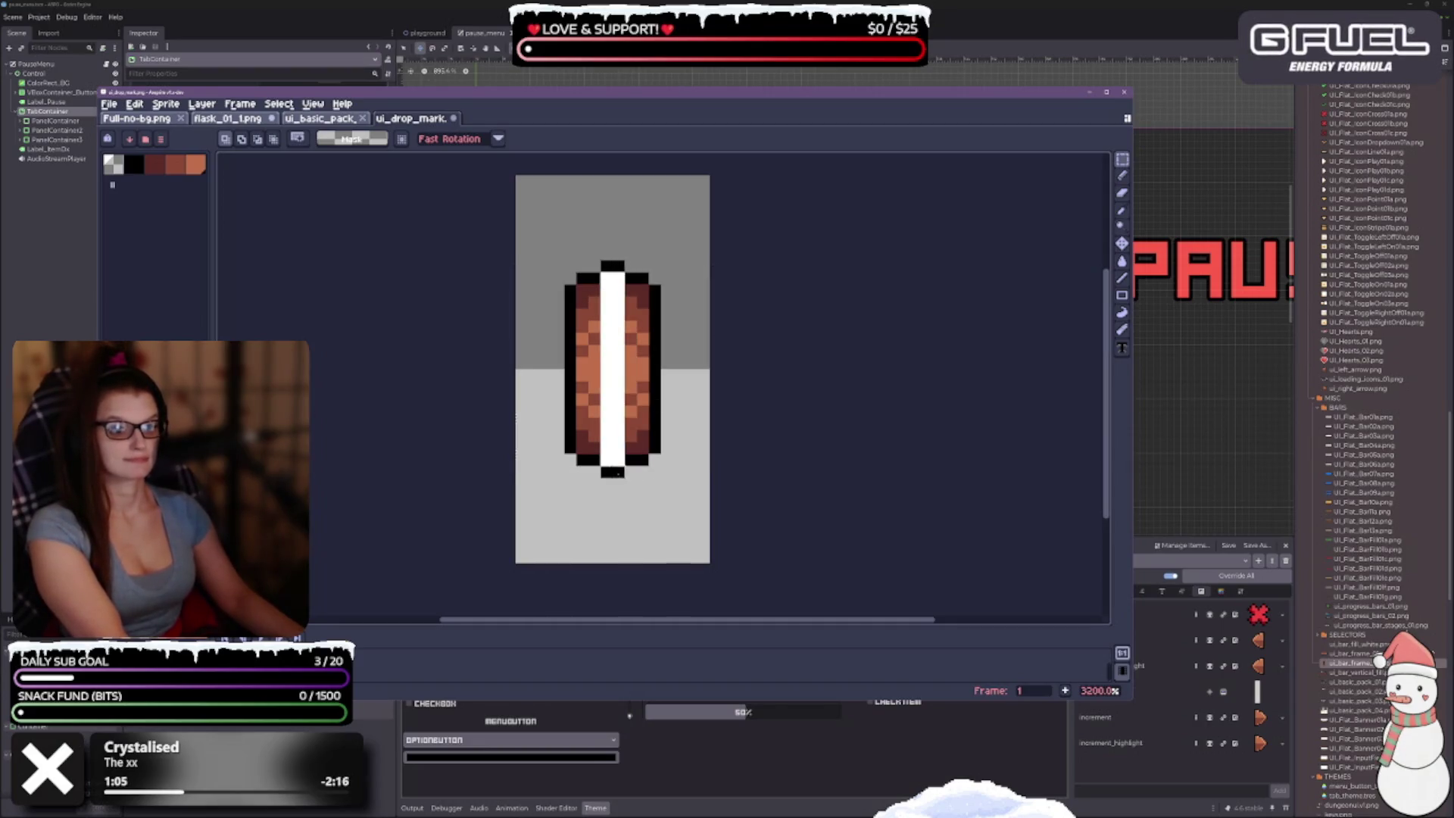
key("ctrl+z")
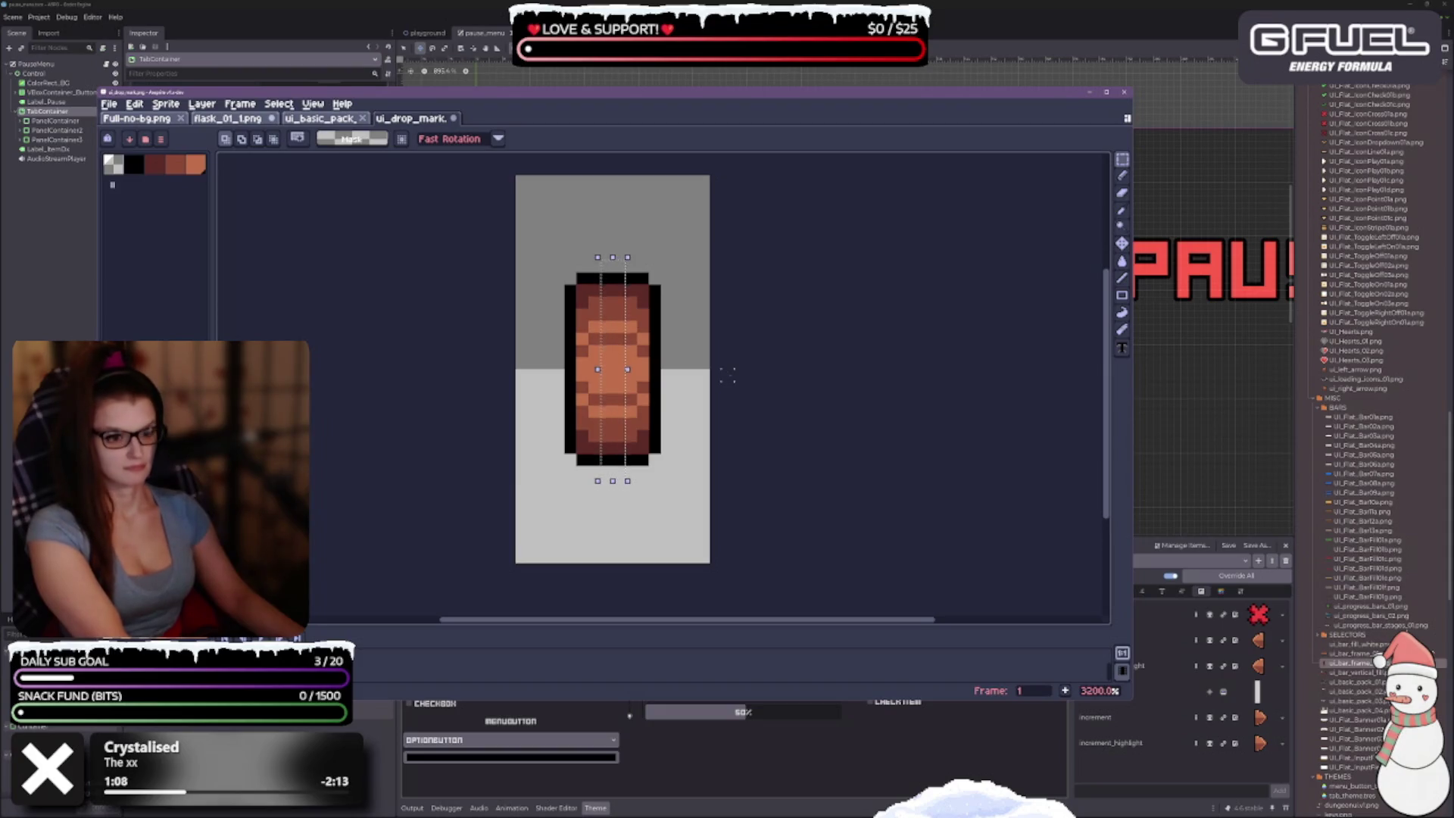
key("Delete")
mouse_move(561, 269)
left_mouse_down()
mouse_move(579, 420)
mouse_move(602, 469)
left_mouse_up()
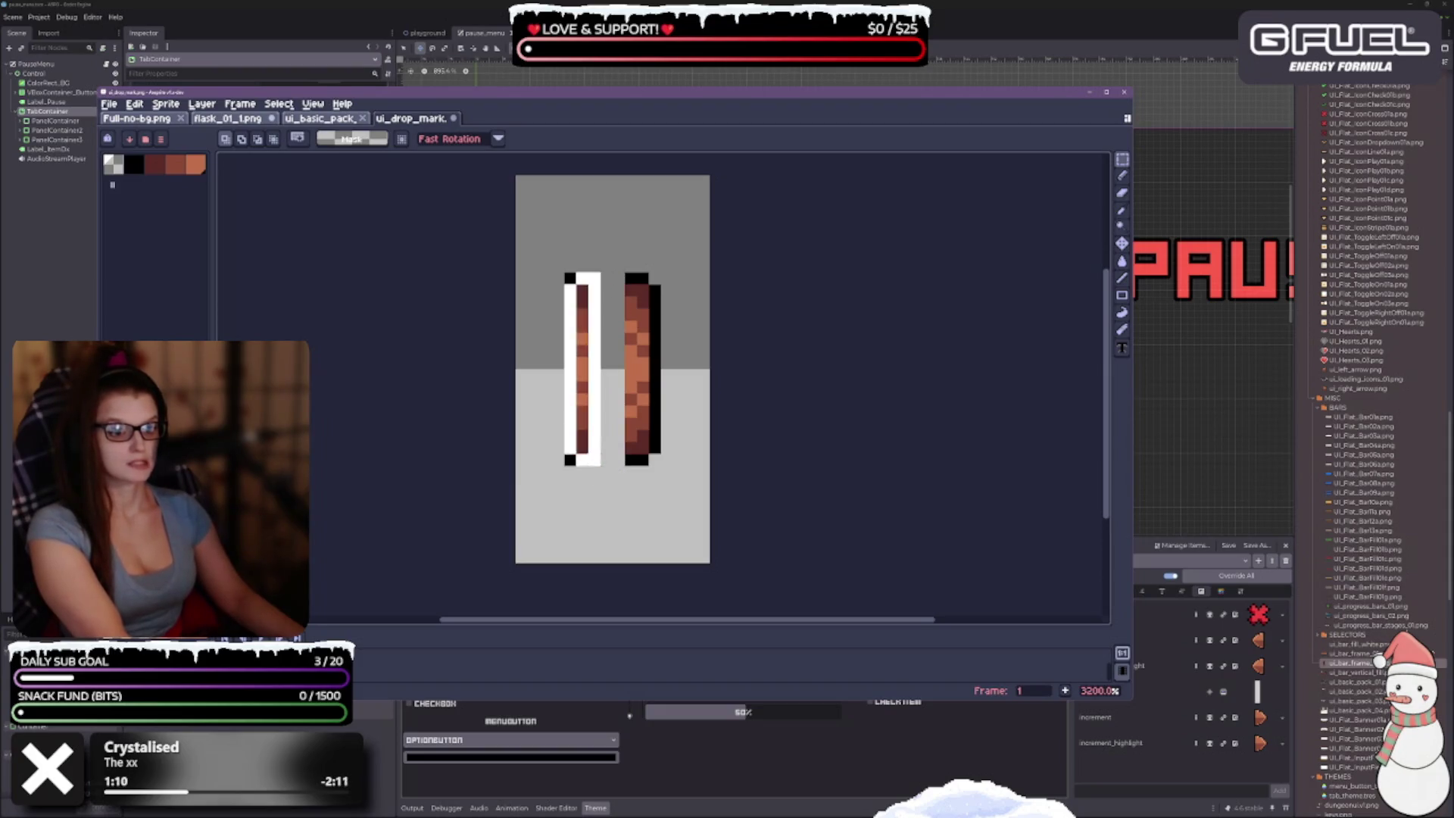
left_click_drag(603, 386, 615, 387)
mouse_move(635, 280)
left_mouse_down()
mouse_move(659, 336)
mouse_move(659, 473)
mouse_move(632, 443)
left_mouse_up()
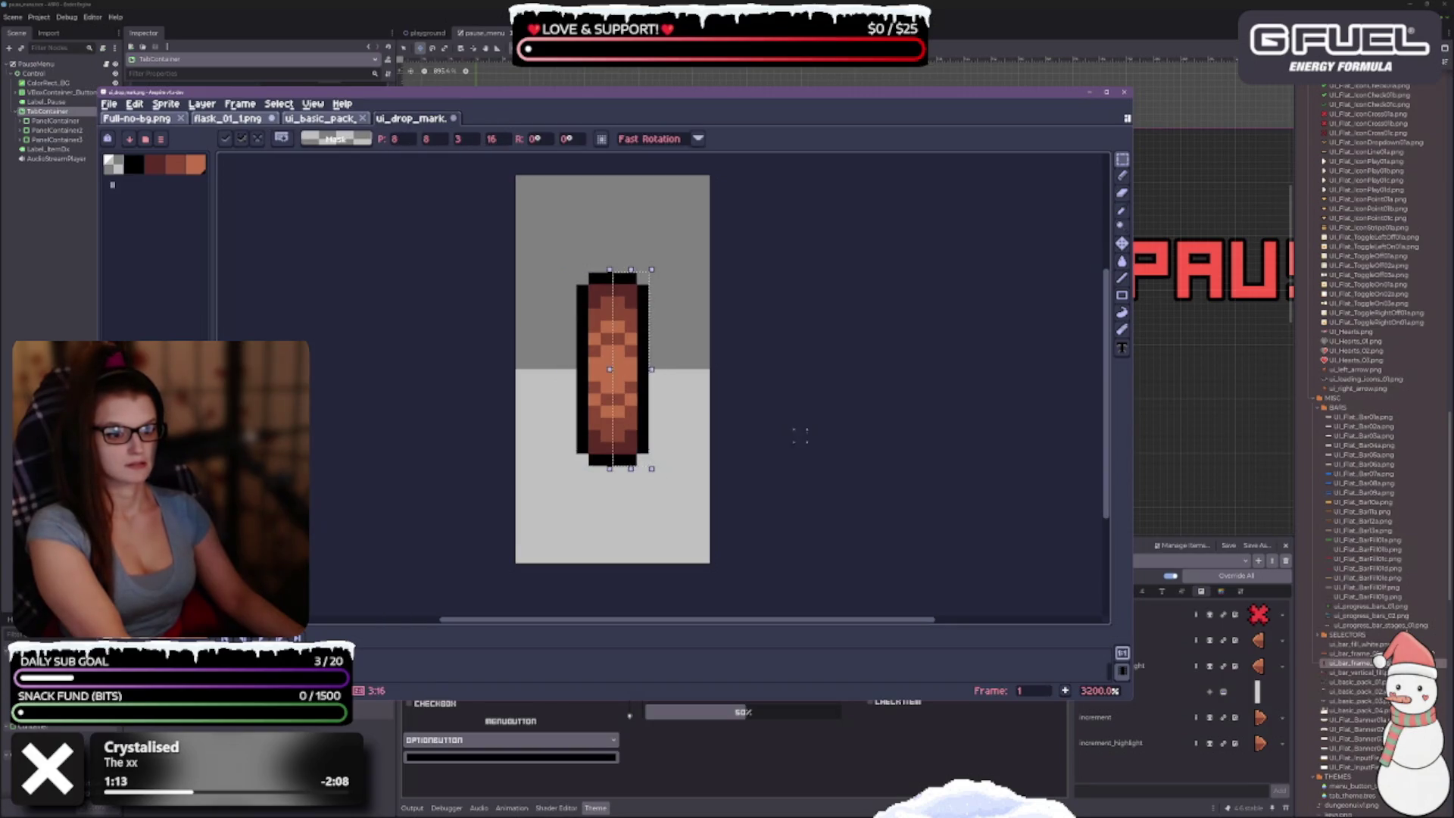
left_click(801, 432)
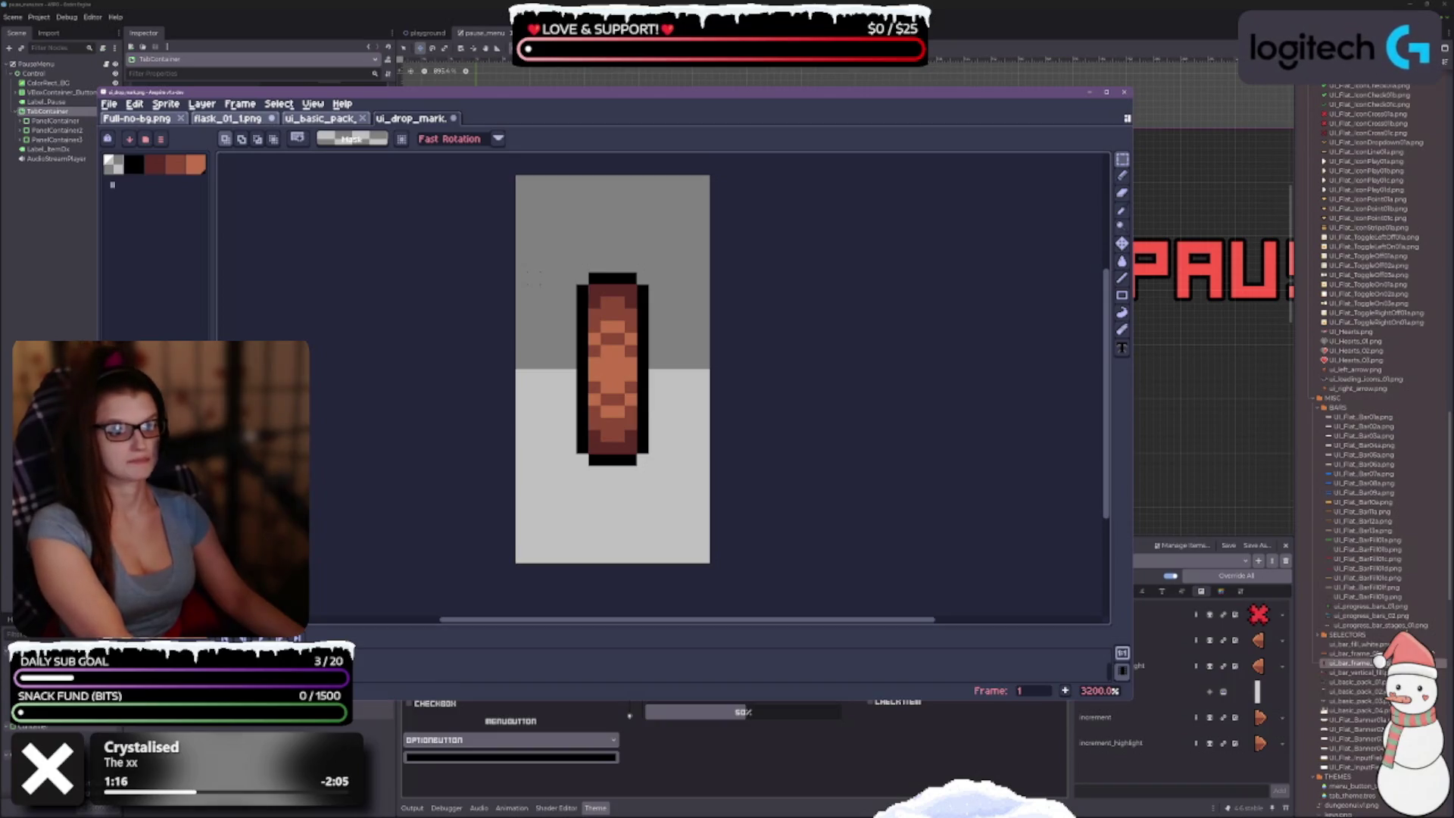
Step: Select the narrowed sprite and bring up its export settings to edit the output name
mouse_move(516, 273)
left_mouse_down()
mouse_move(683, 334)
mouse_move(710, 465)
left_mouse_up()
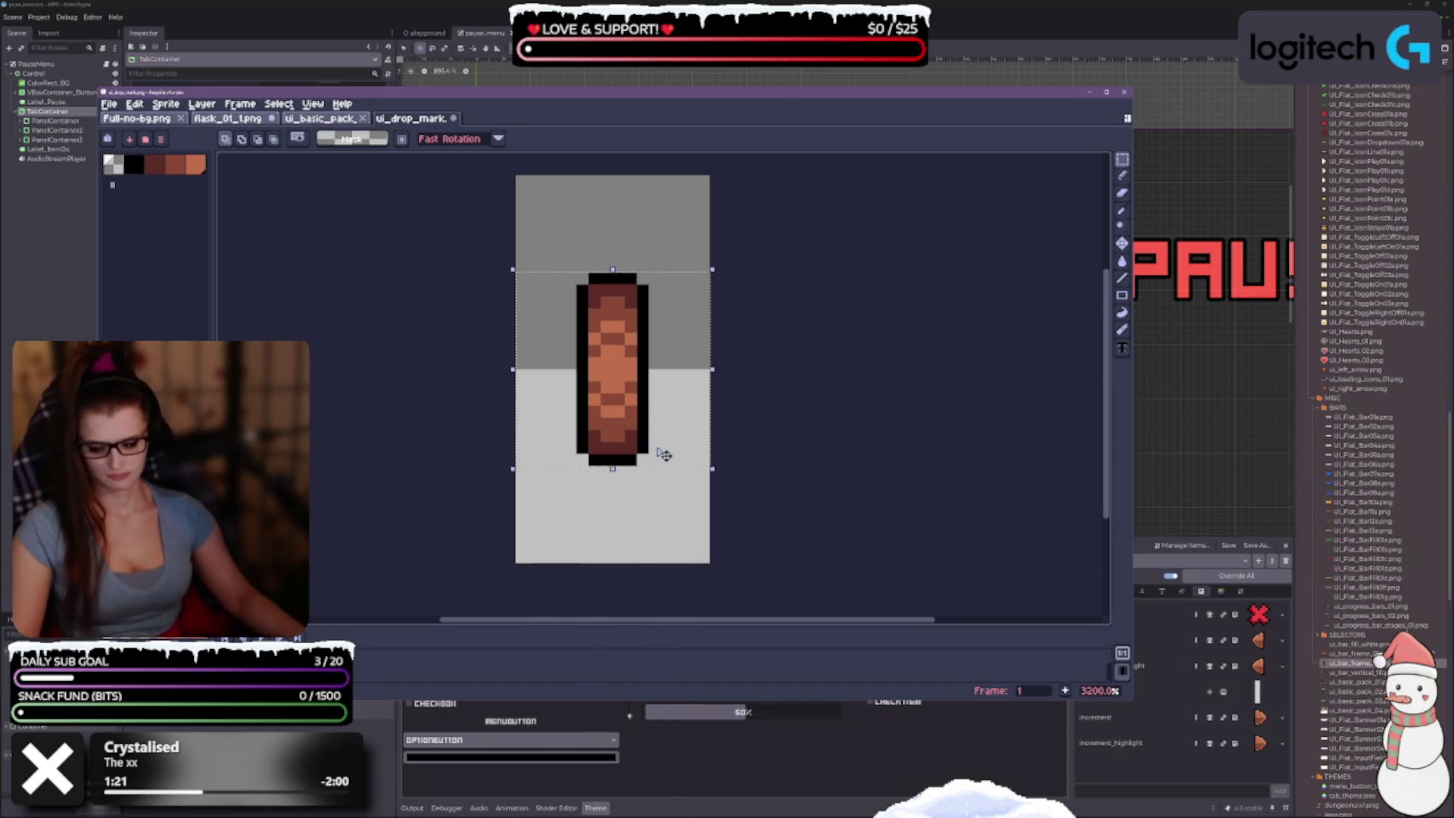
key("ctrl+alt+shift+s")
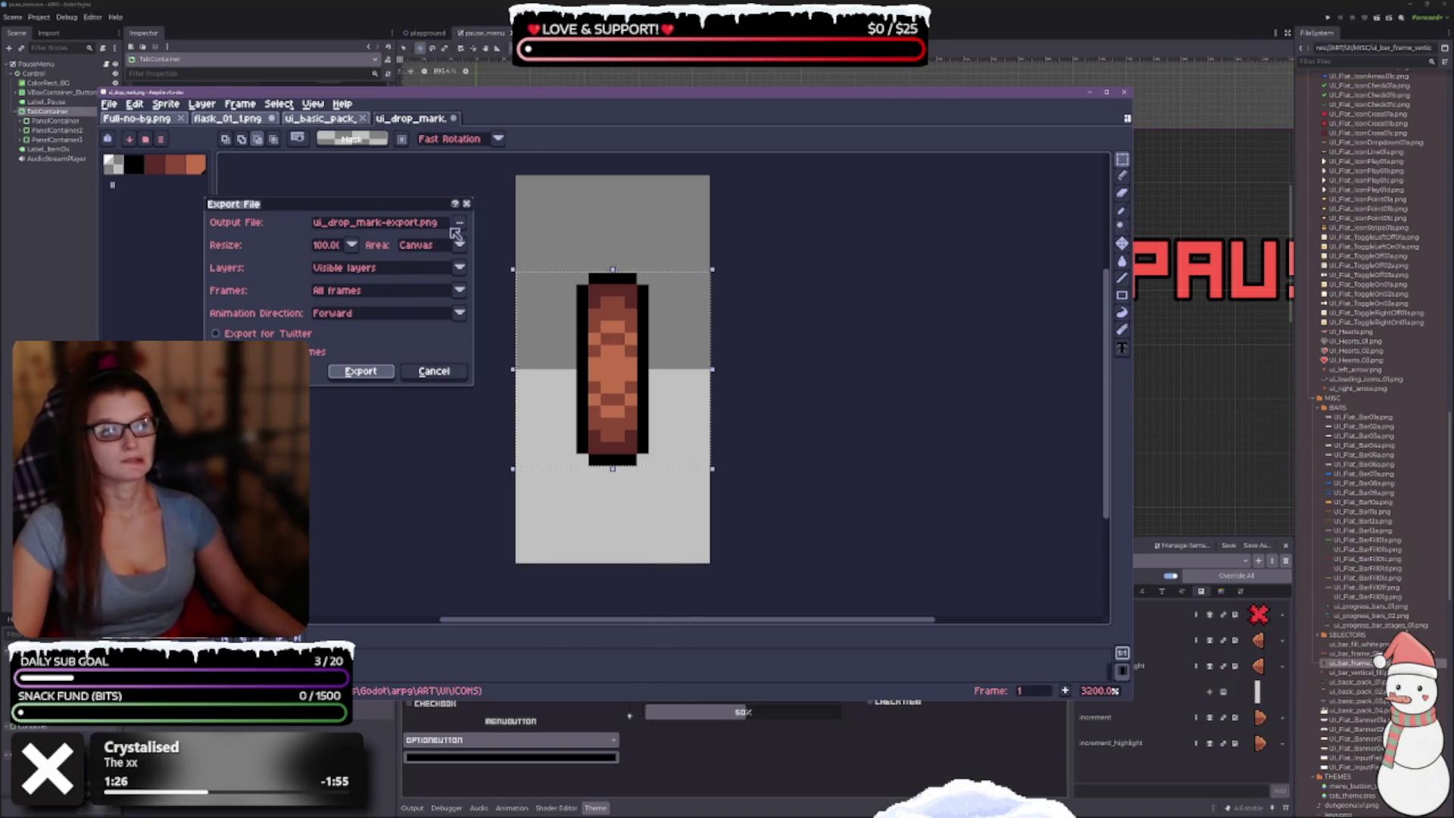
left_click(424, 225)
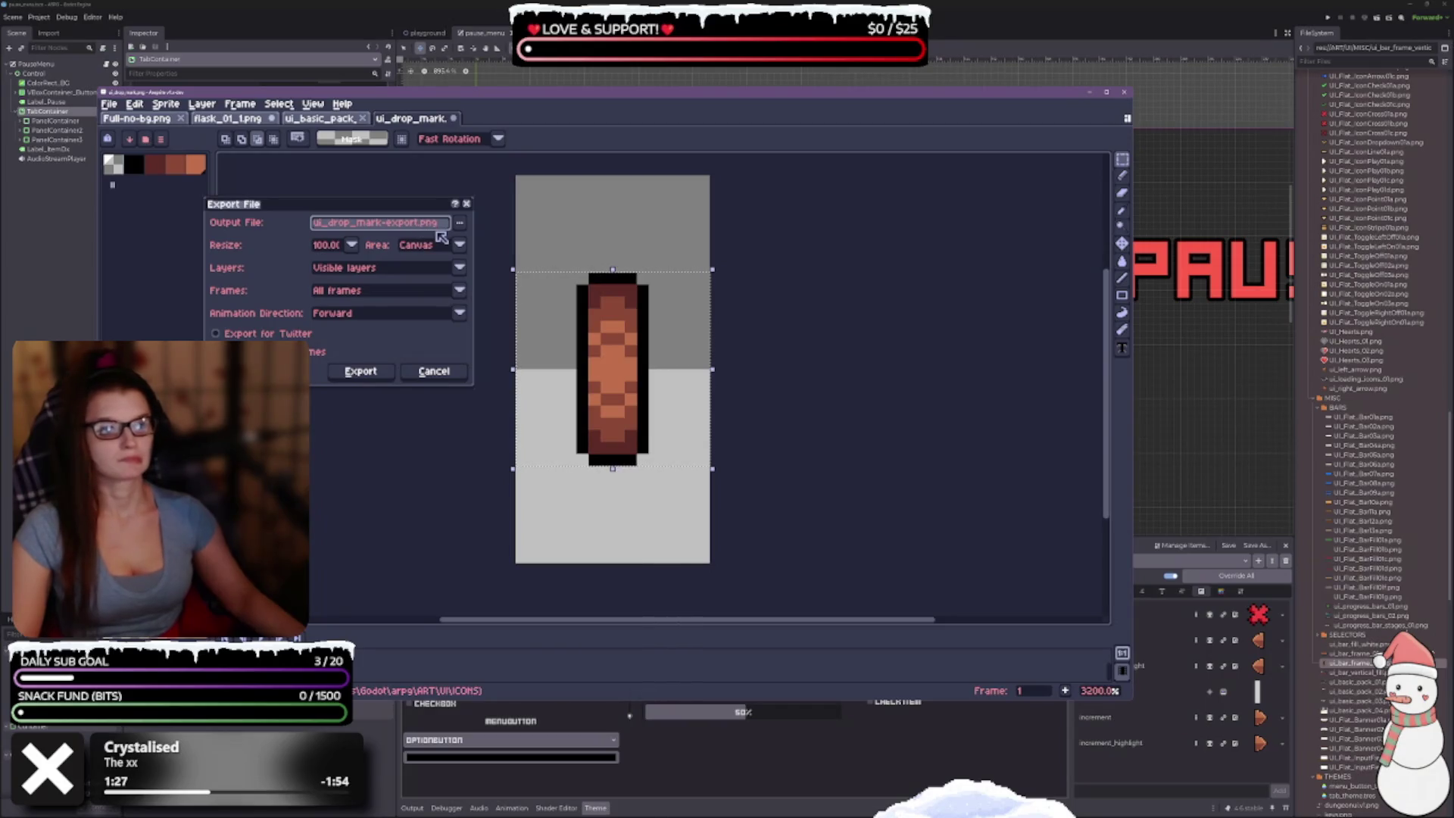
Step: Export the selection as ui_drop_mark.png with Area set to Selection, overwriting the old file
key("BackSpace")
key("BackSpace")
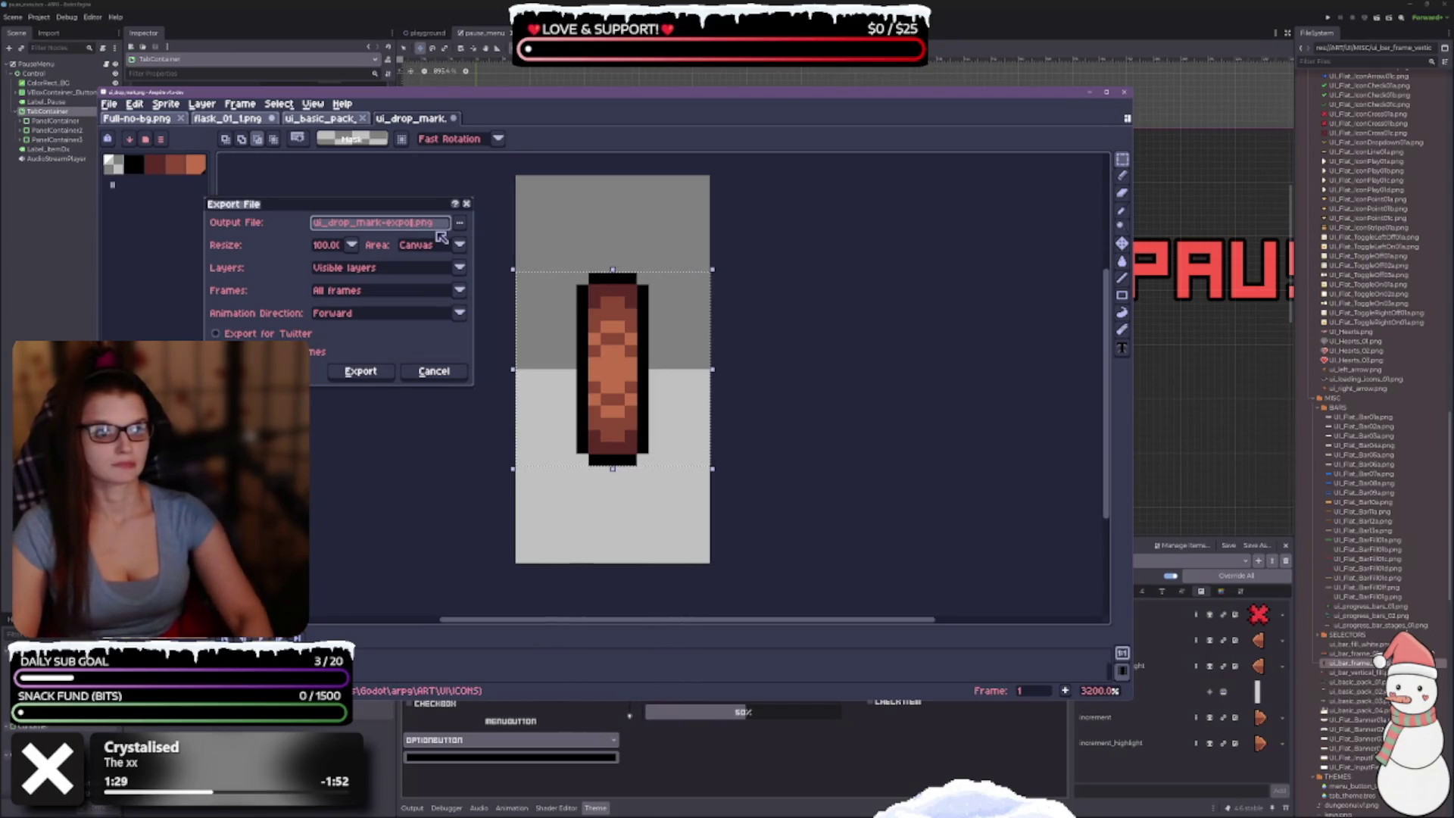
key("BackSpace")
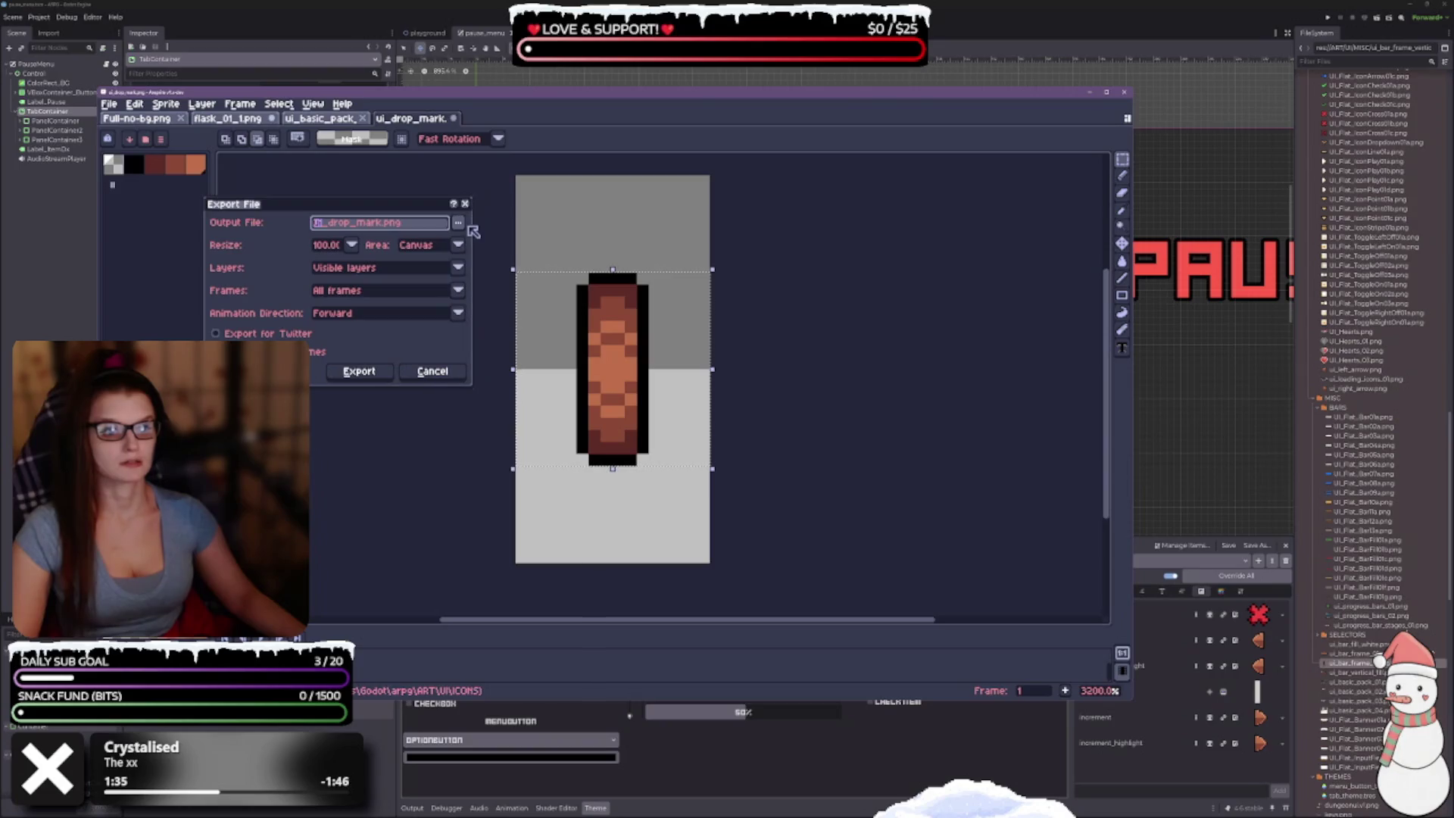
left_click(459, 223)
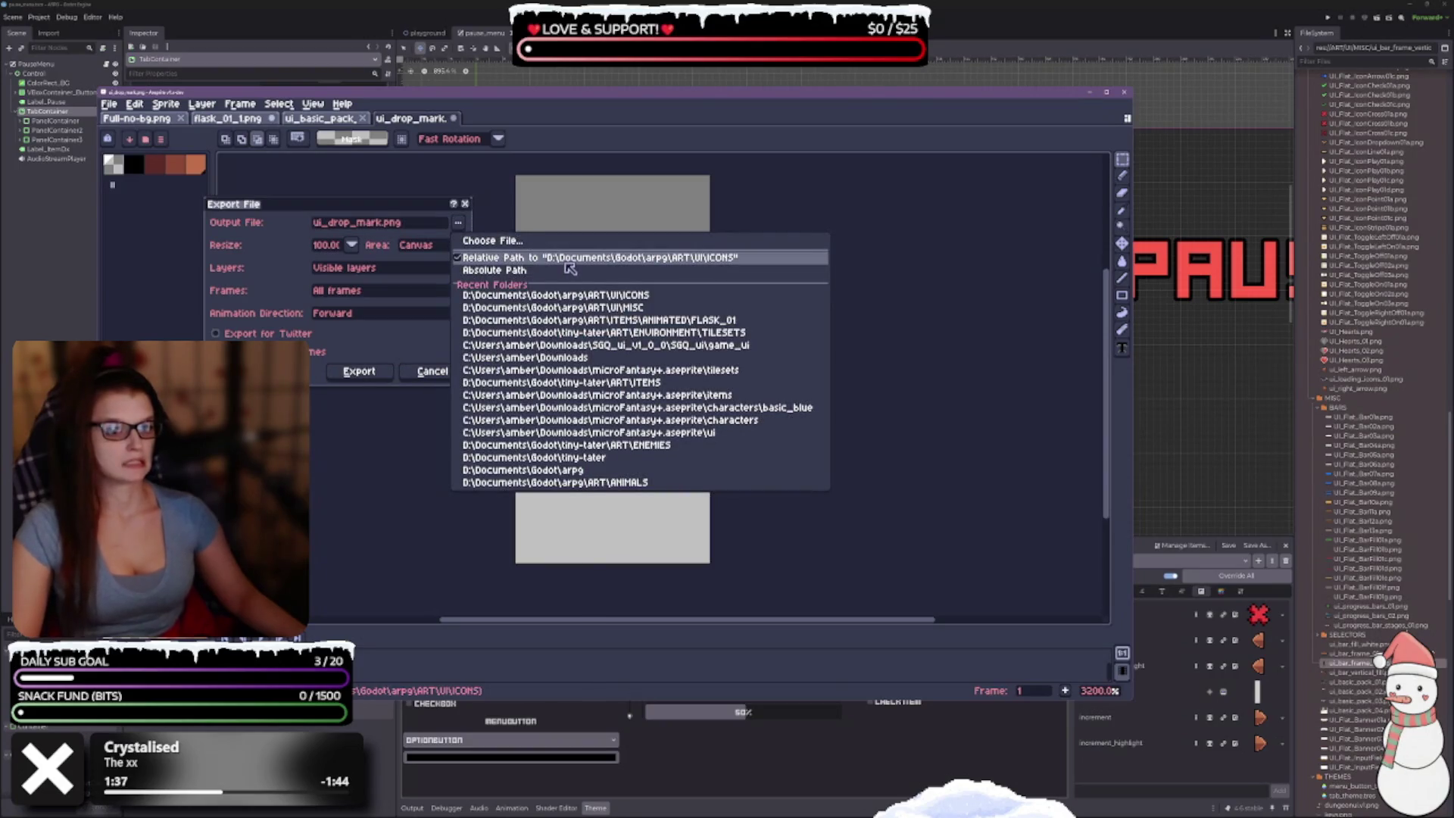
left_click(570, 271)
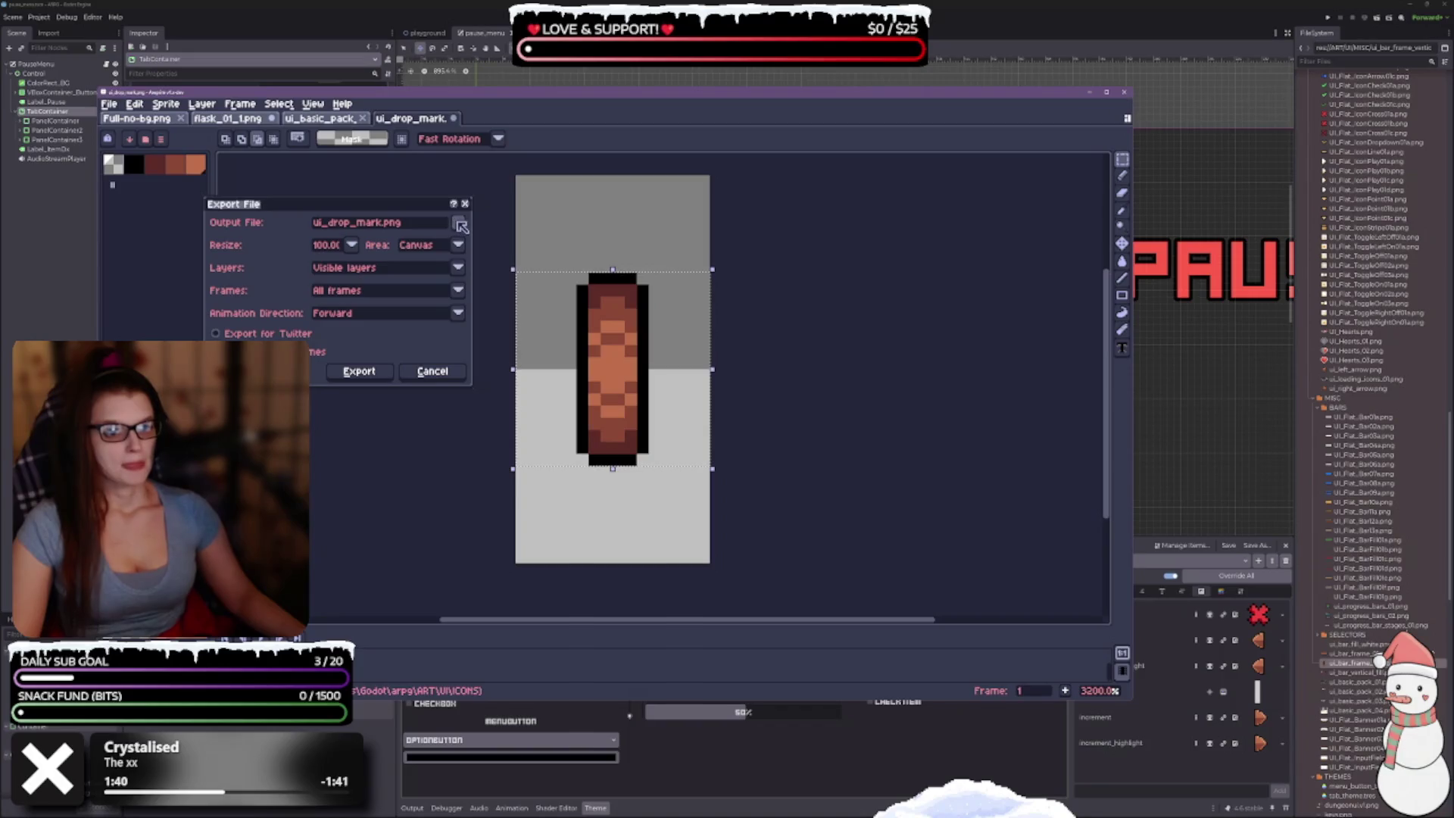
left_click(427, 246)
left_click(427, 274)
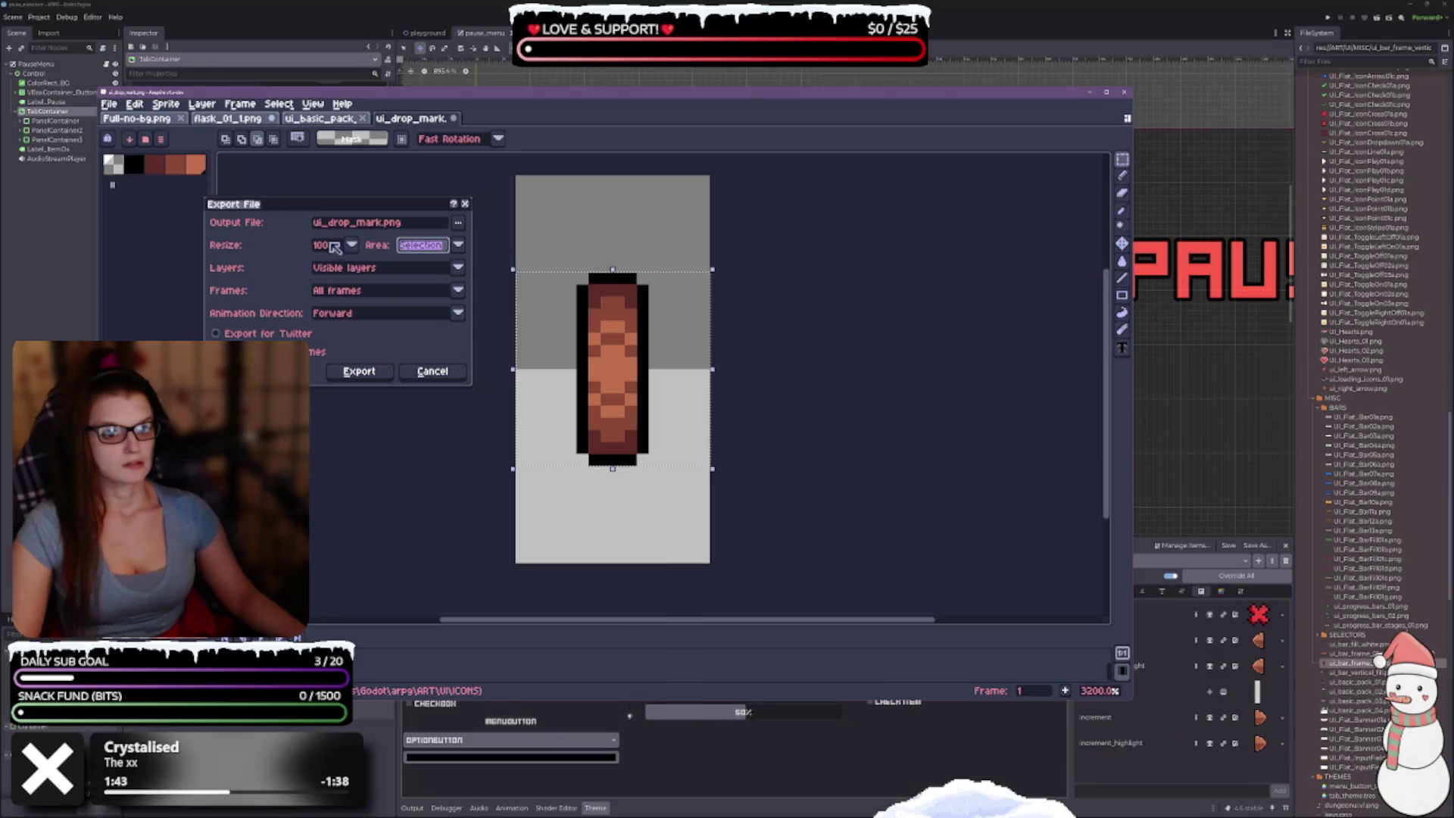
left_click(377, 375)
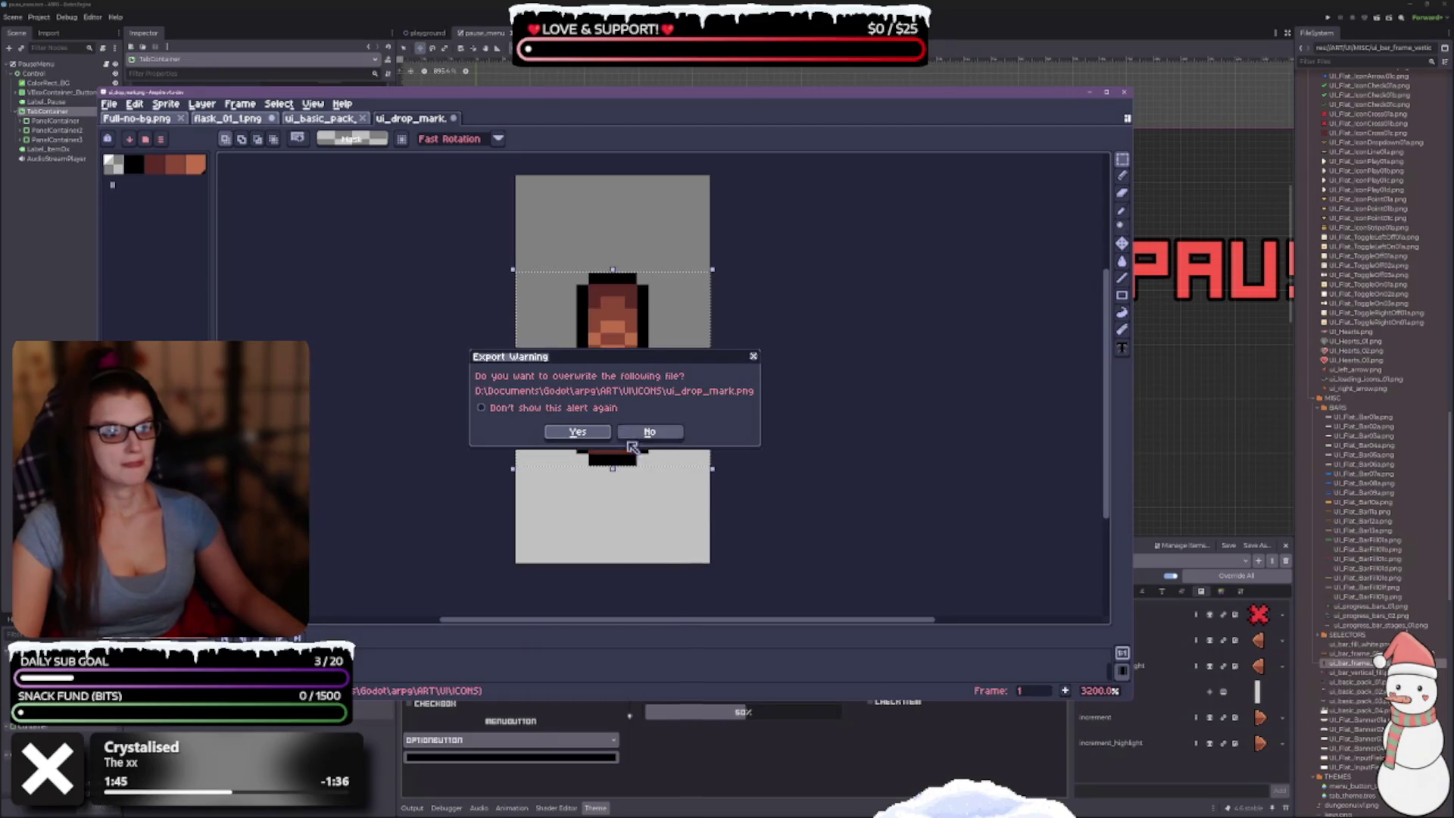
left_click(598, 432)
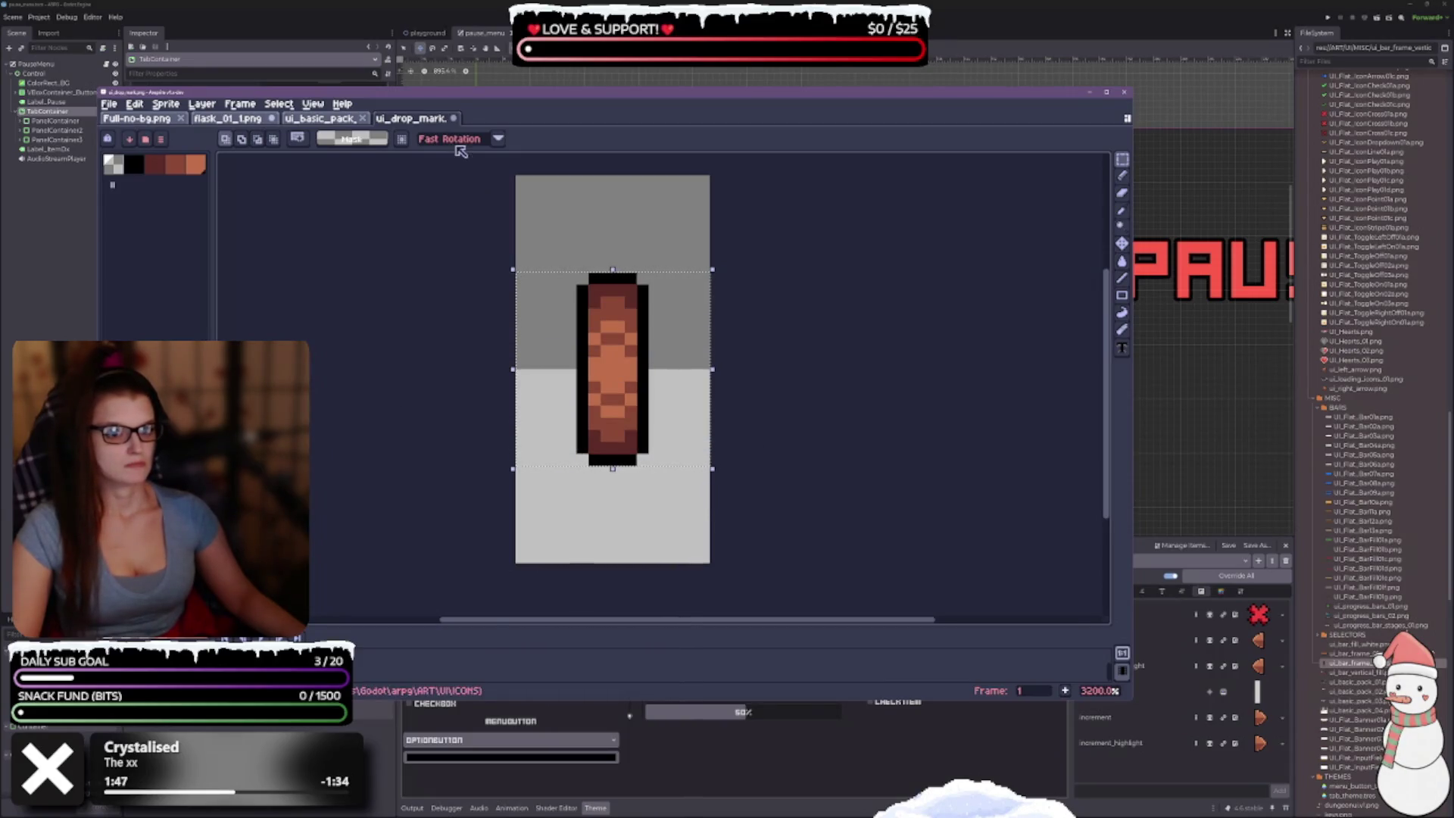
left_click(951, 14)
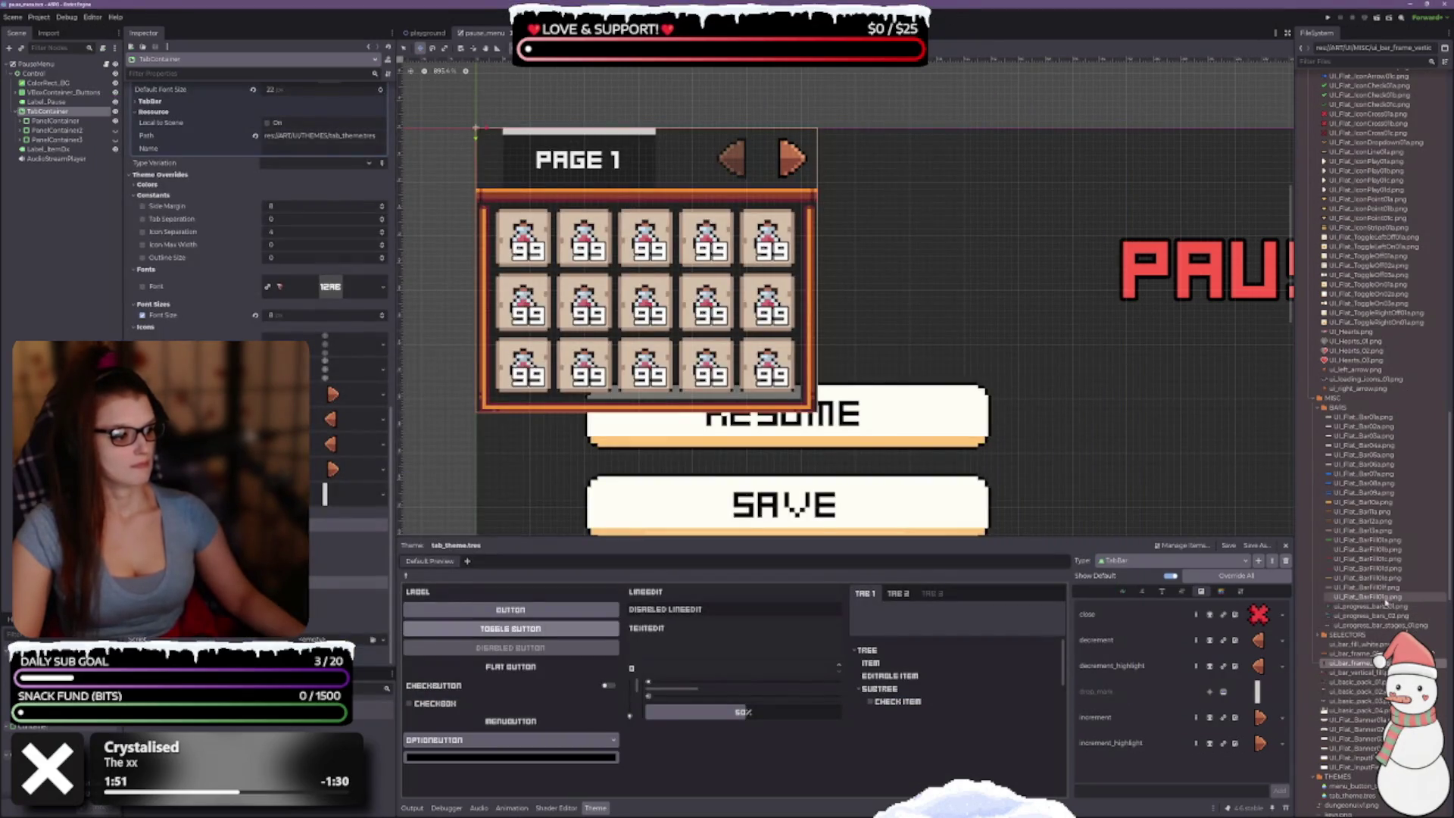
Step: Assign ui_drop_mark.png as the TabBar drop_mark theme icon and save the scene
left_click(1413, 568)
scroll(1412, 494, "up", 5)
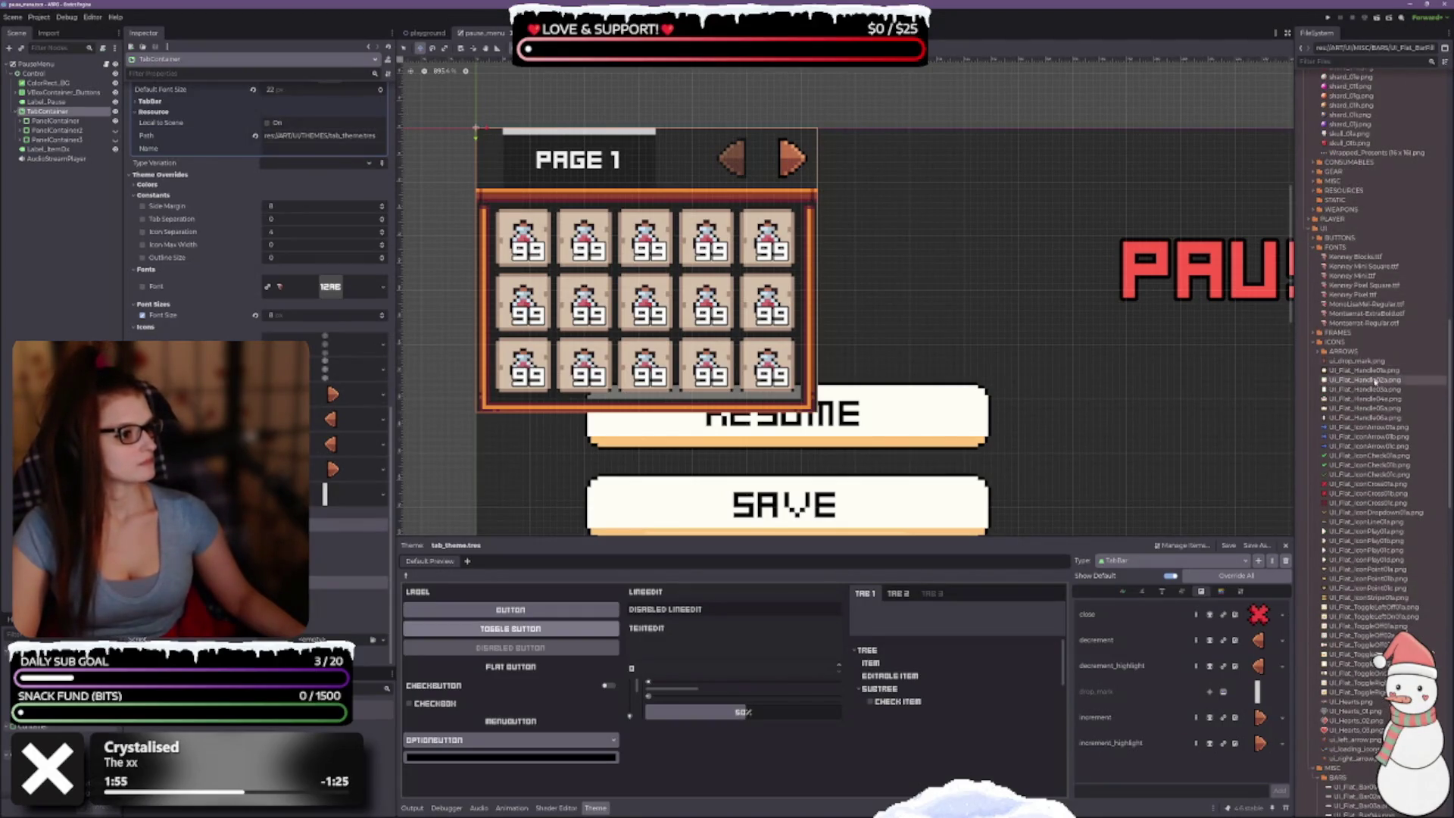
left_click(1355, 360)
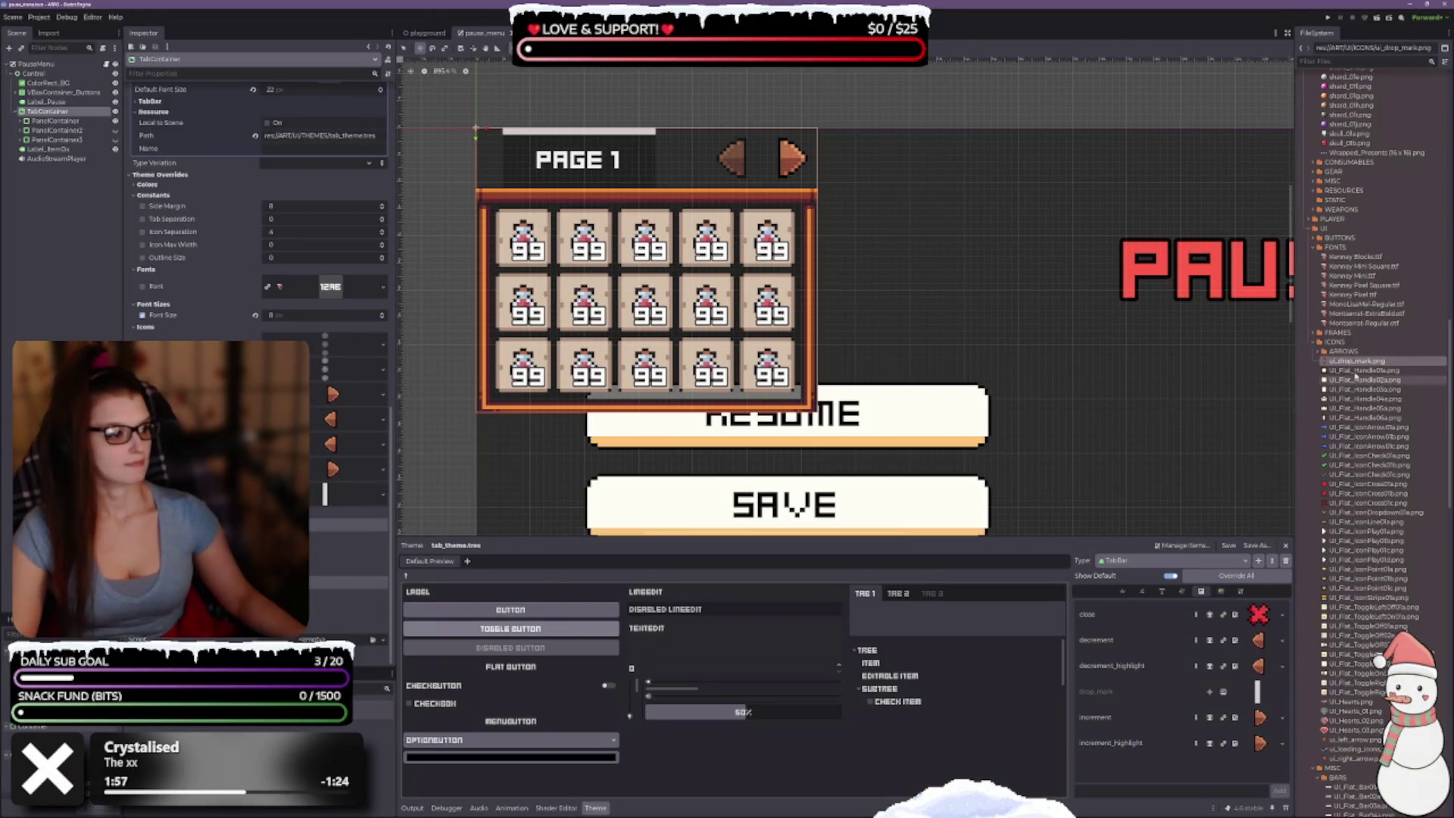
left_click_drag(1355, 360, 320, 496)
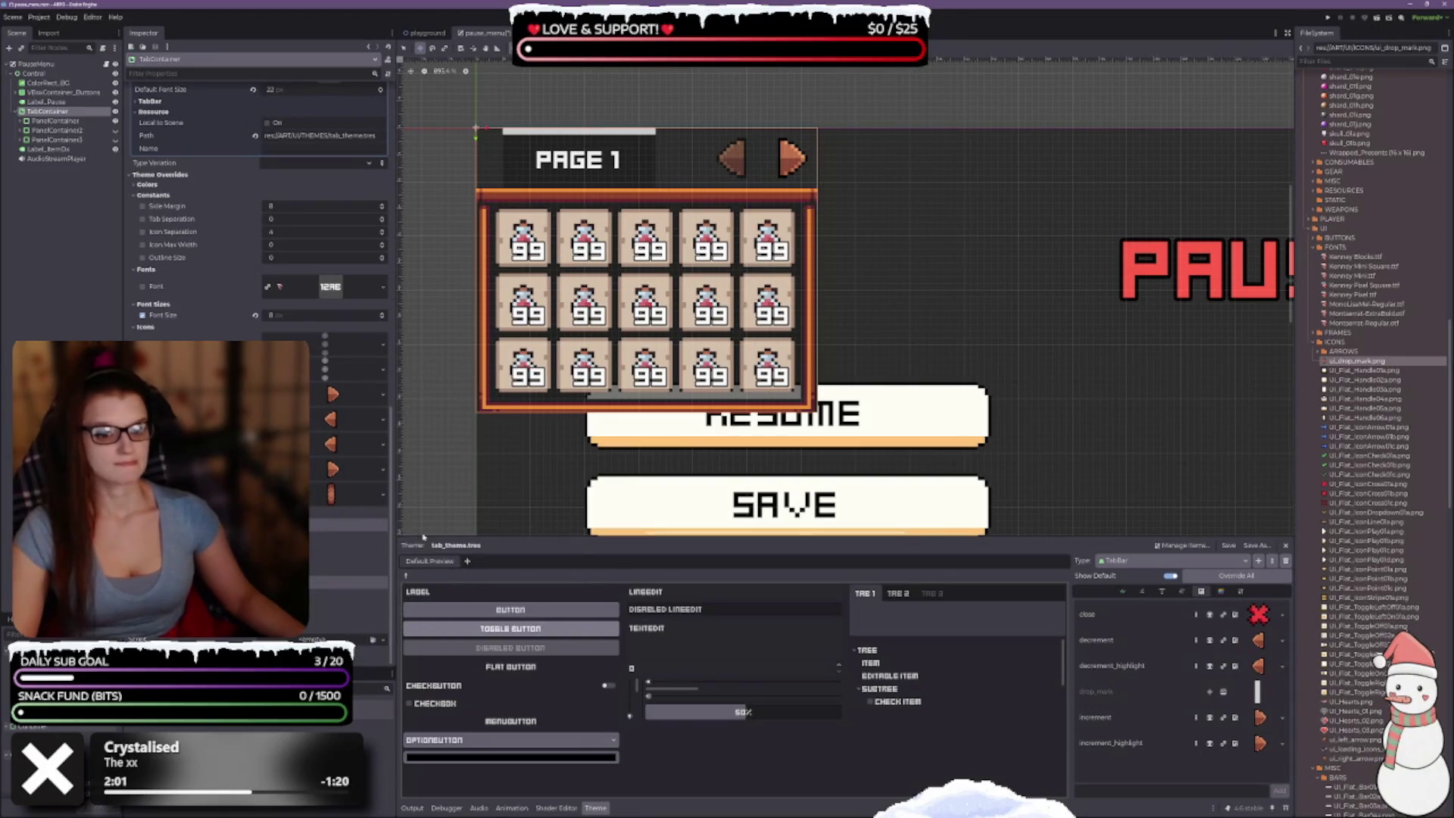
mouse_move(1337, 363)
left_mouse_down()
mouse_move(1287, 666)
mouse_move(1254, 695)
left_mouse_up()
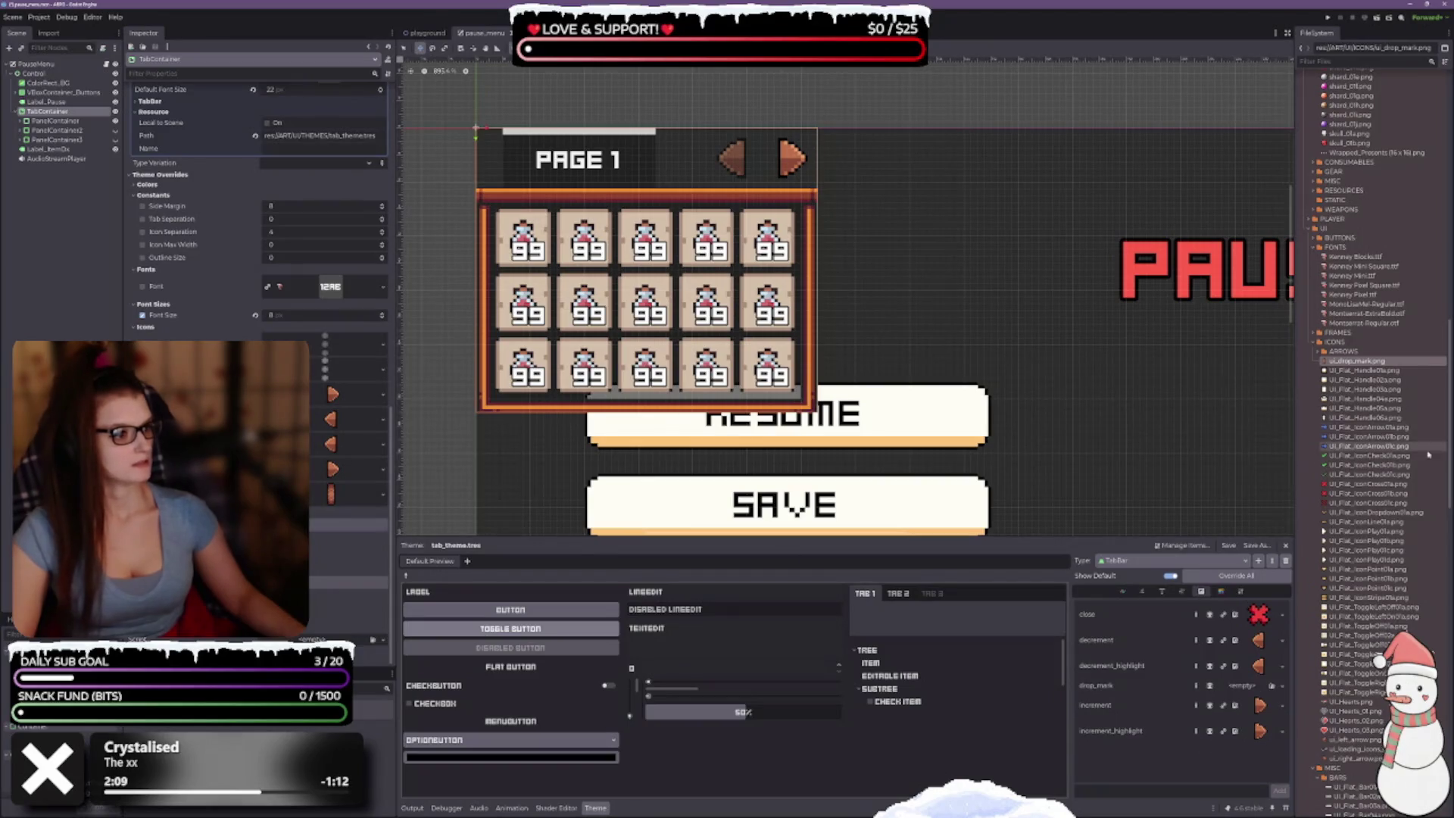
mouse_move(1344, 366)
left_mouse_down()
mouse_move(1287, 686)
mouse_move(1257, 687)
left_mouse_up()
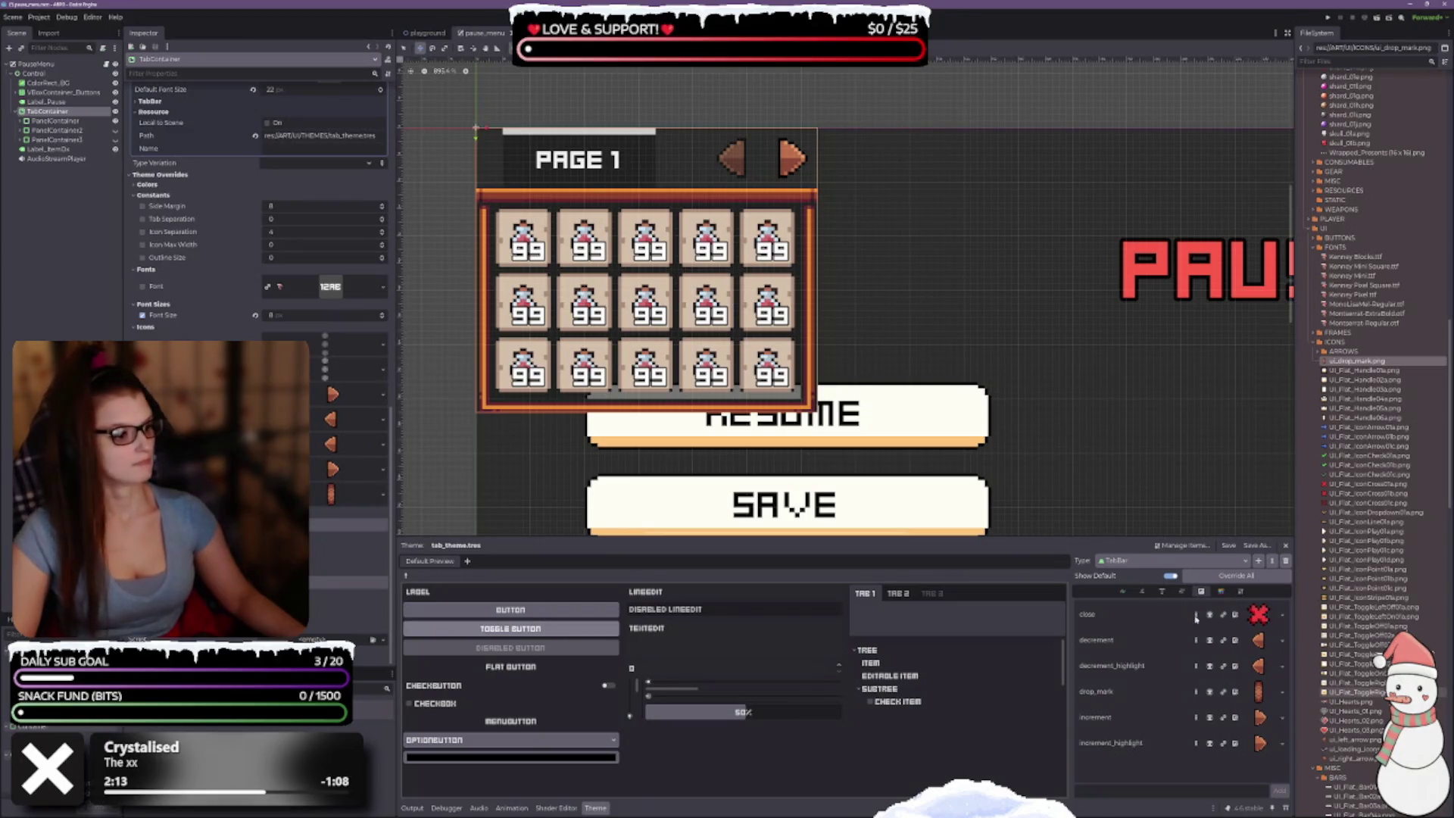
key("ctrl+s")
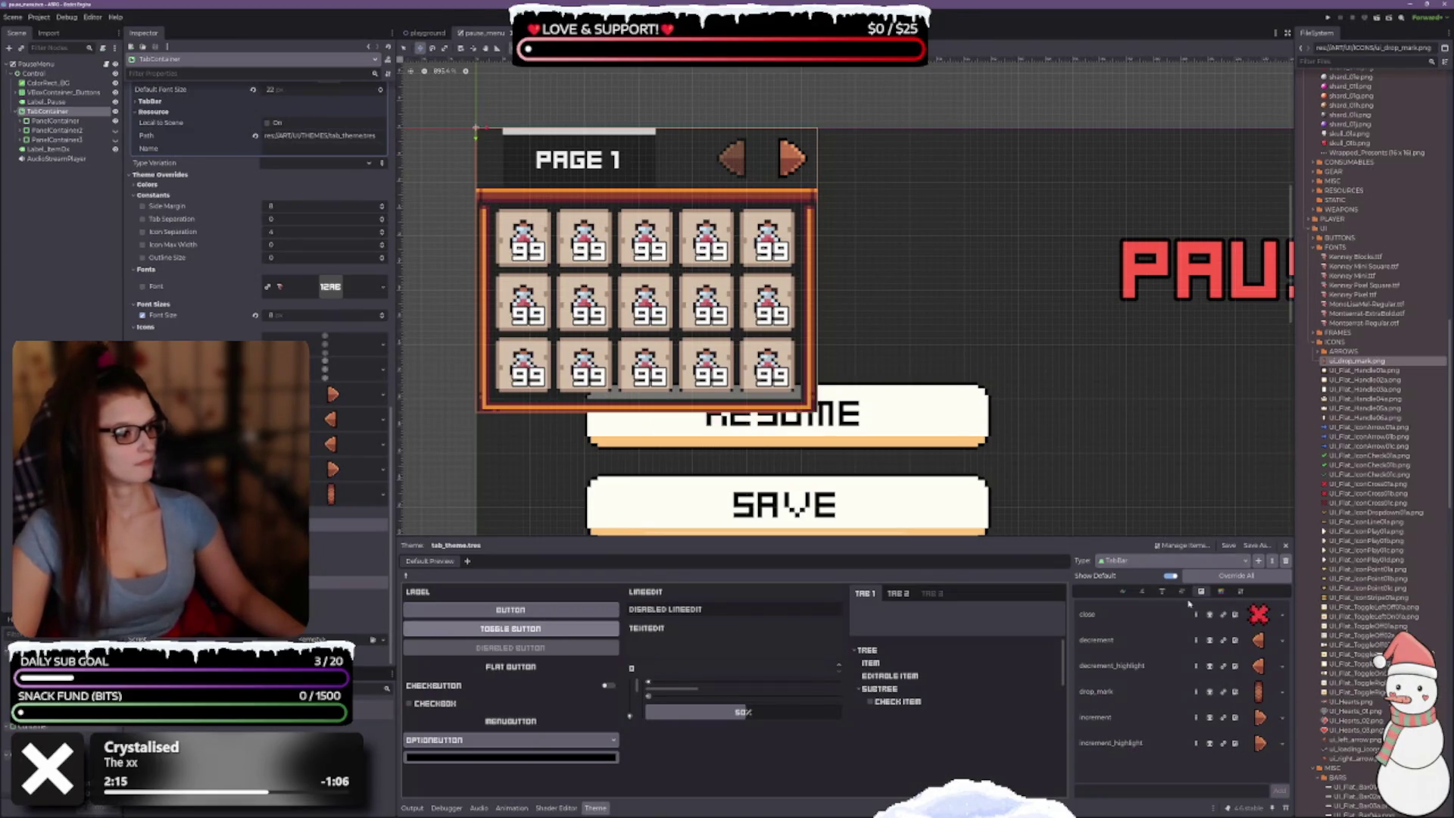
Step: Keep TabBar as the theme type and list its StyleBox items
left_click(1134, 558)
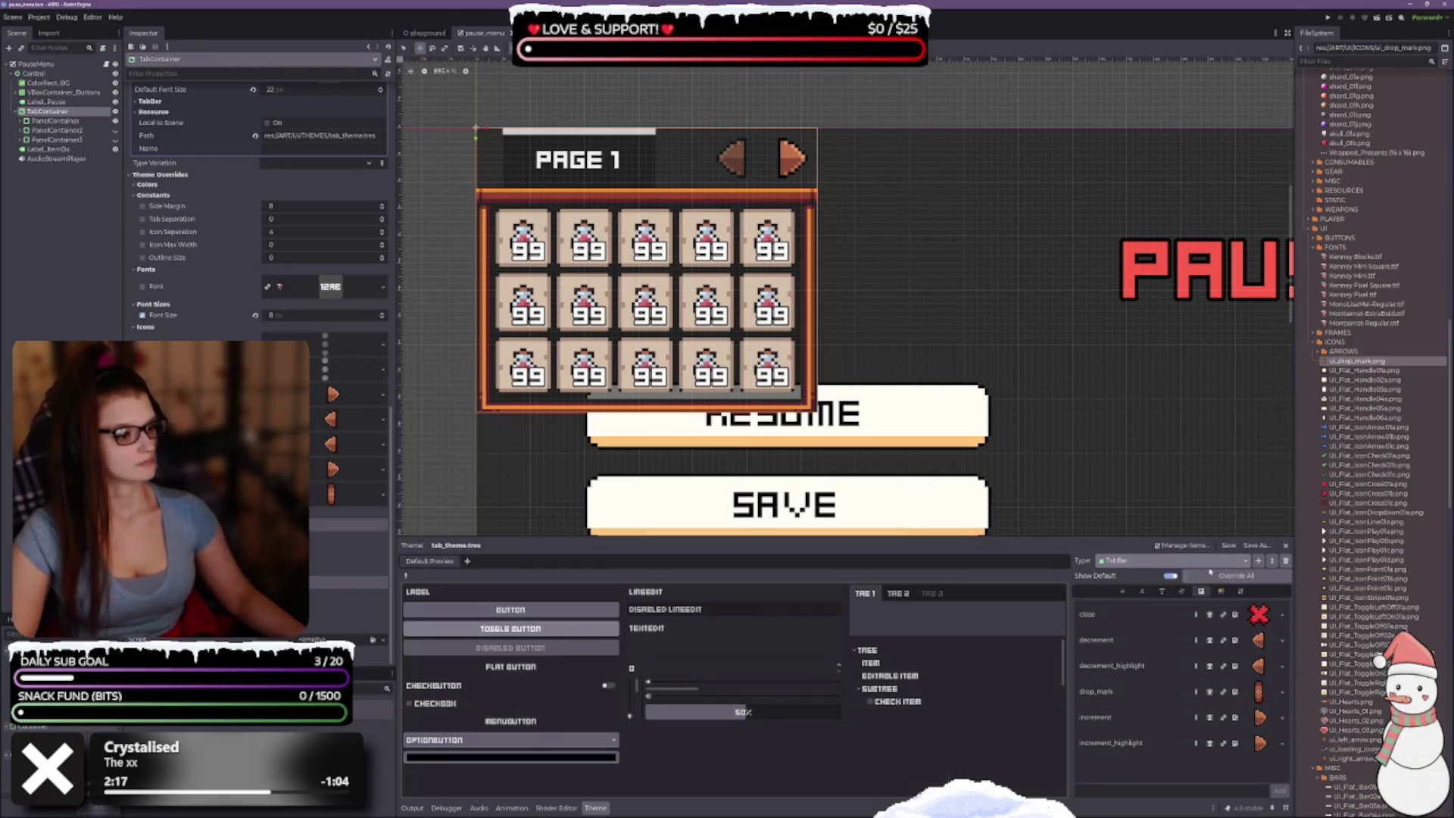
left_click(1128, 574)
left_click(1220, 592)
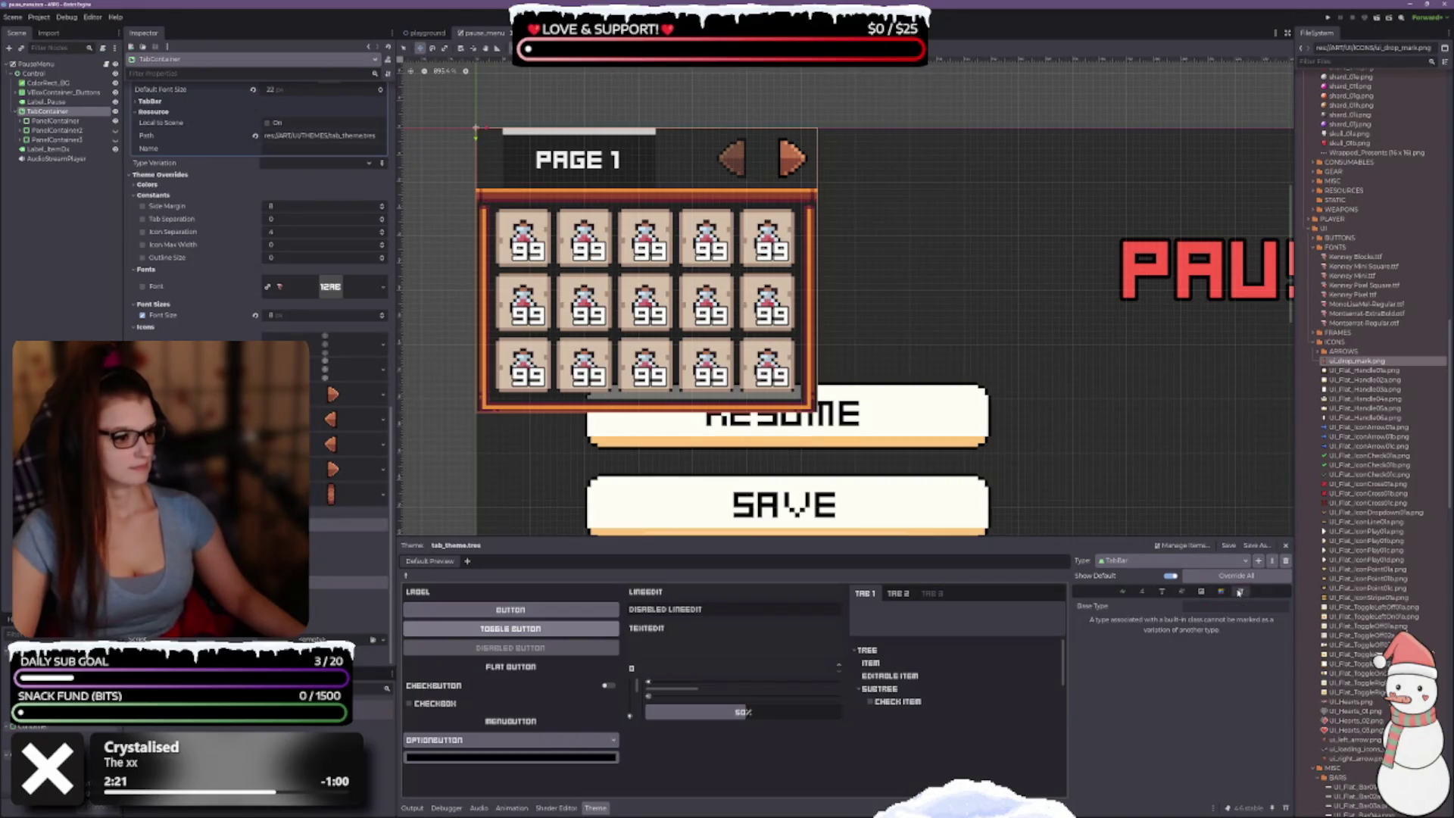
Step: Show the TabBar colour items, then select TabContainer and scroll its Inspector to the top
left_click(1123, 593)
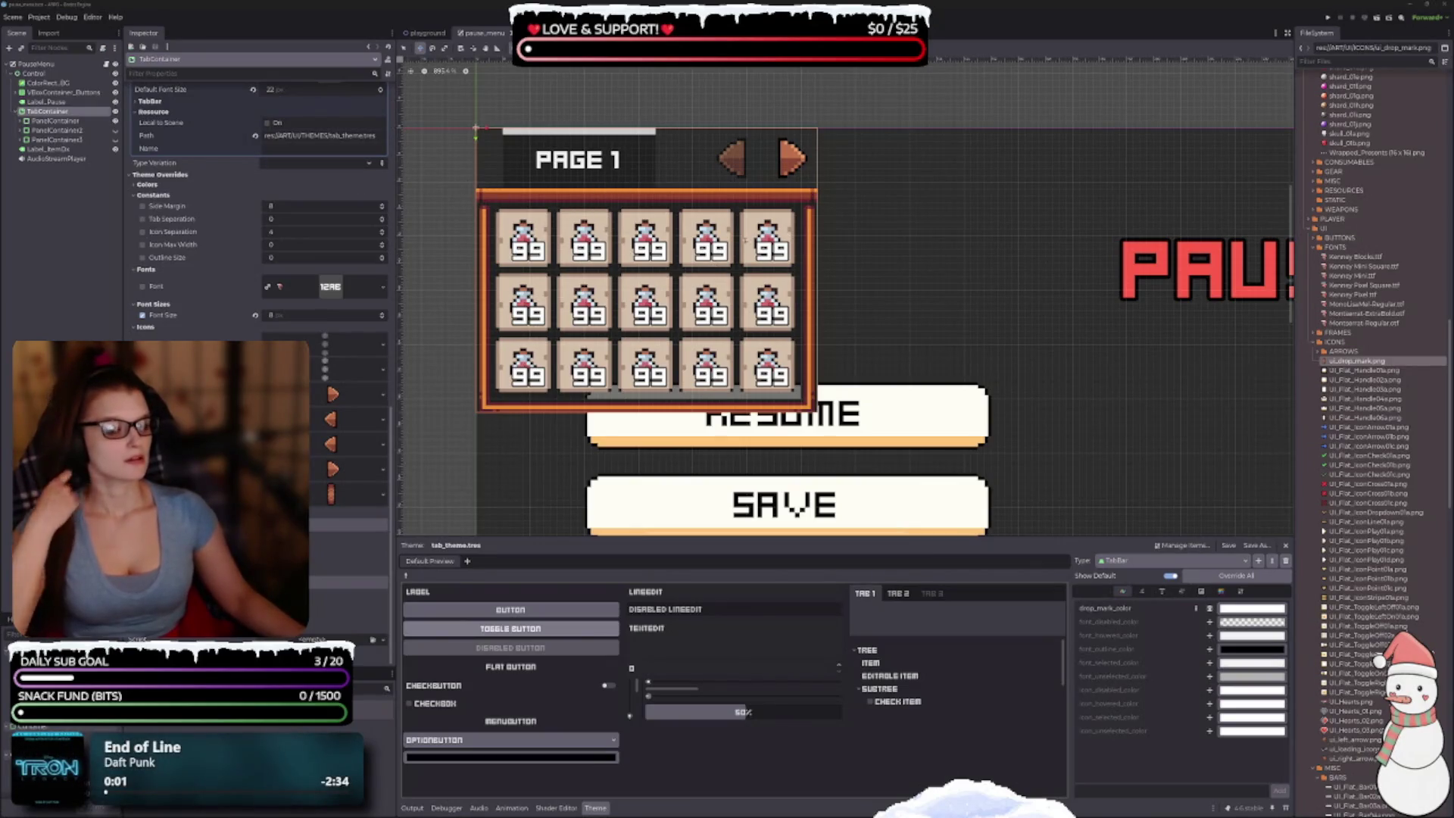
left_click(55, 121)
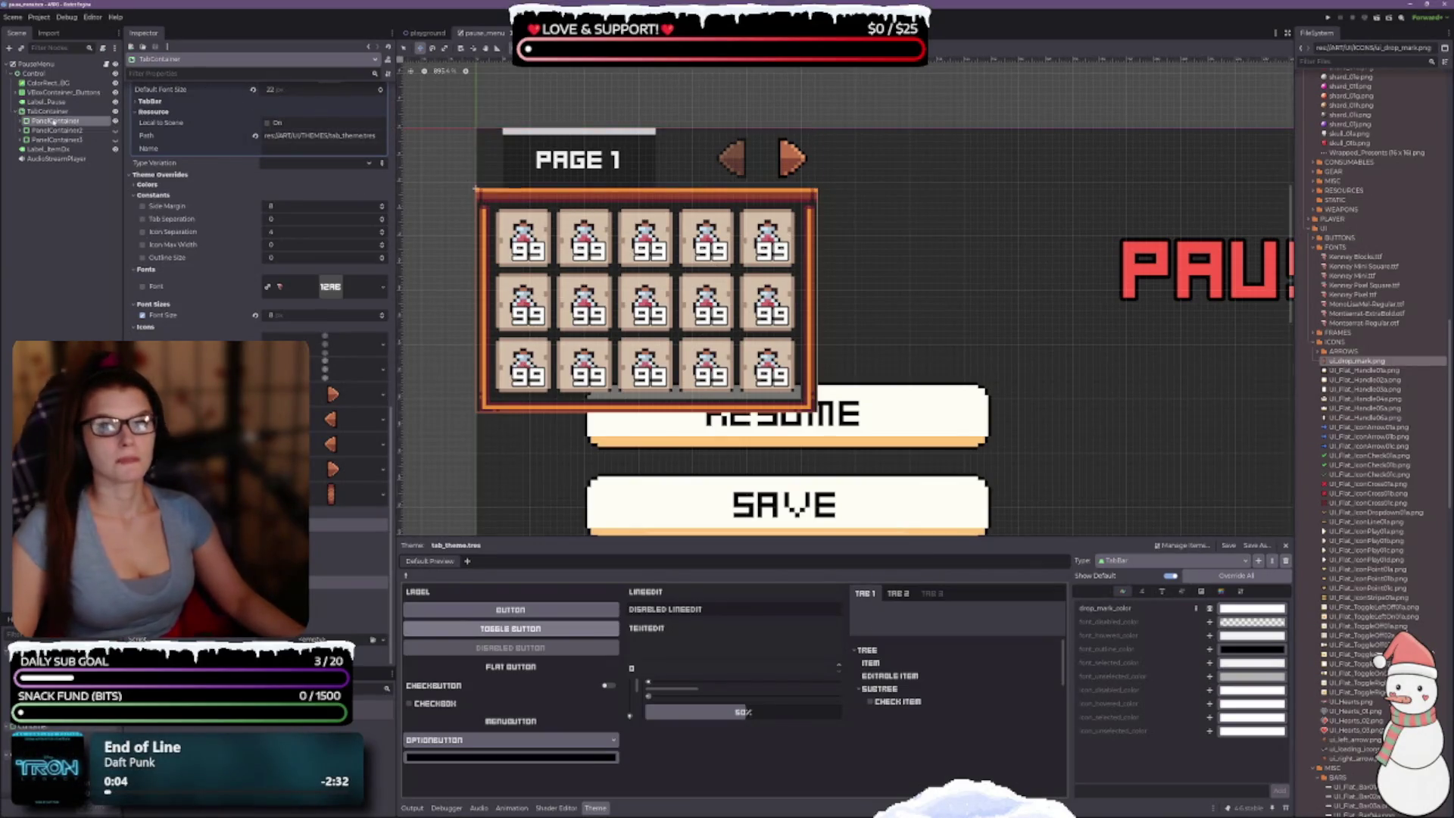
left_click(47, 111)
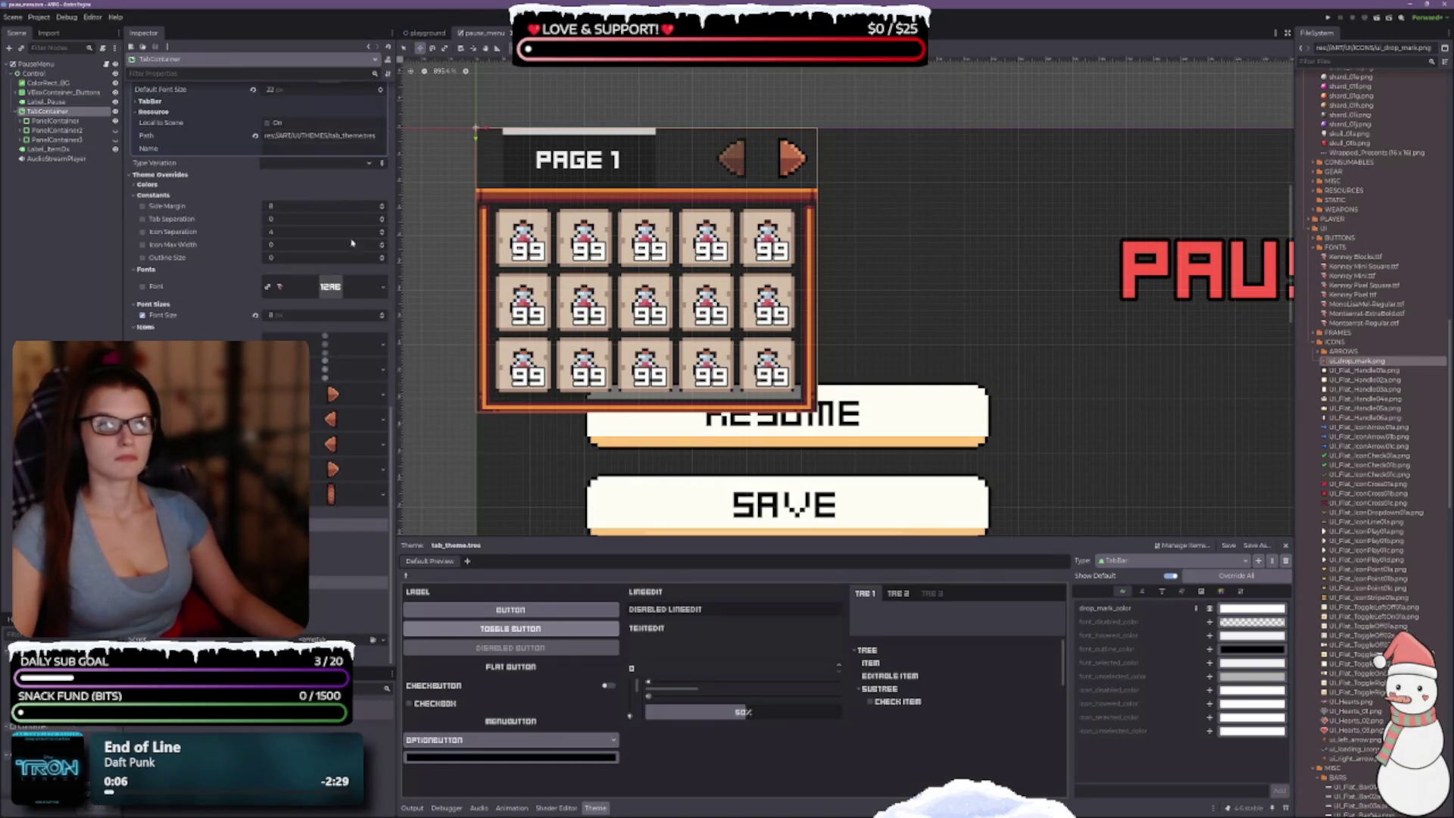
scroll(188, 290, "up", 10)
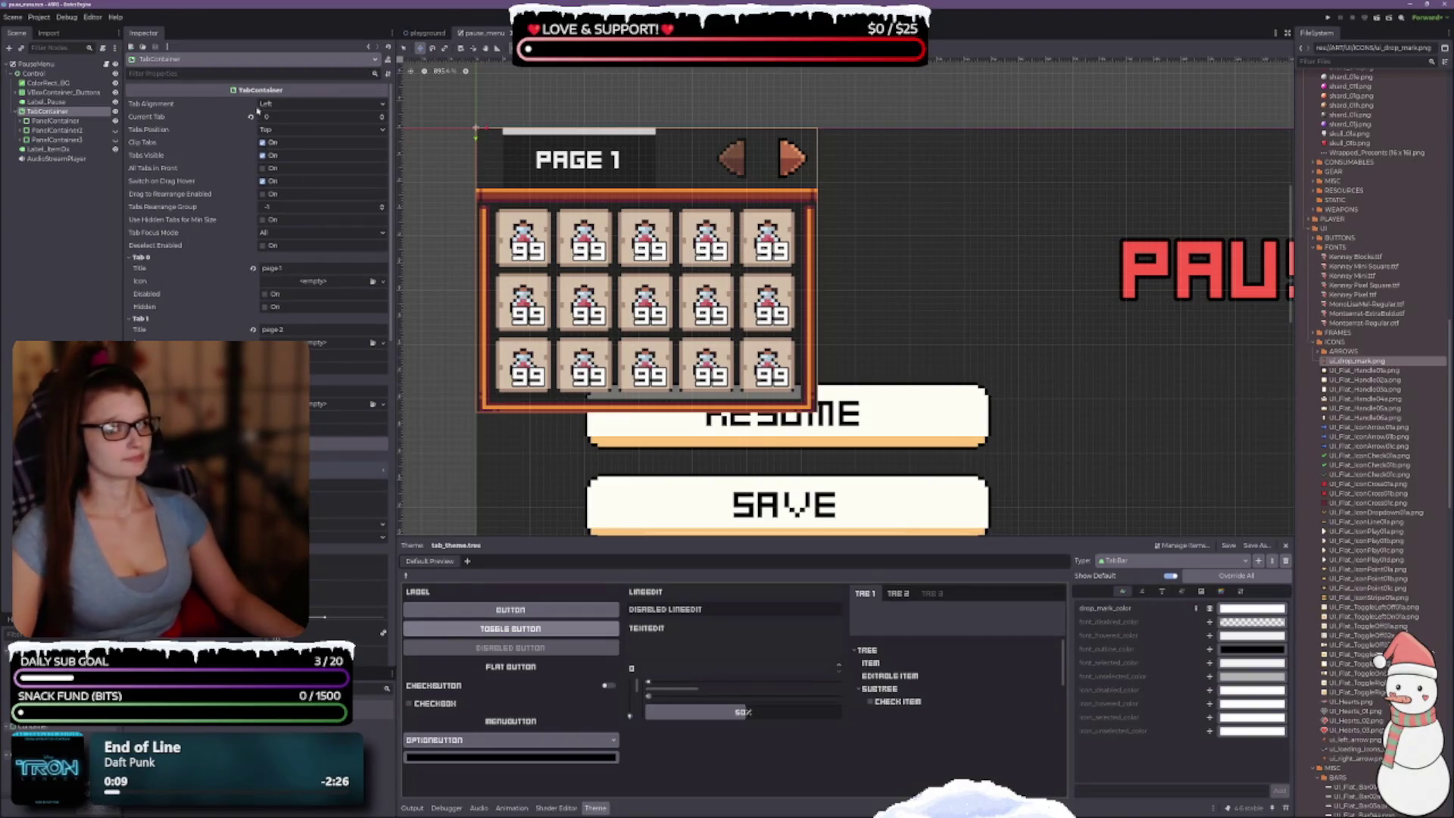
Step: Preview inventory page 2 via Current Tab, switch back to page 1, and save the scene
left_click(382, 117)
left_click(382, 122)
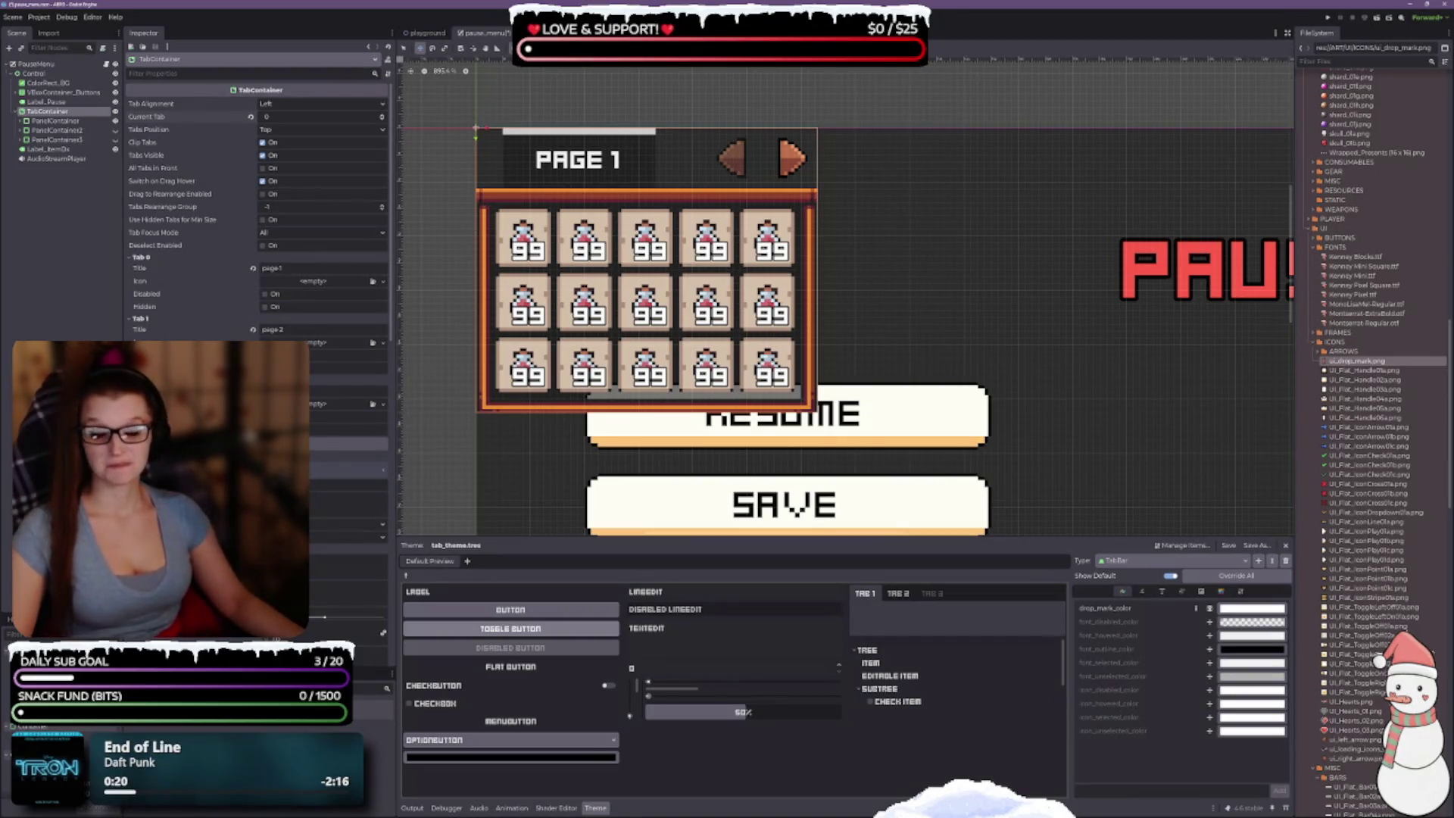
key("ctrl+s")
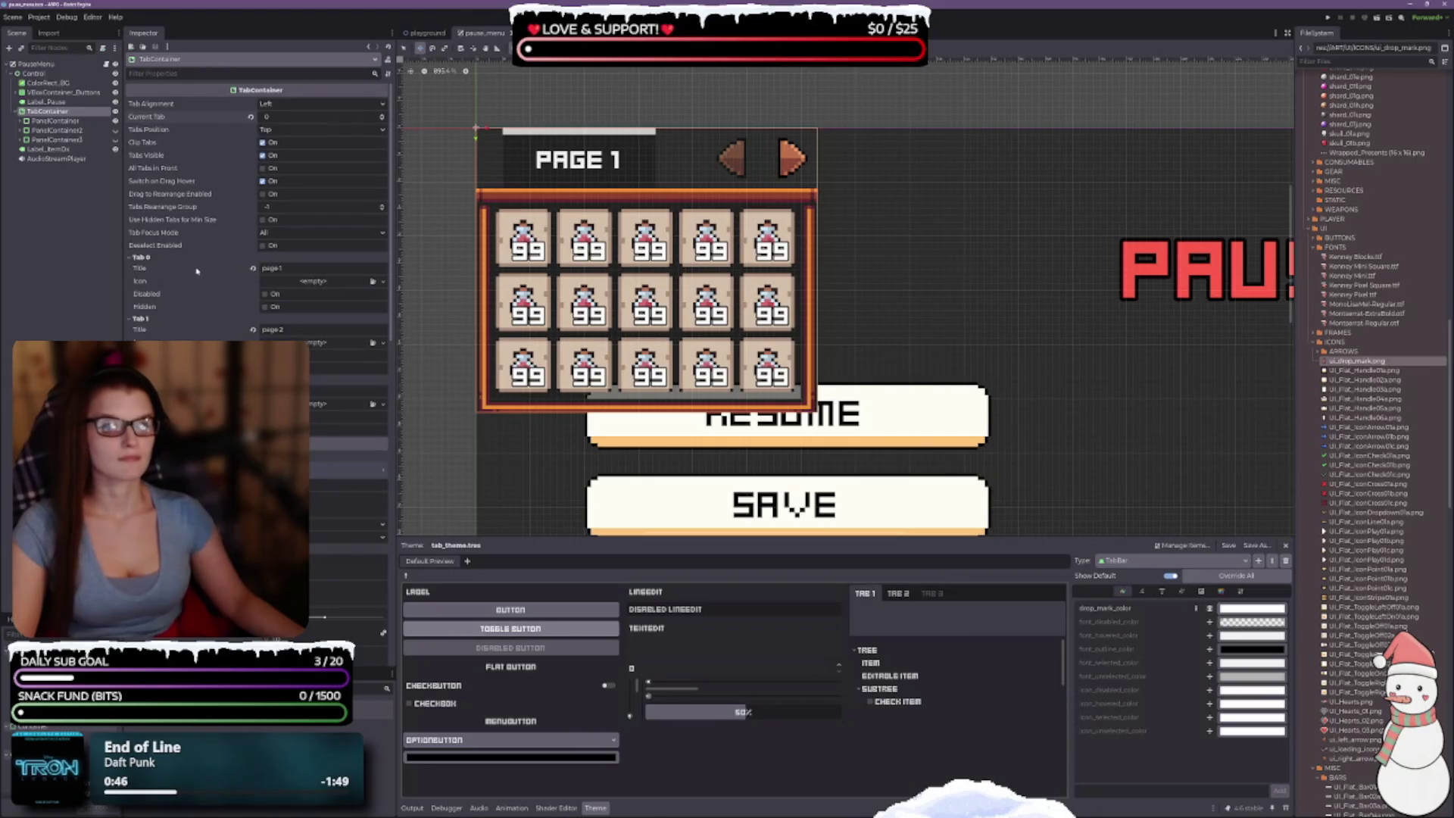
Step: Change Tab 0's Title from page1 to 'tab 1/3' and hide the bottom theme panel
left_click(277, 268)
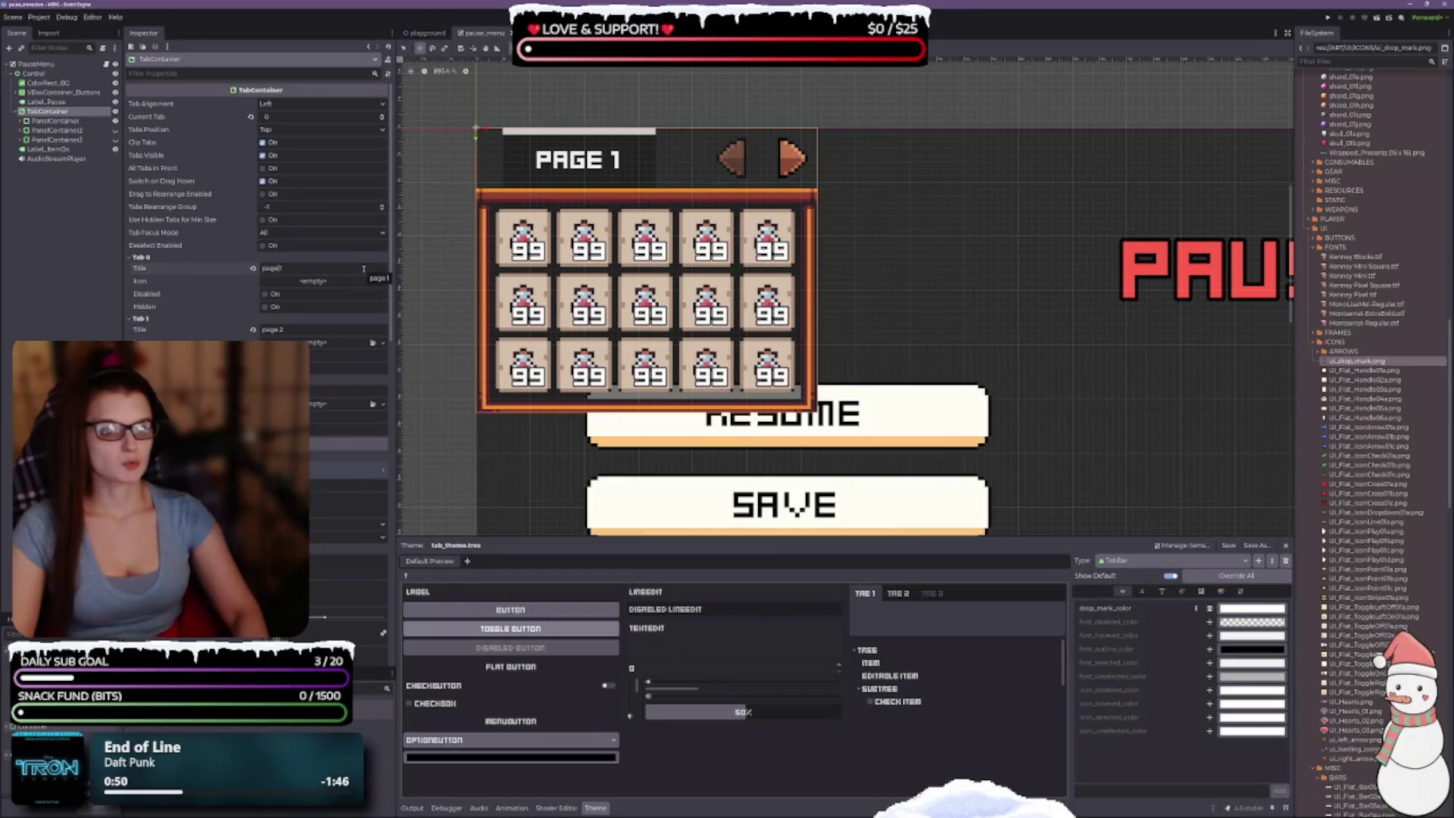
key("BackSpace")
key("BackSpace")
key("BackSpace")
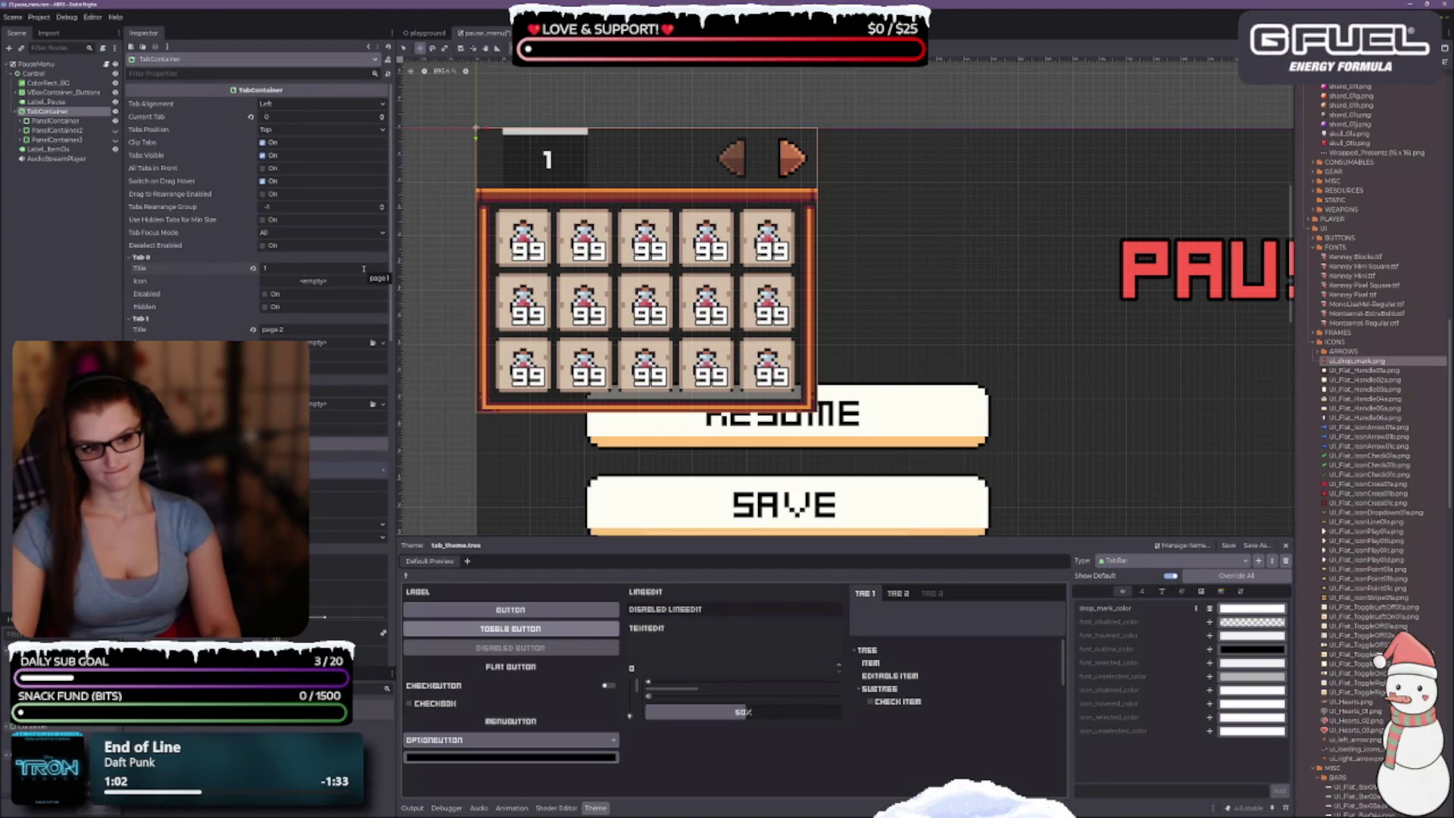
type("tab")
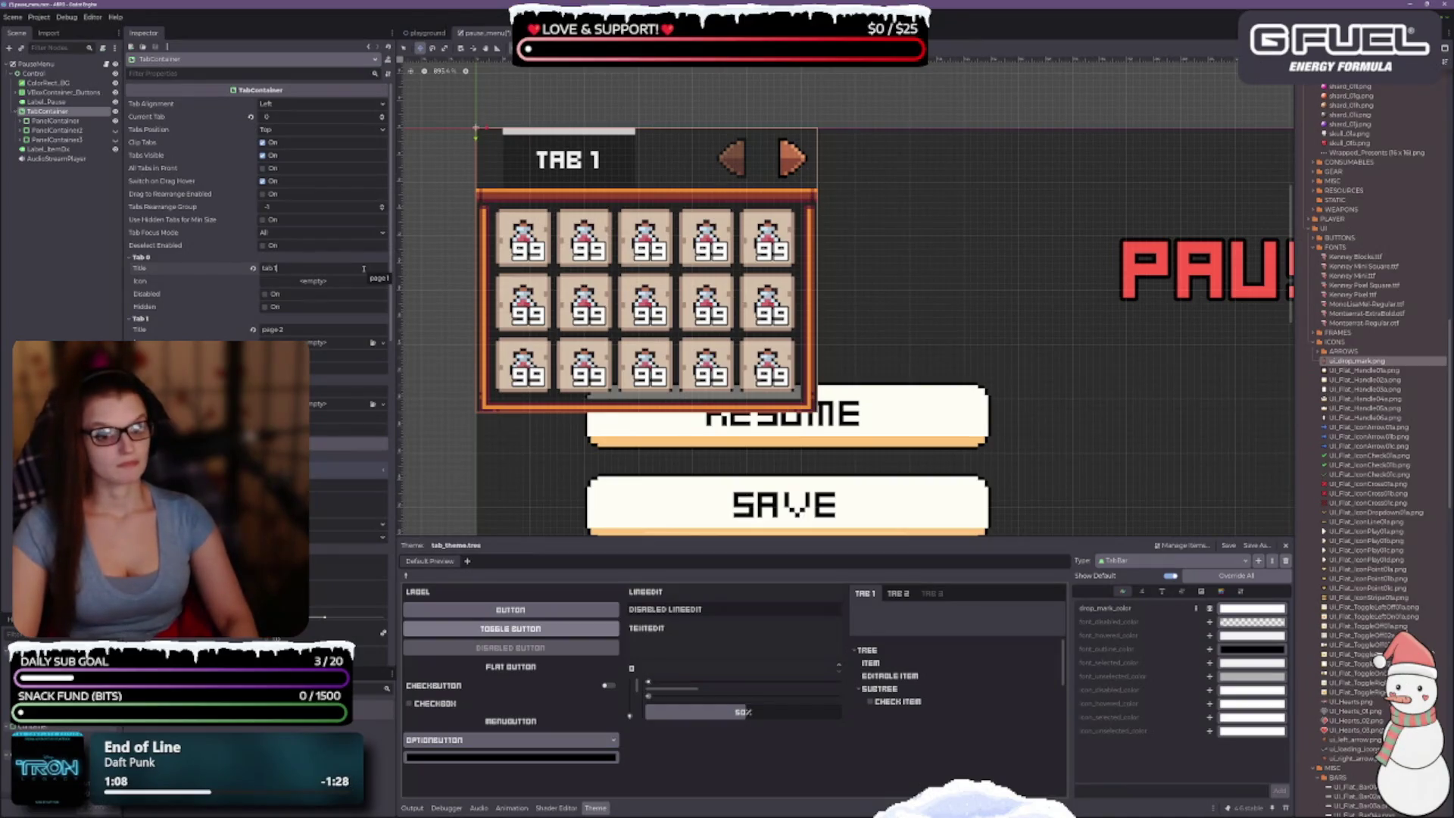
type("/3")
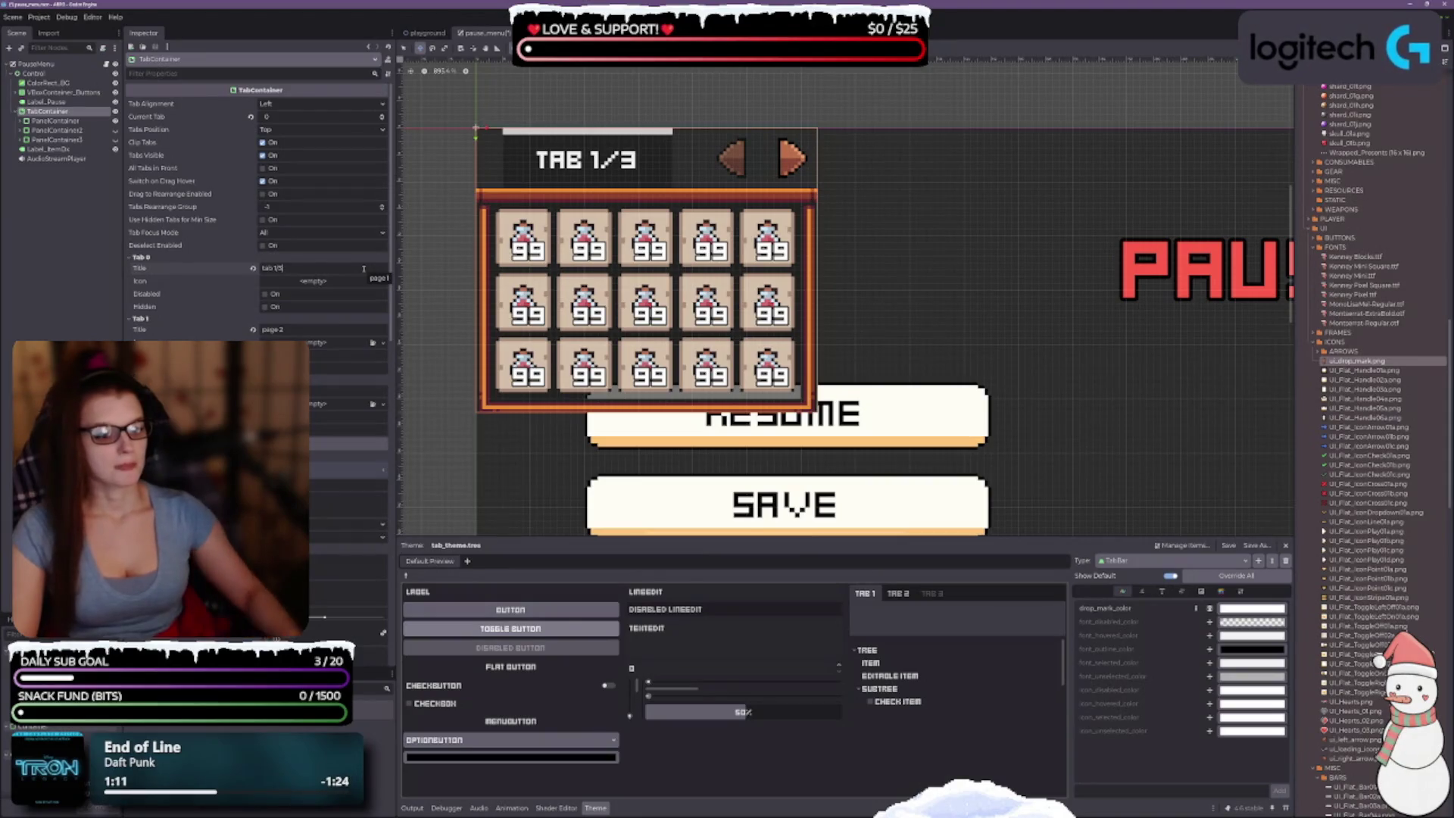
left_click_drag(879, 302, 867, 291)
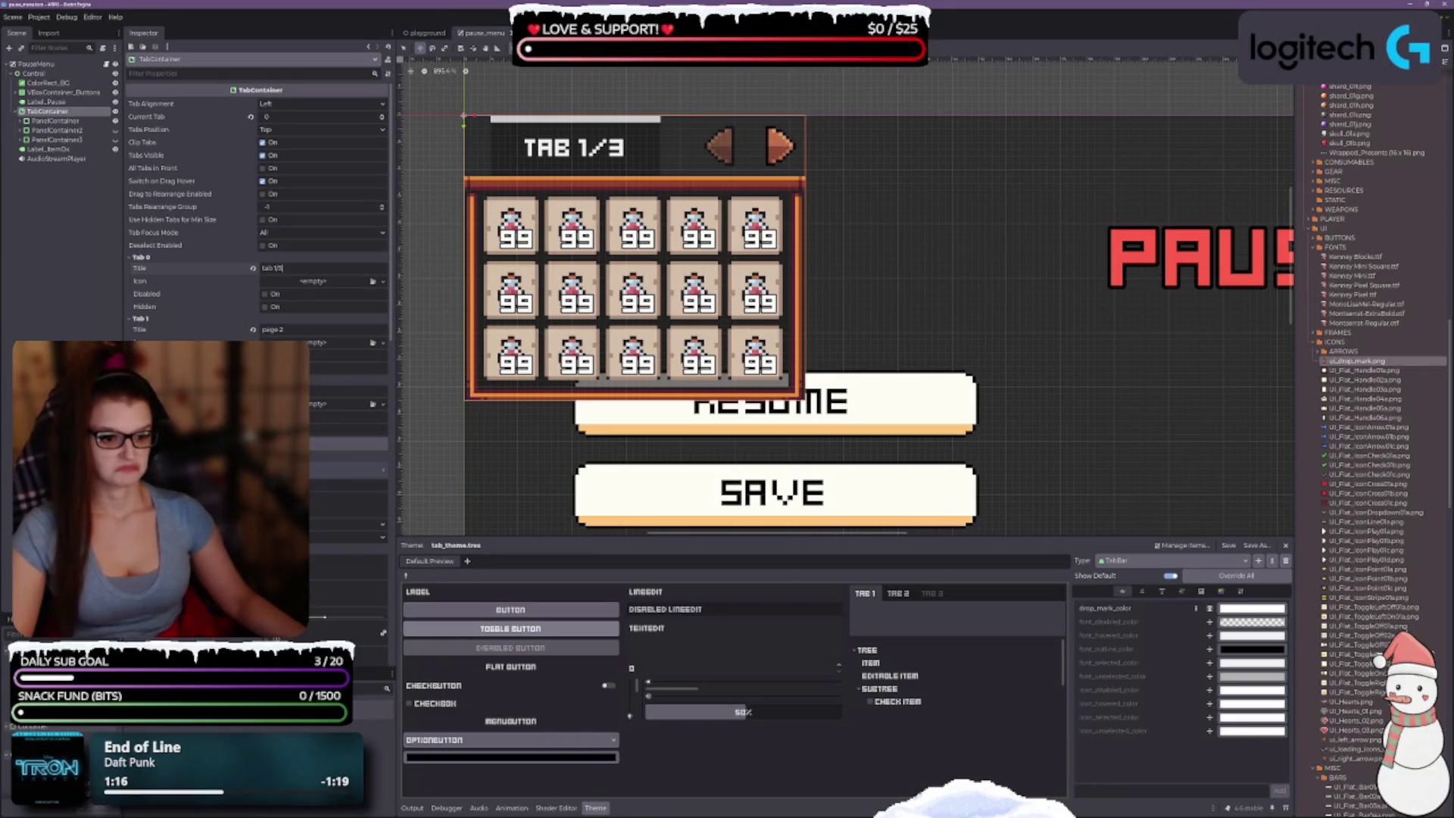
key("ctrl+j")
Step: Check the texture options on the first tab's Icon property without choosing one
left_click_drag(828, 453, 831, 466)
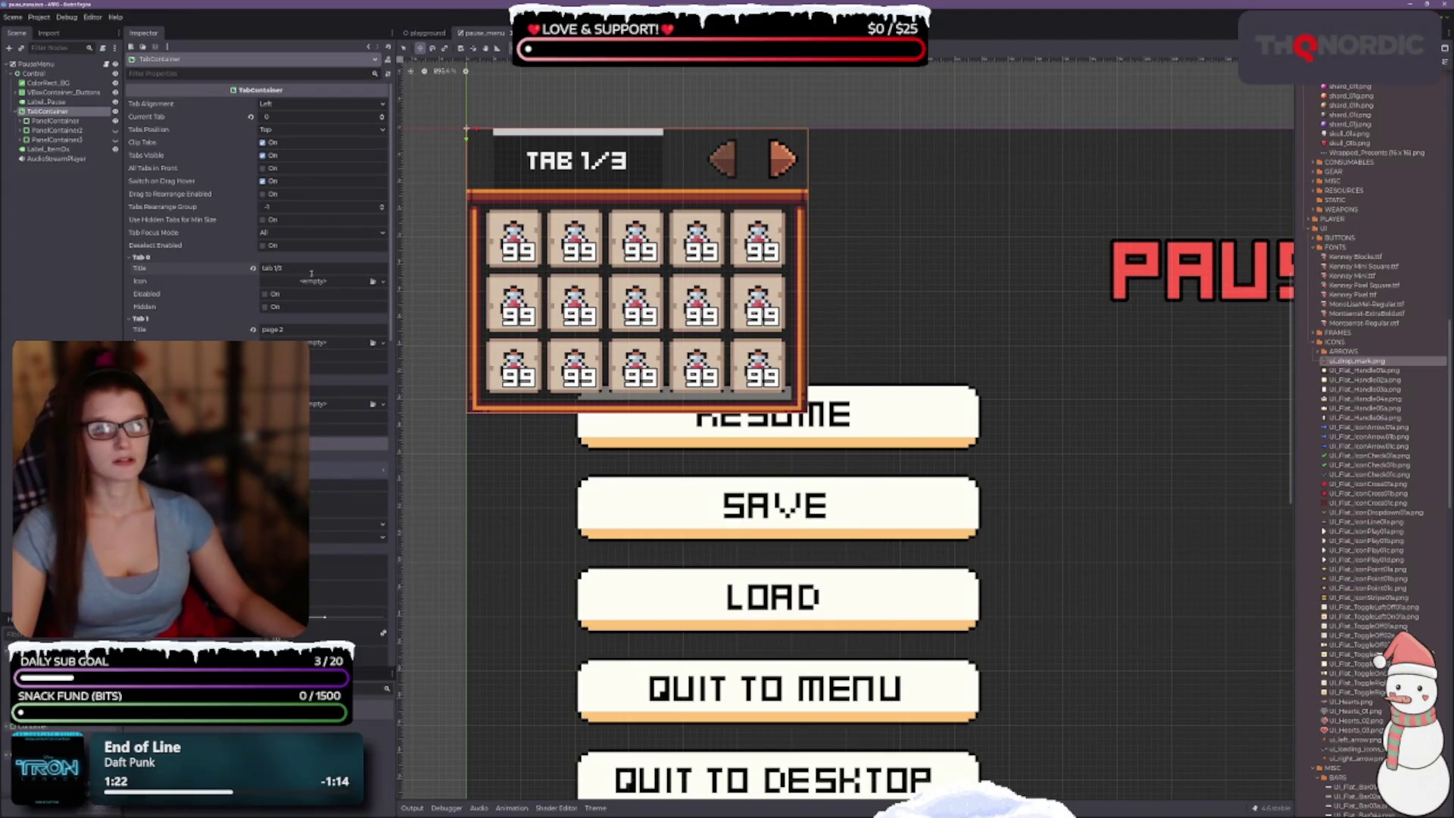
left_click(373, 281)
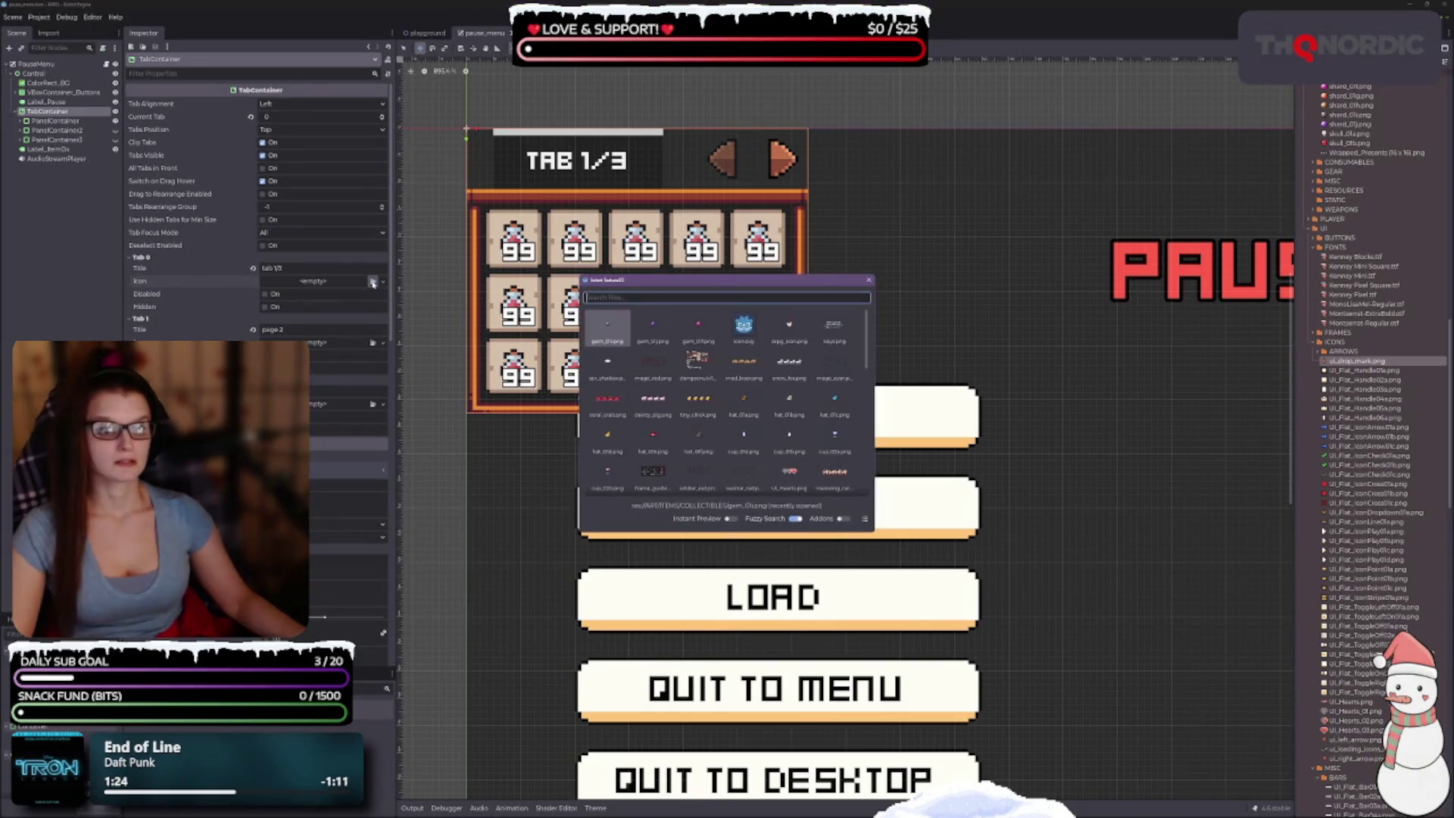
left_click(869, 281)
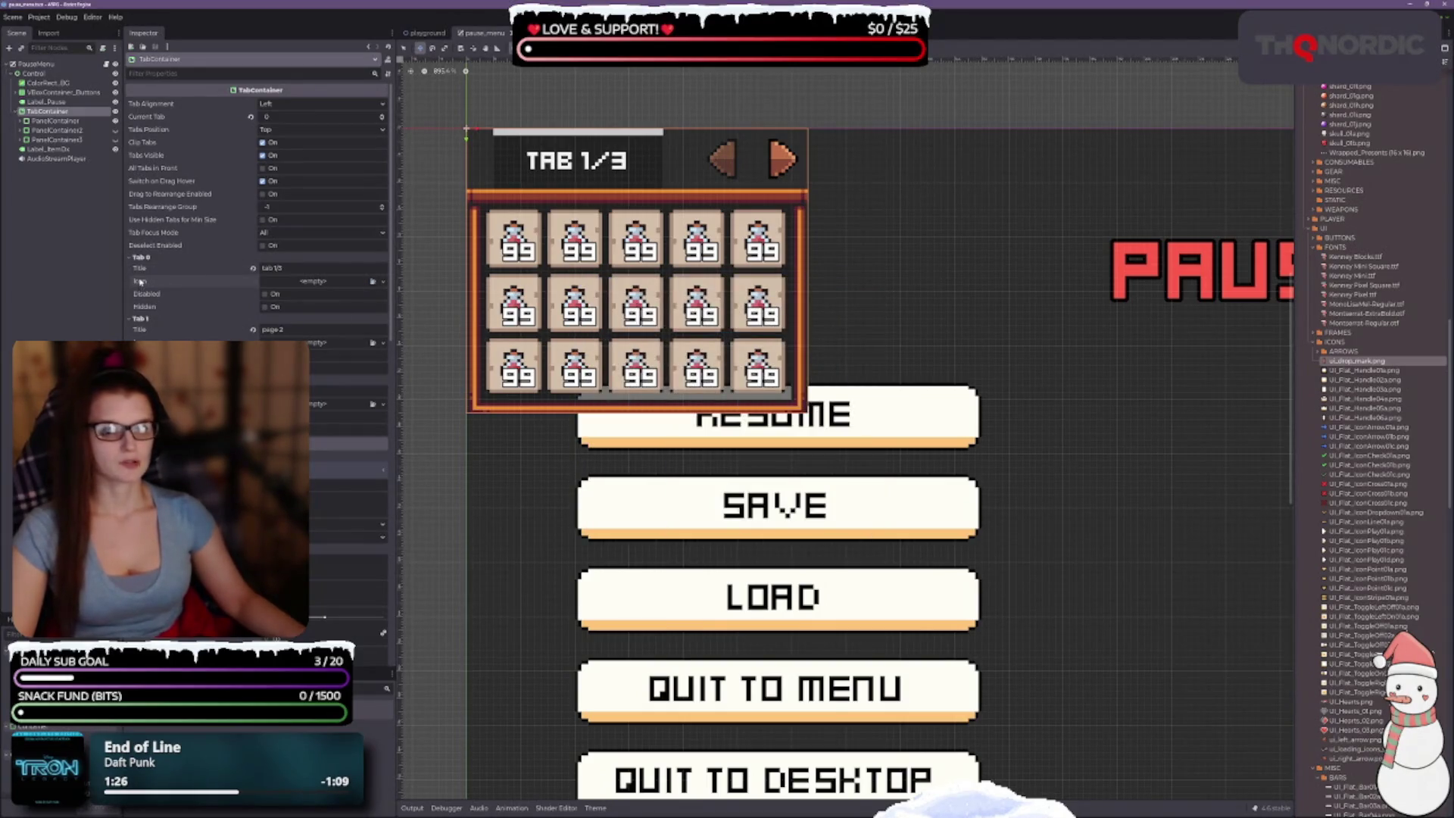
left_click(383, 281)
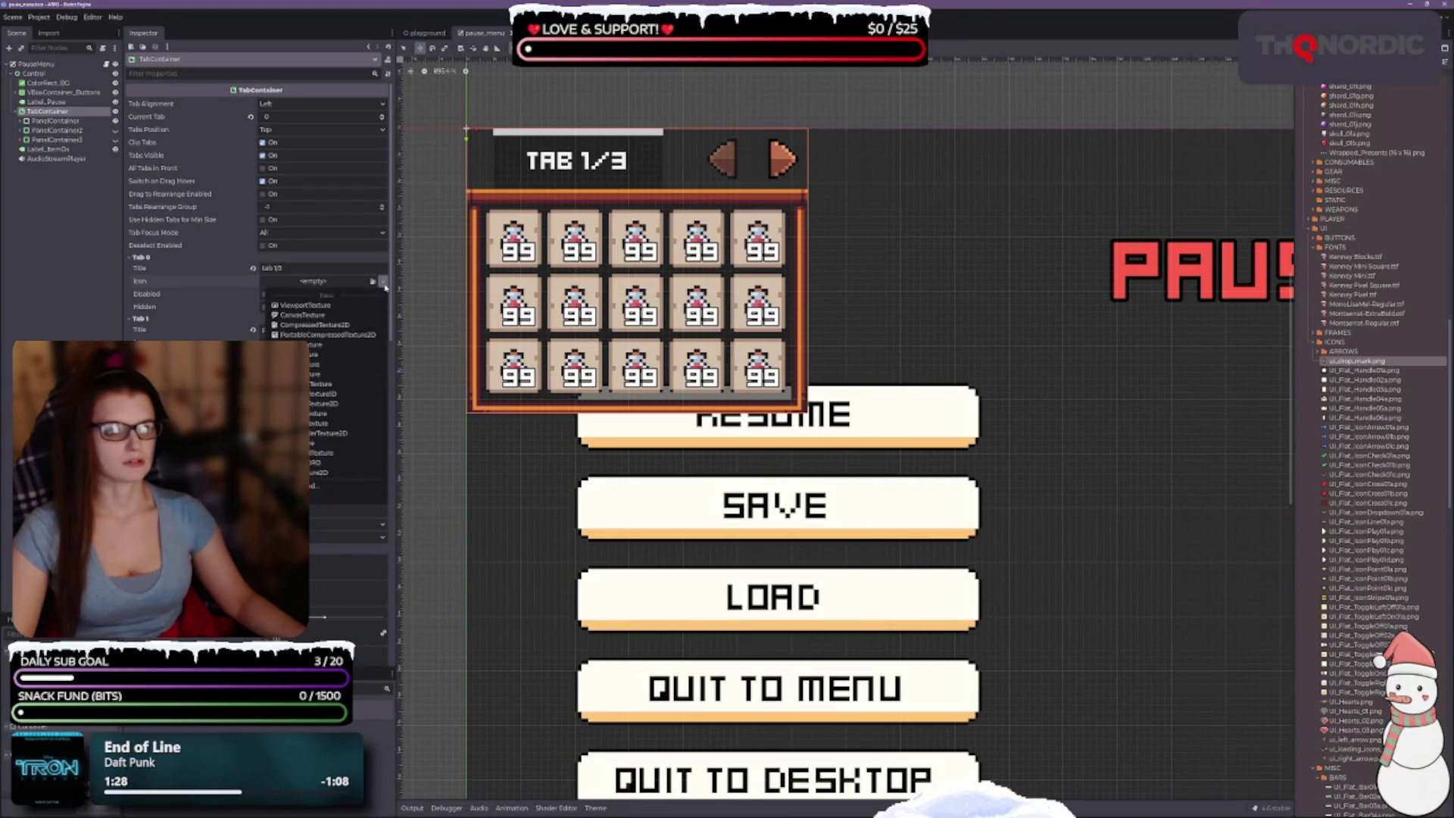
left_click(301, 283)
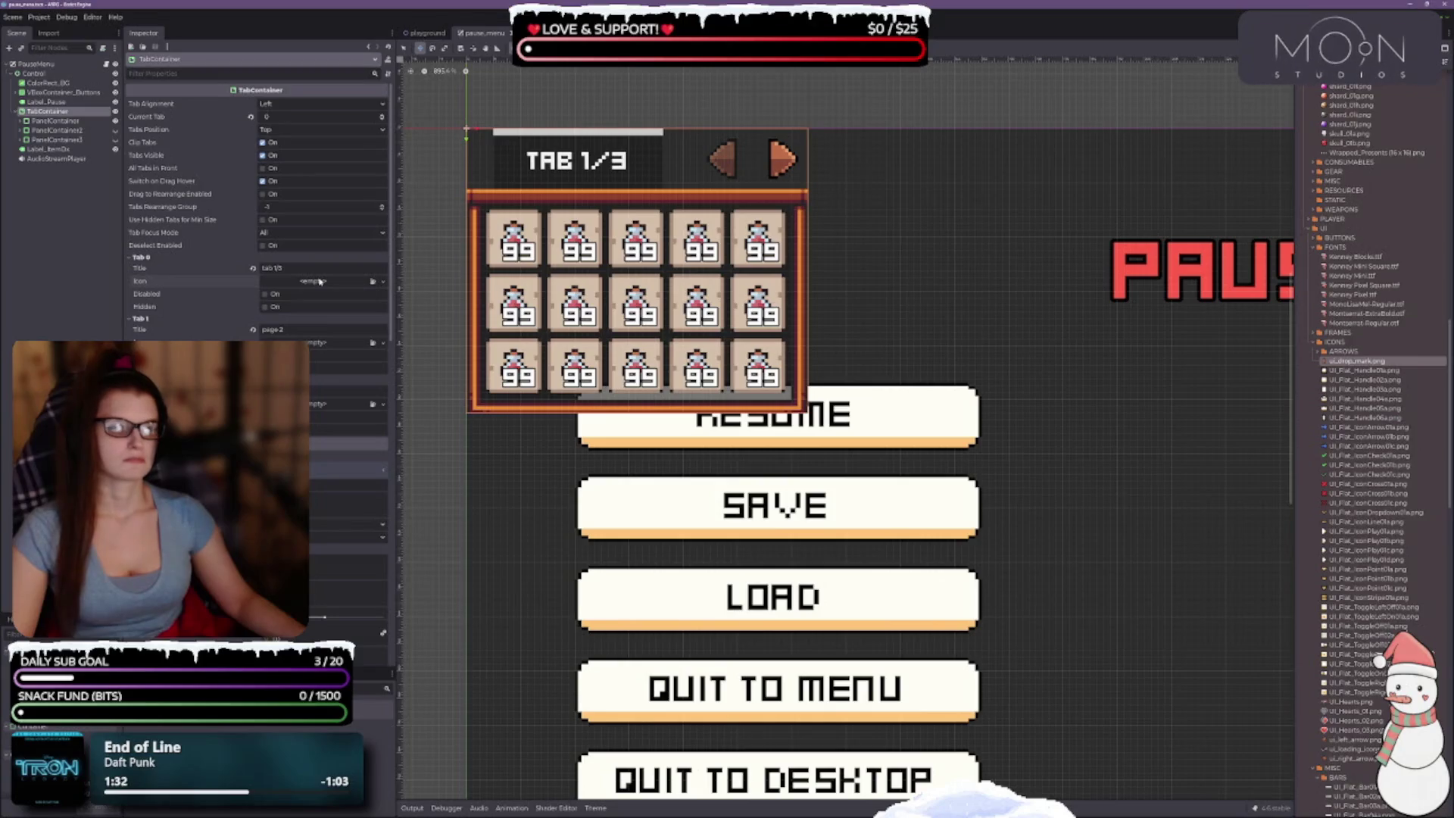
Step: Assign UI_Flat_ButtonCheck01a.png from the UI/BUTTONS folder as the first tab's Icon
scroll(1378, 337, "down", 3)
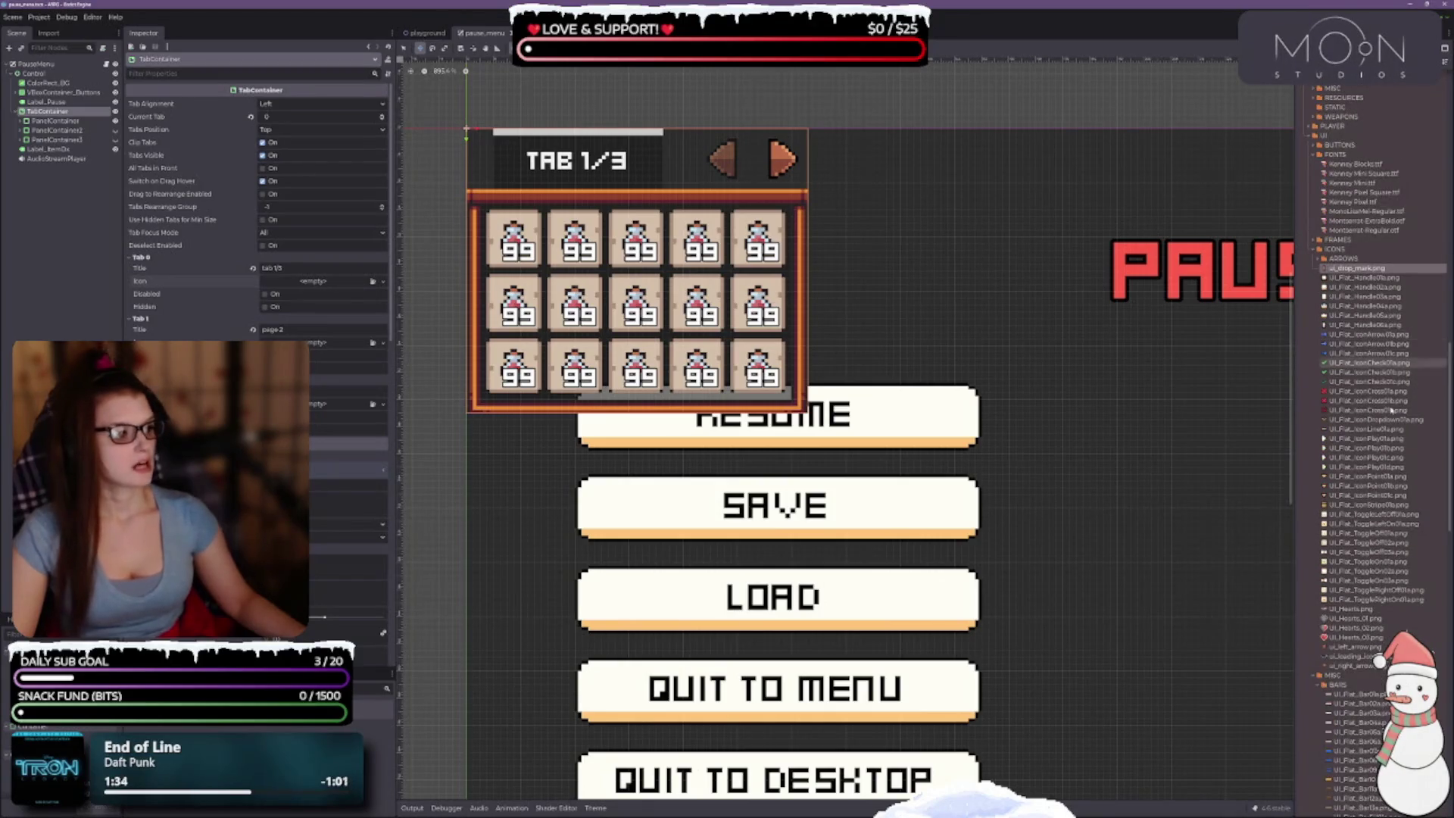
mouse_move(1356, 656)
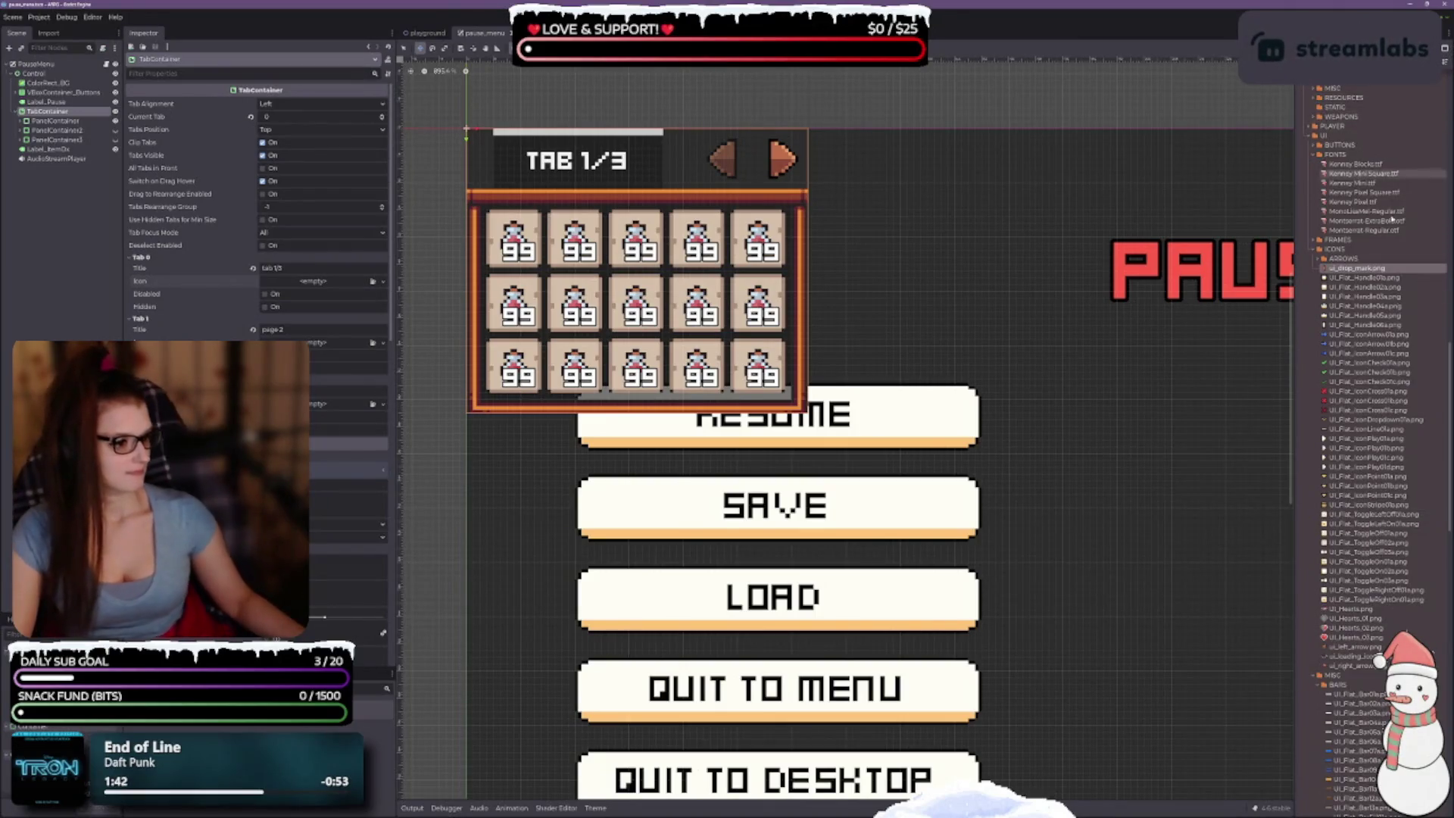
scroll(1400, 449, "down", 5)
scroll(1399, 449, "down", 5)
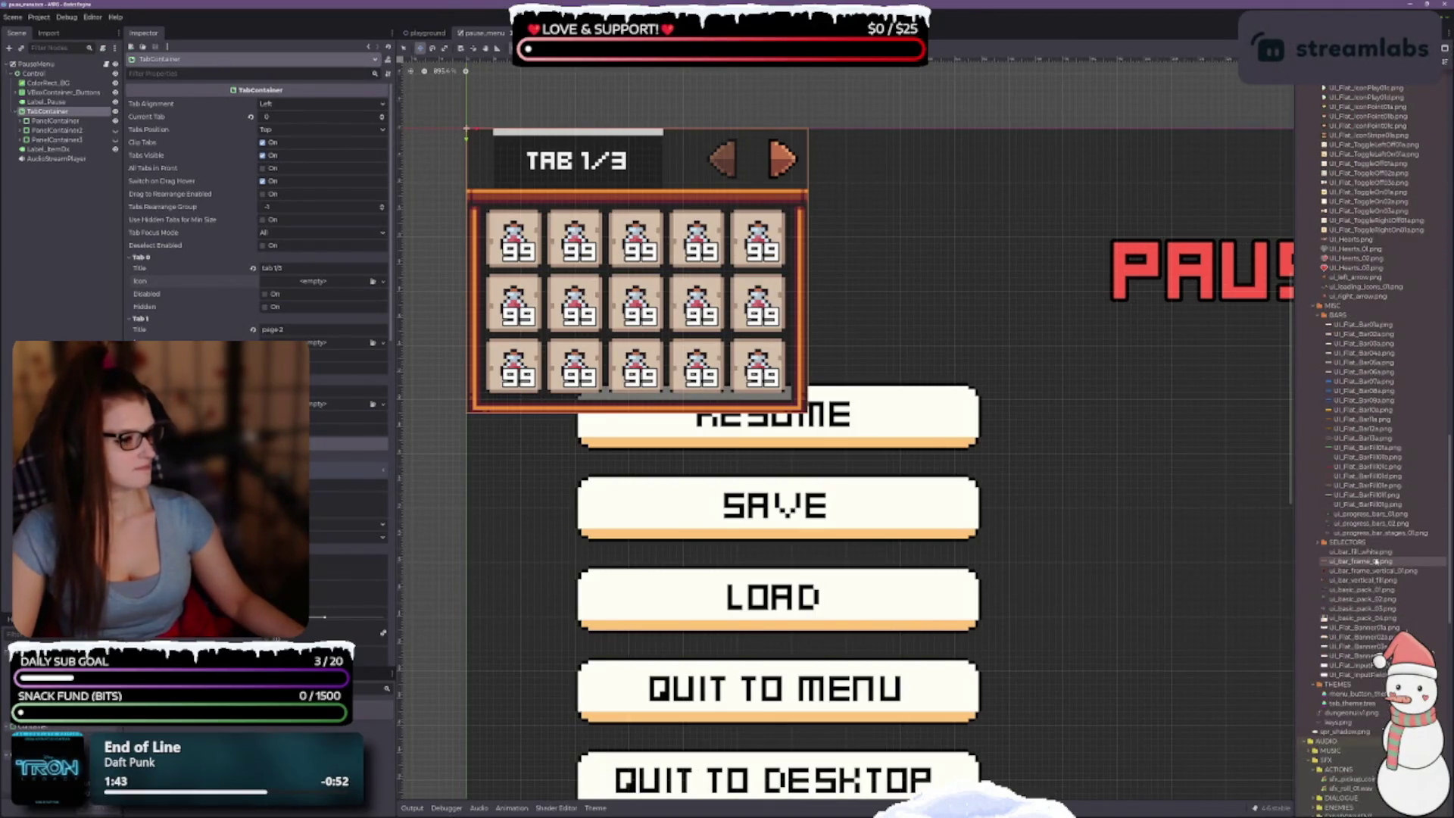
left_click(1323, 316)
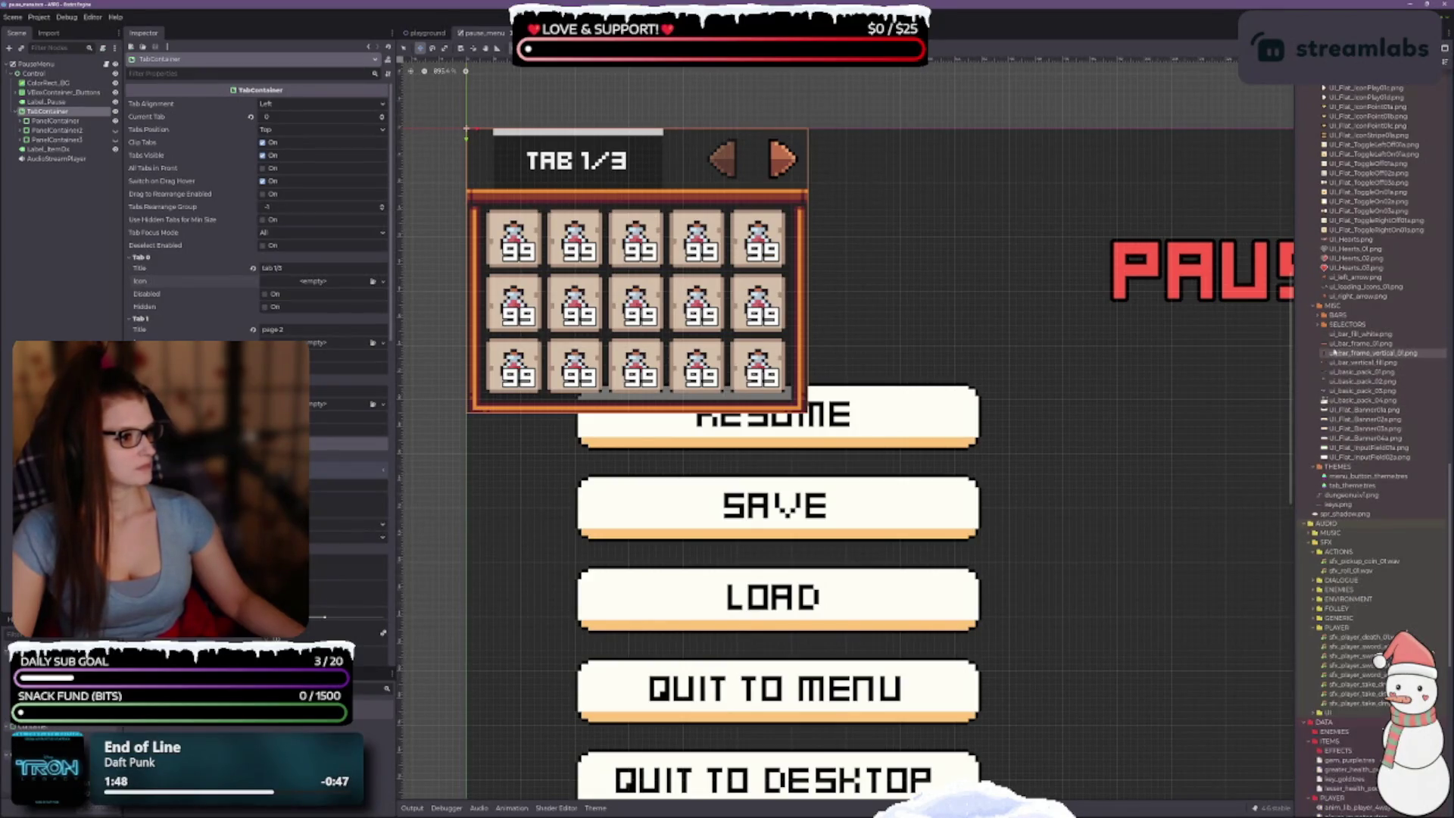
left_click(1315, 306)
scroll(1317, 363, "up", 10)
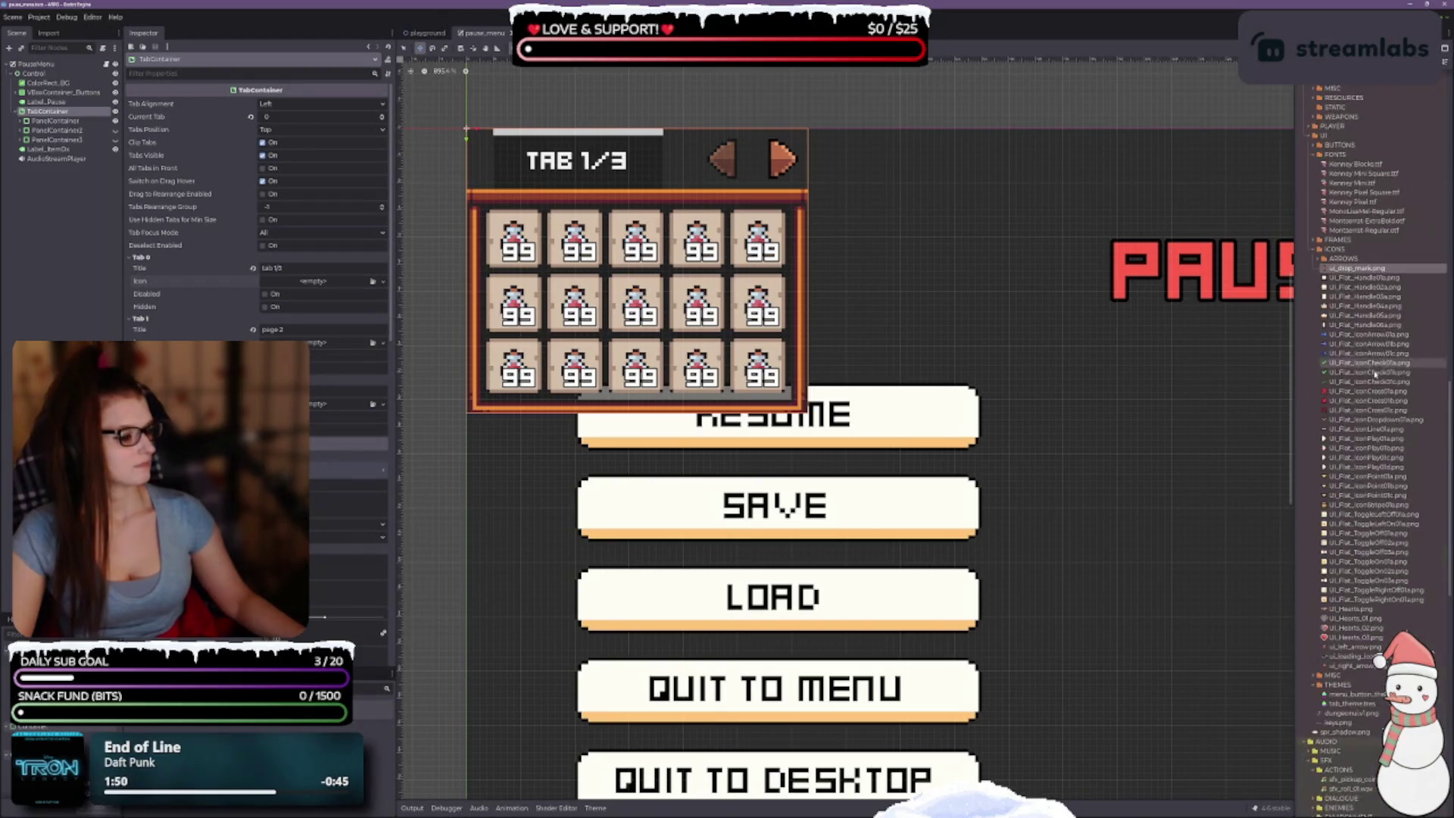
left_click(1315, 250)
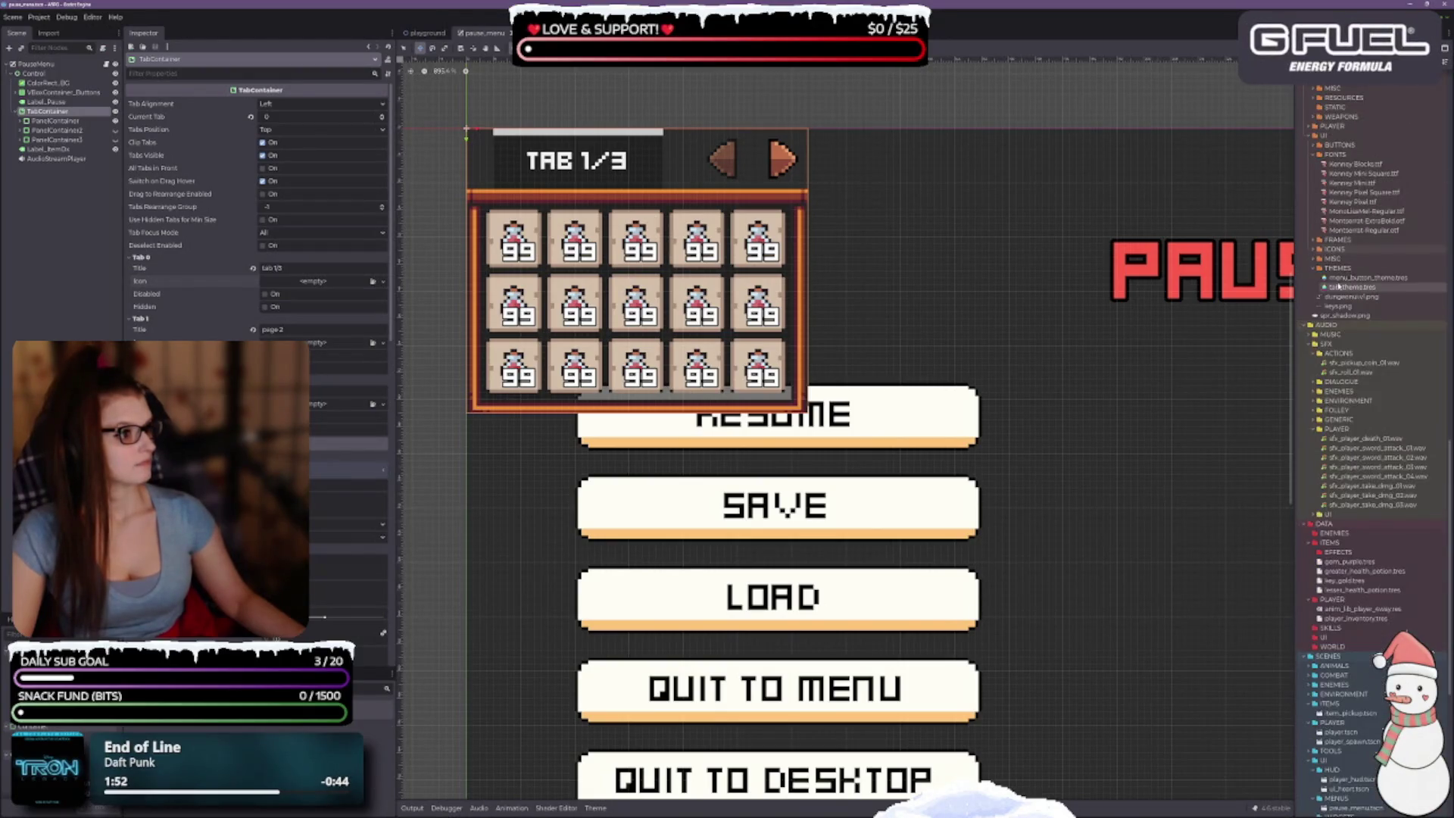
scroll(1314, 318, "up", 3)
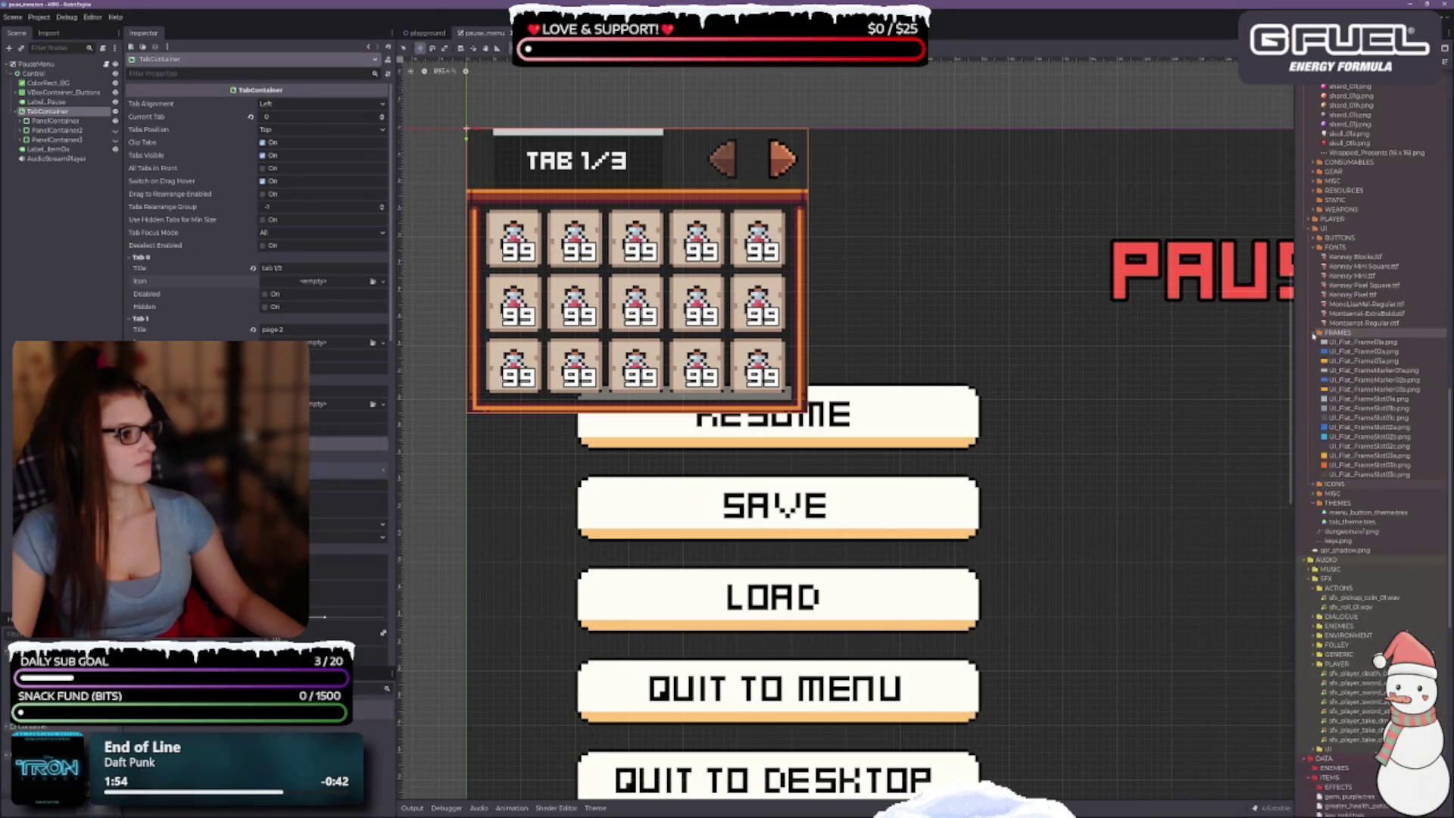
left_click(1314, 239)
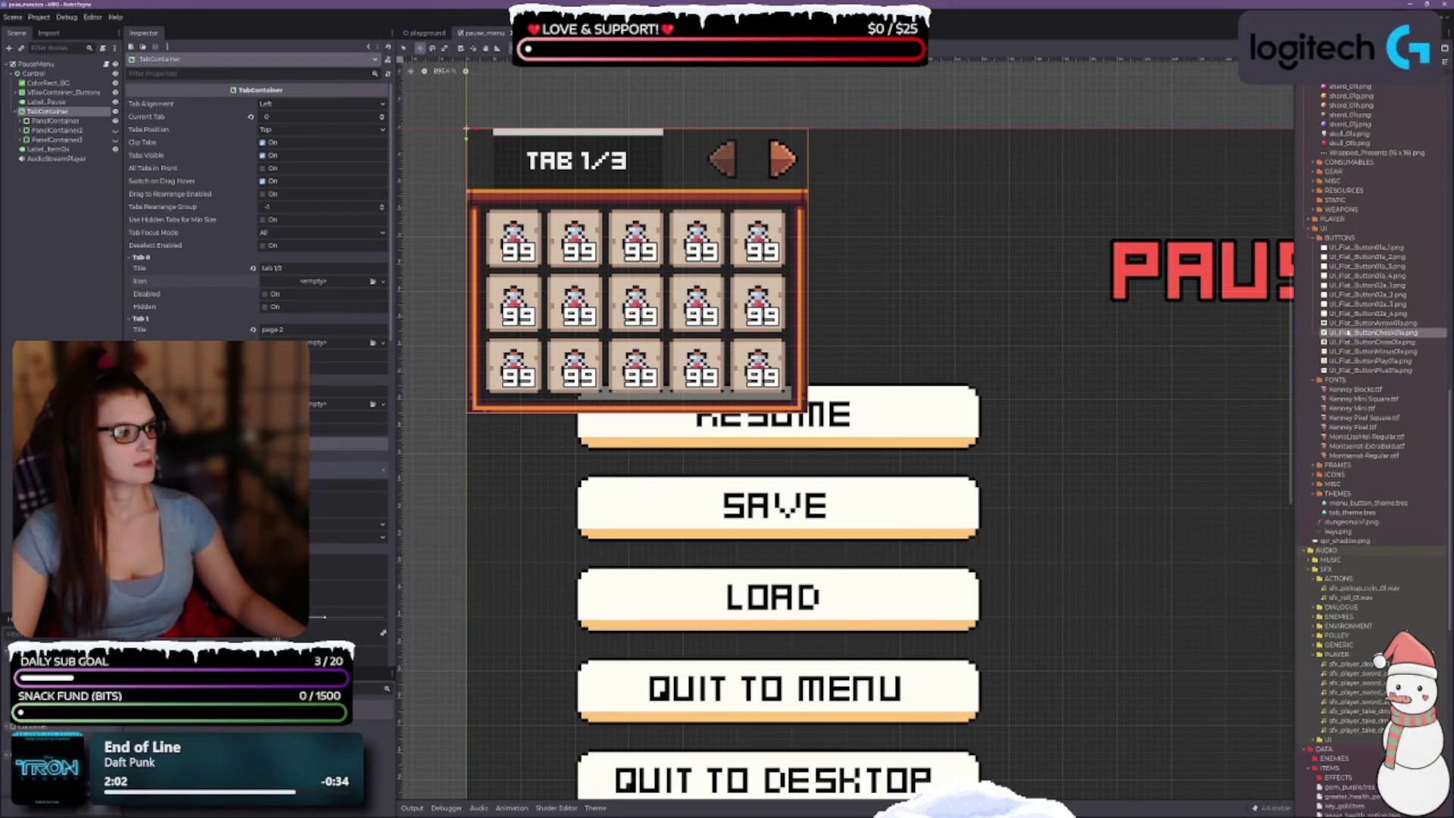
mouse_move(1329, 336)
left_mouse_down()
mouse_move(367, 306)
mouse_move(307, 287)
left_mouse_up()
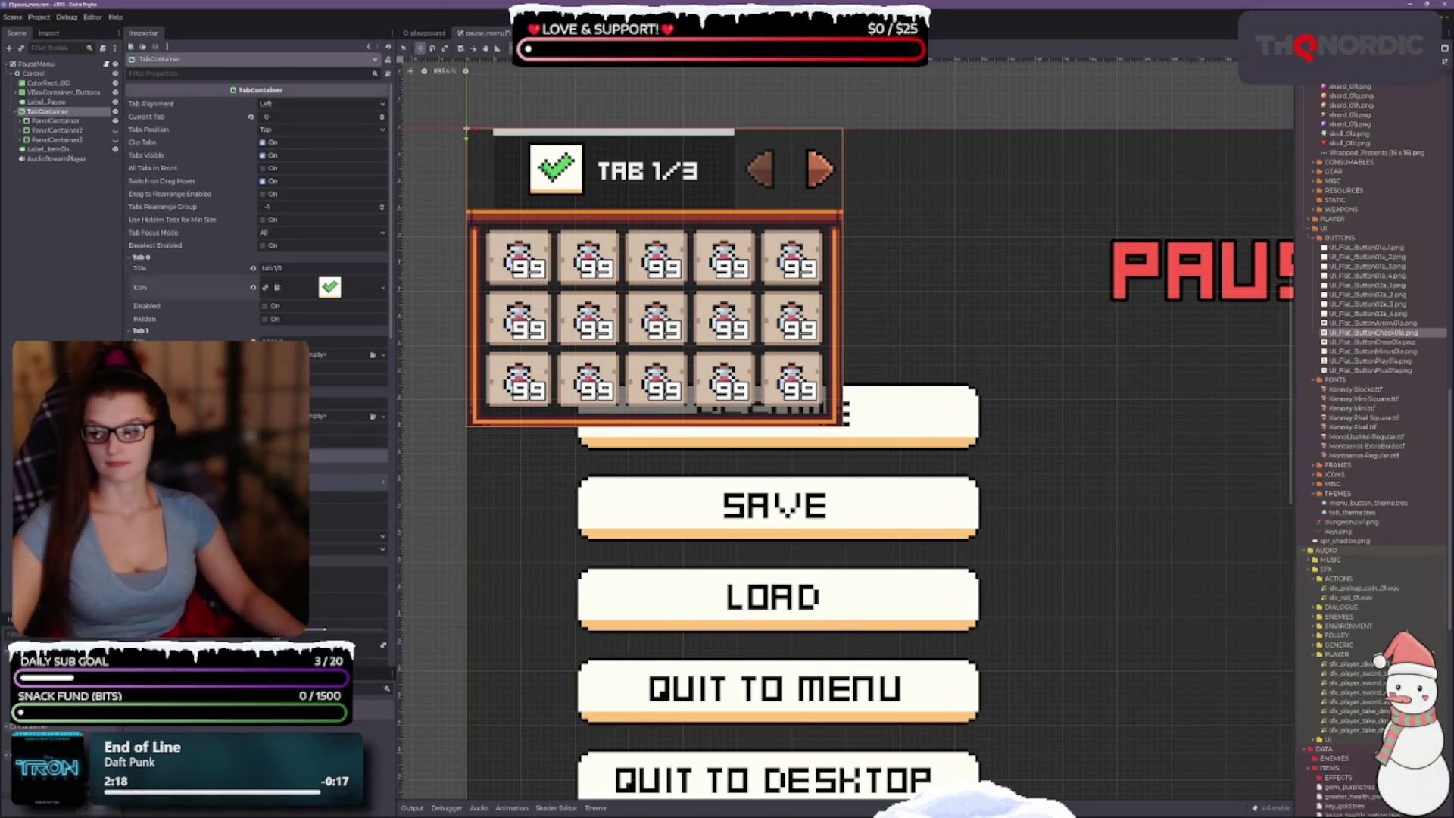
key("ctrl+s")
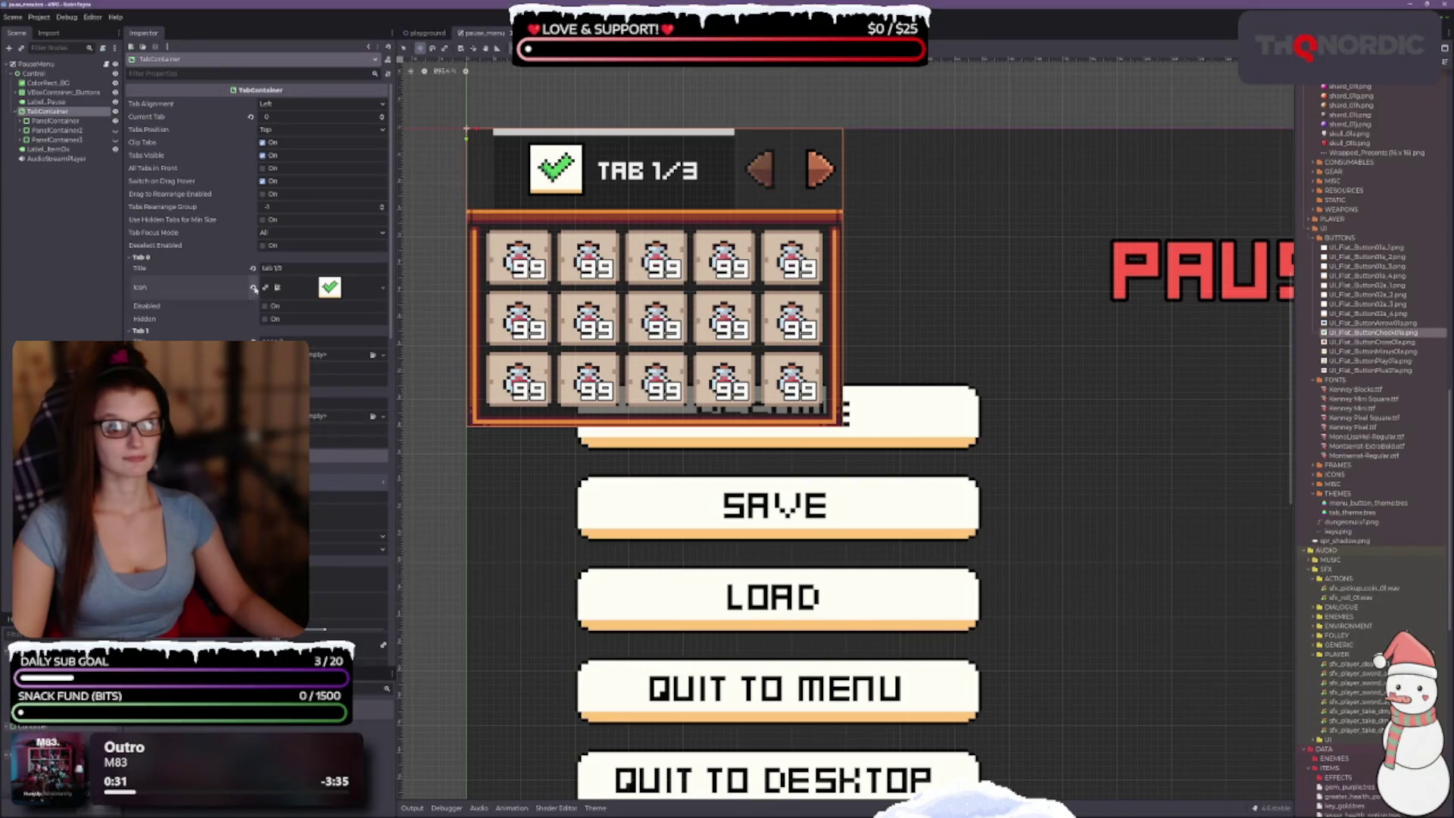
Step: Clear the first tab's icon, retitle the second tab to 'tab 2/3', and save
left_click(253, 287)
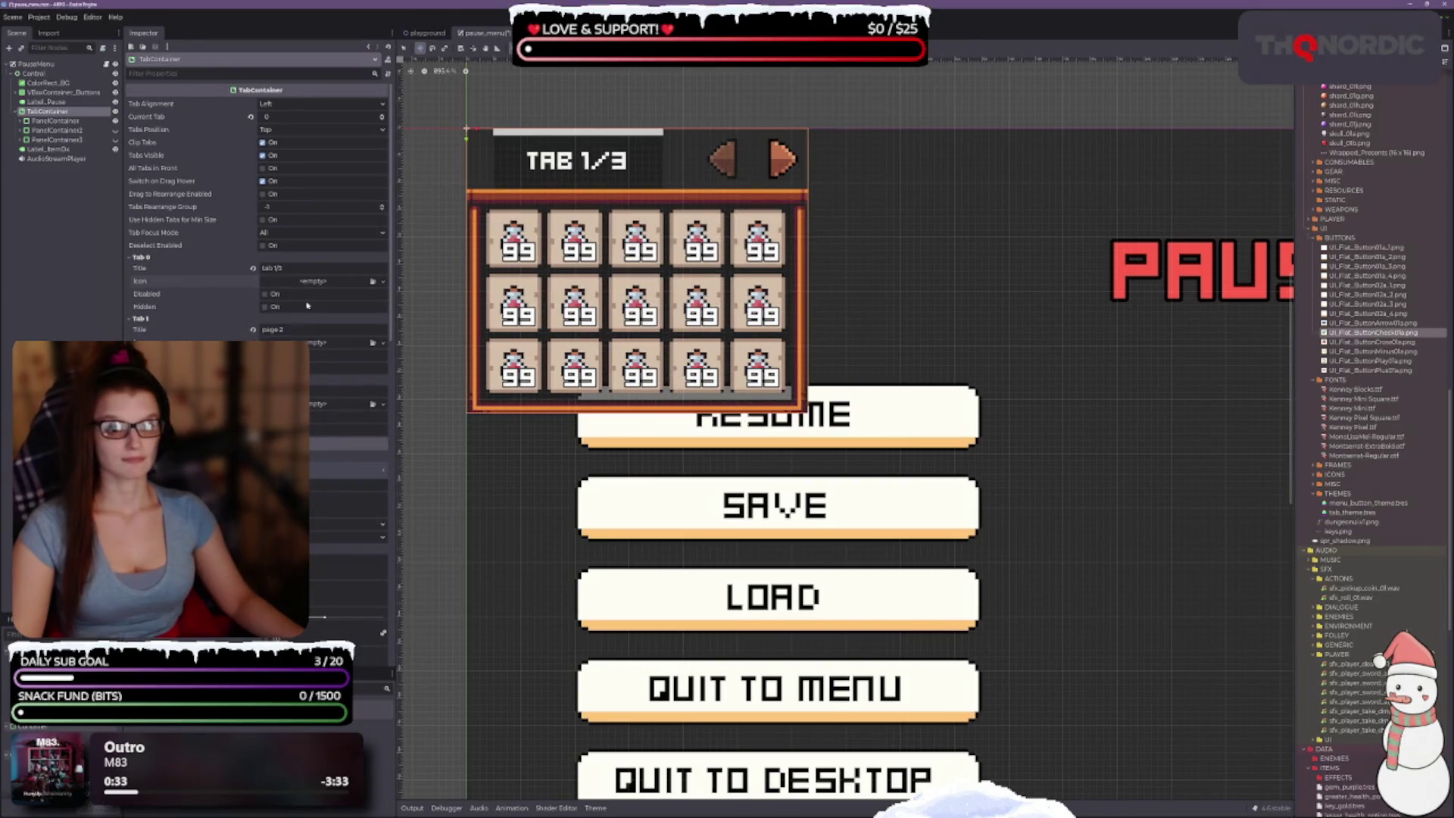
left_click(271, 268)
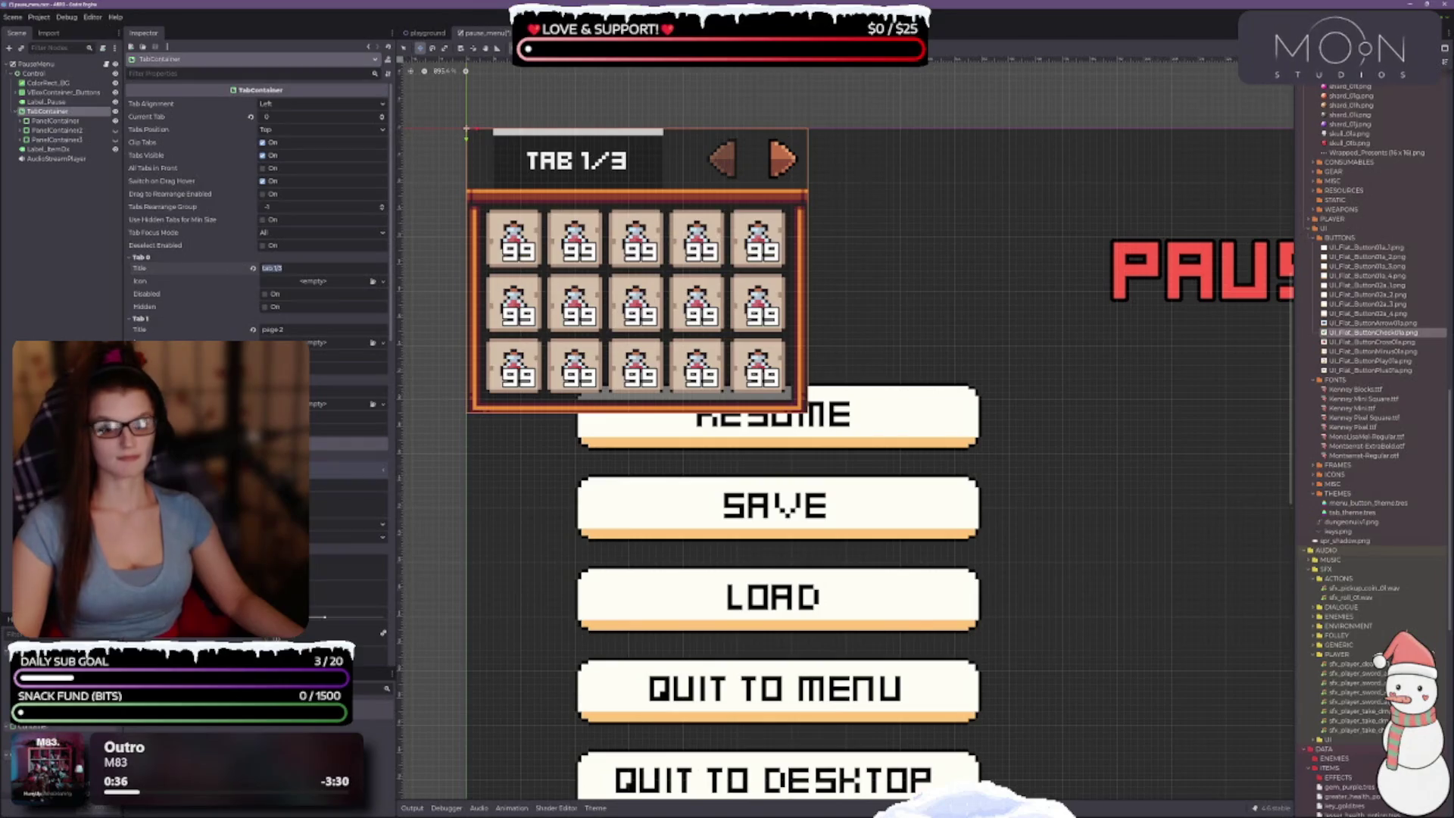
left_click(287, 328)
key("ctrl+v")
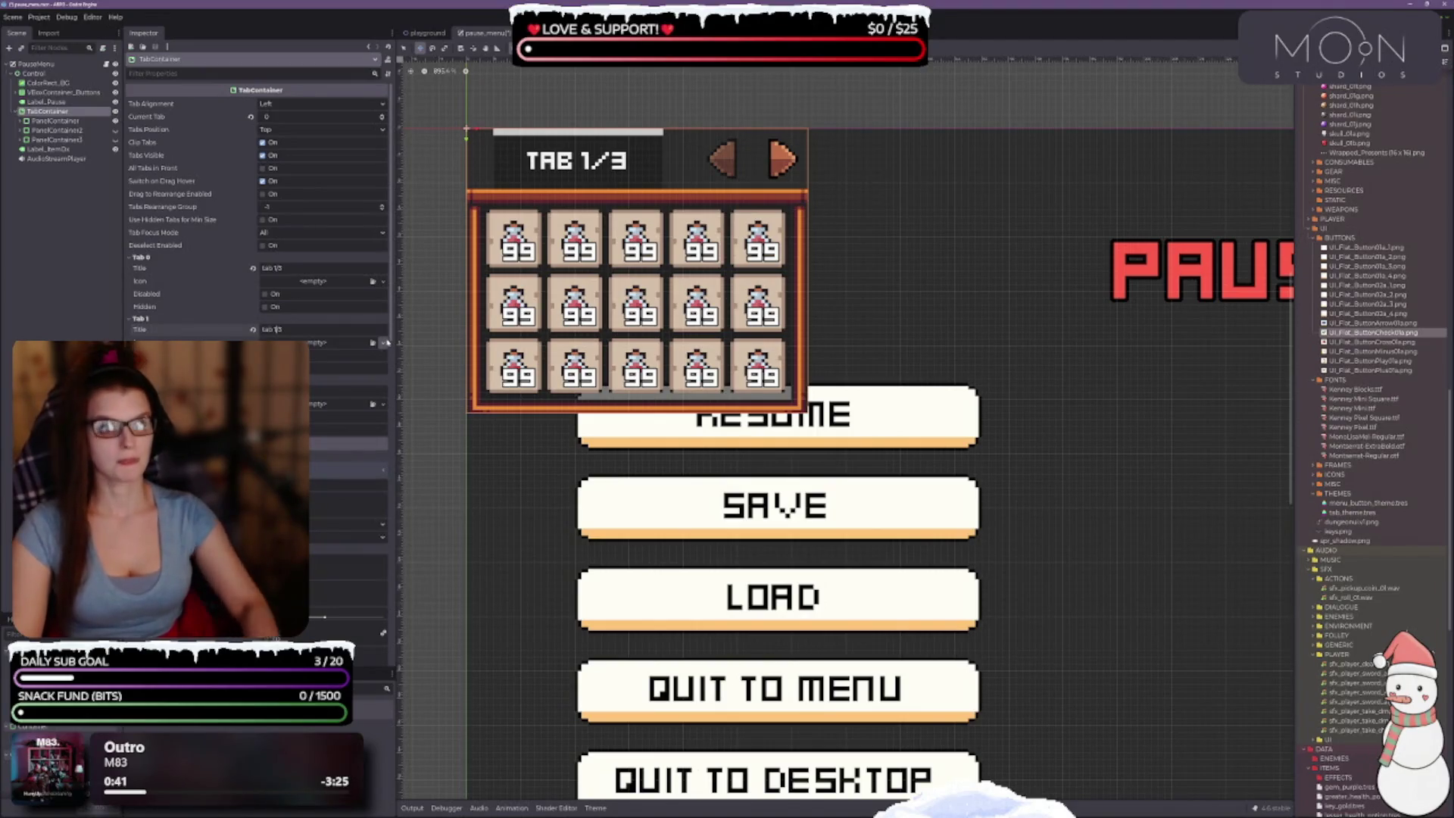
type("2")
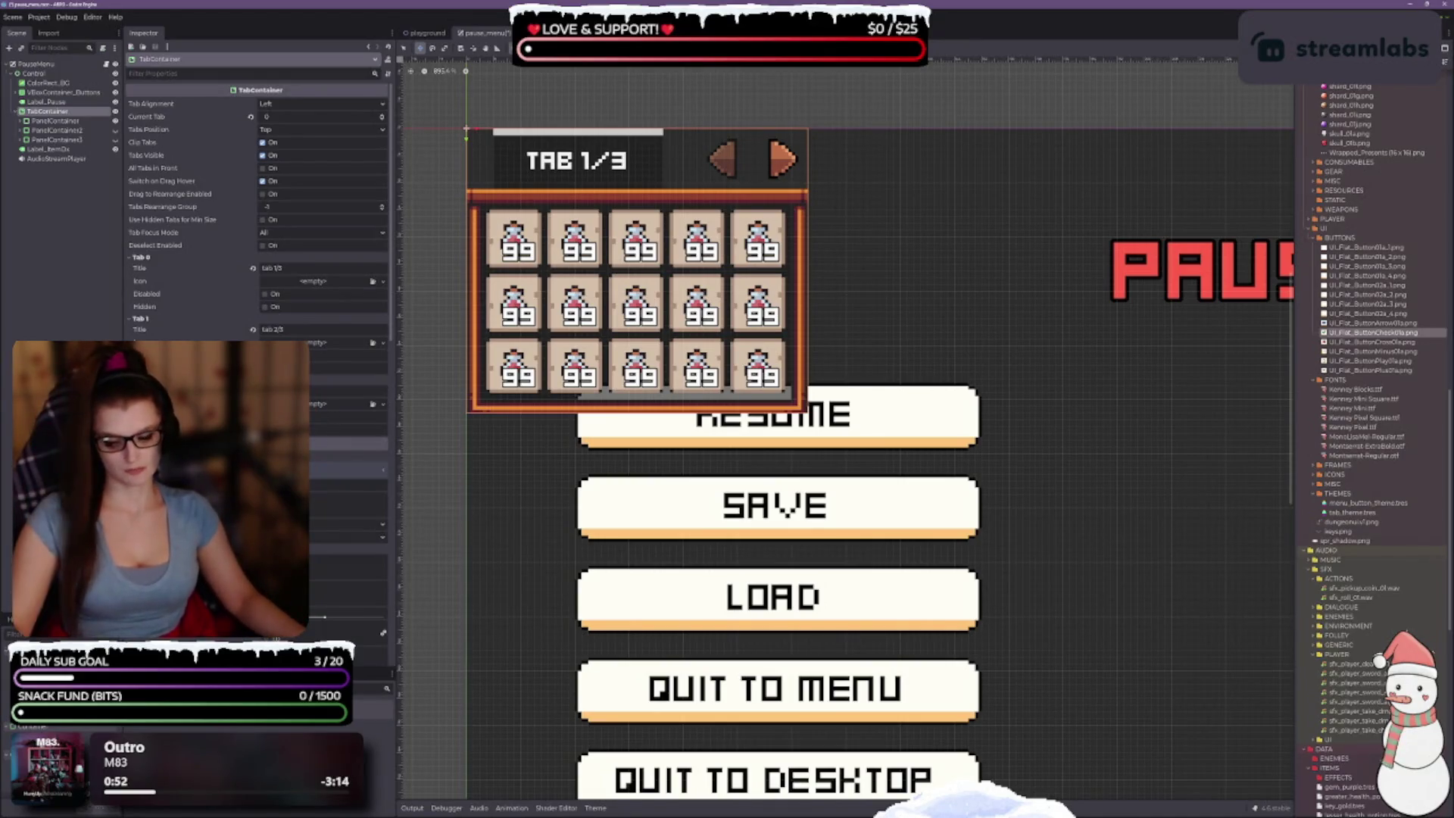
key("ctrl+s")
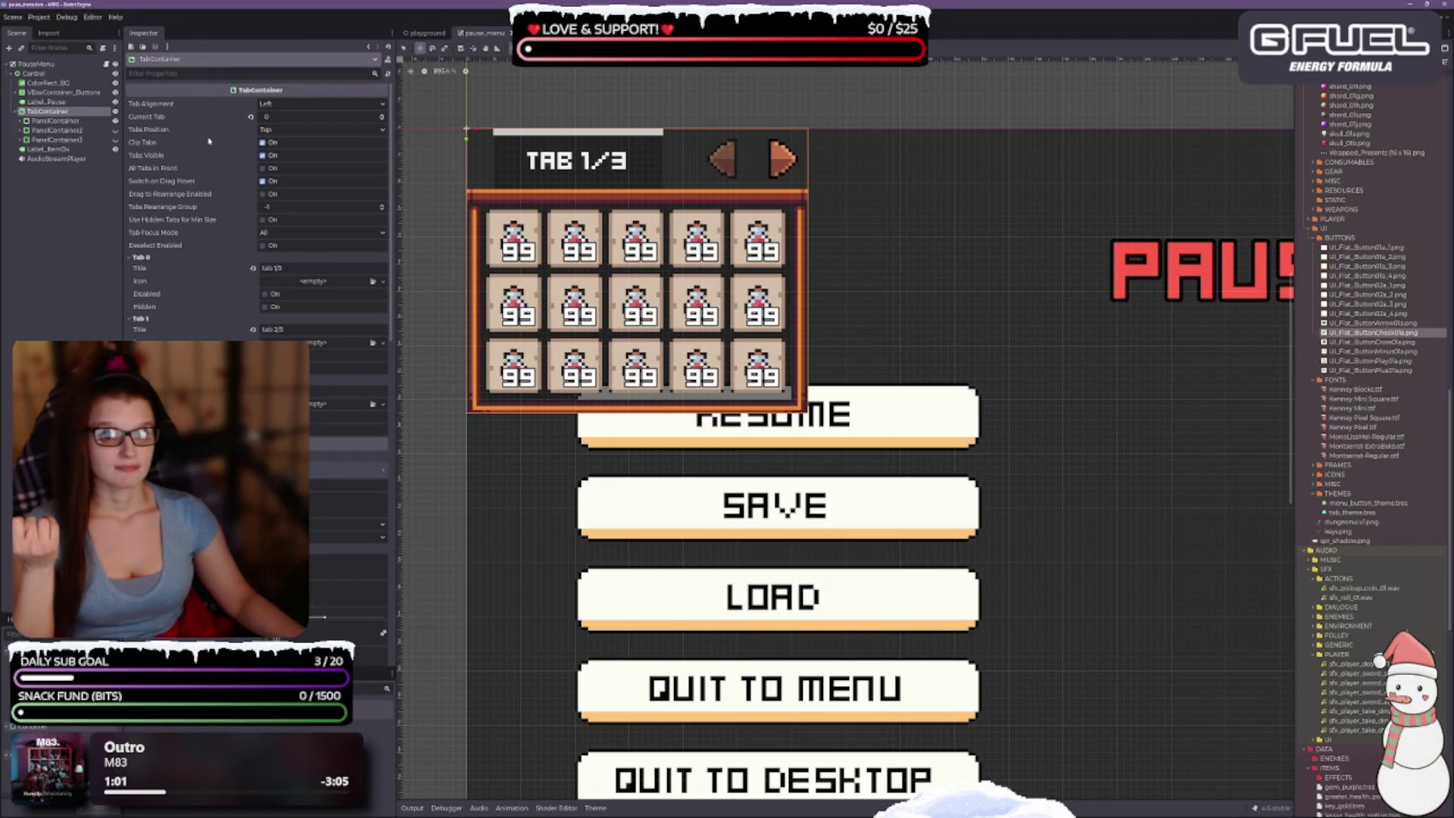
scroll(250, 189, "down", 5)
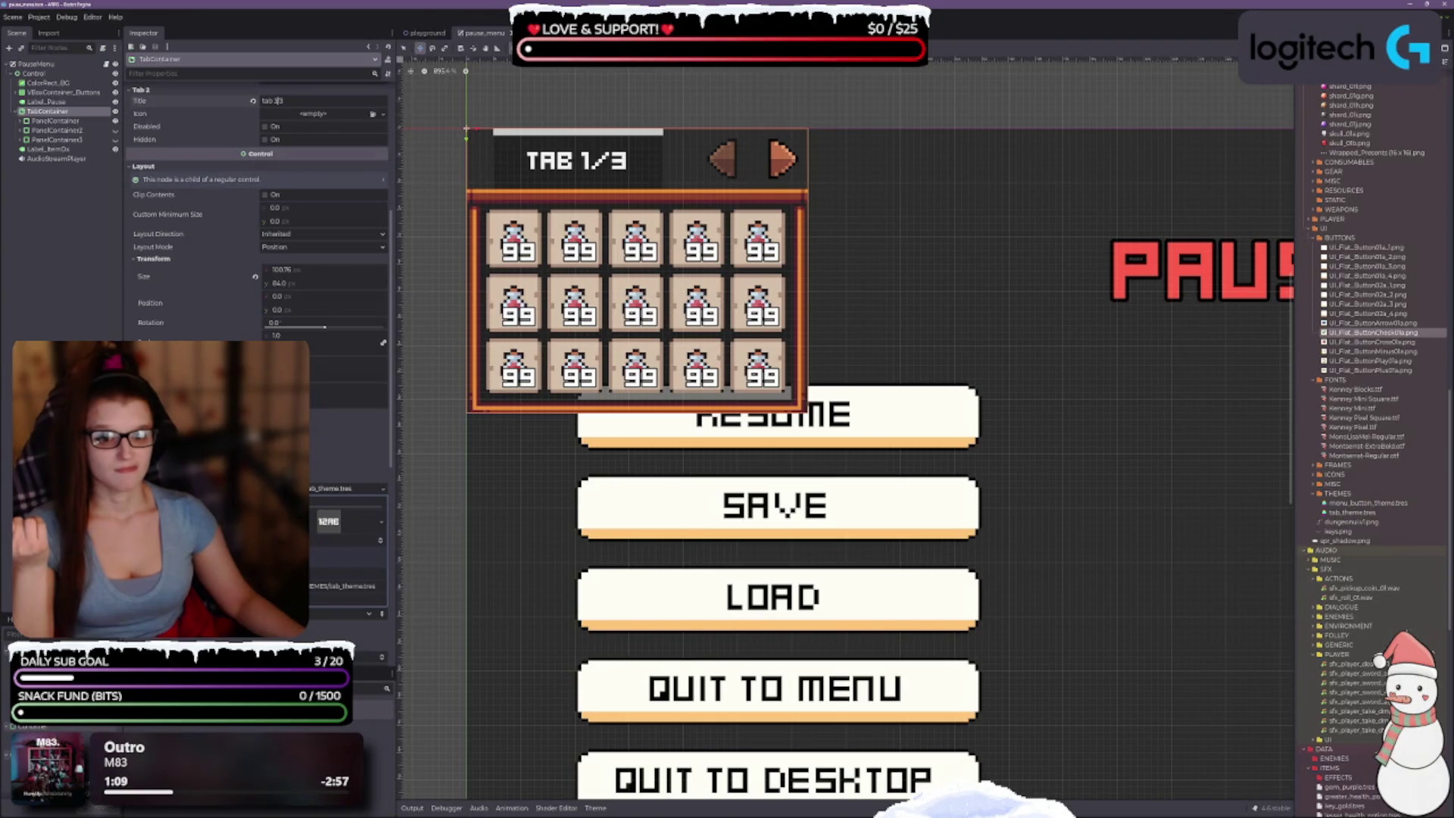
Step: Clear tab_theme.tres from the TabContainer's Theme and enable the Theme Overrides Font override
scroll(303, 432, "down", 5)
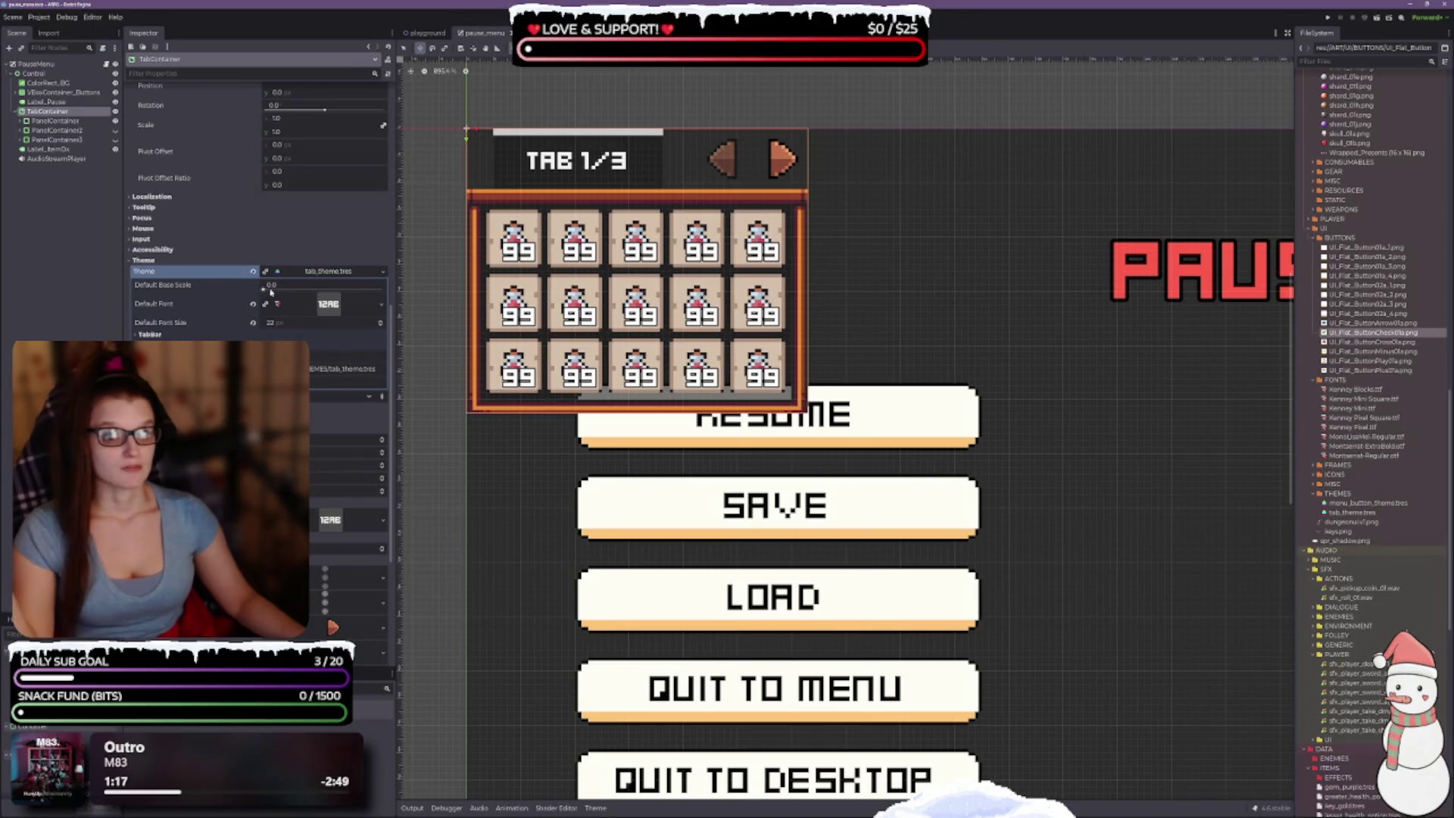
left_click(253, 271)
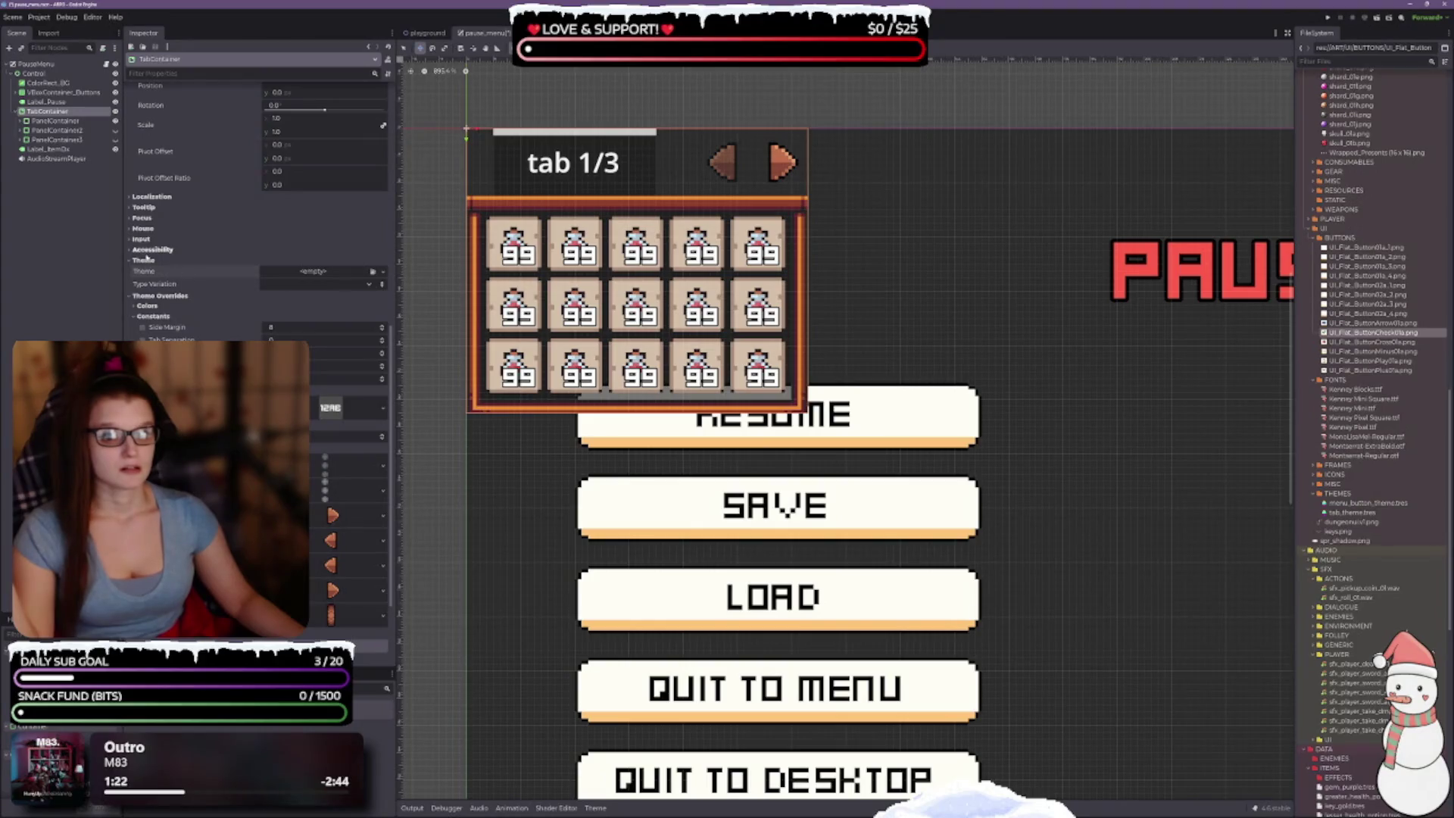
scroll(146, 257, "down", 2)
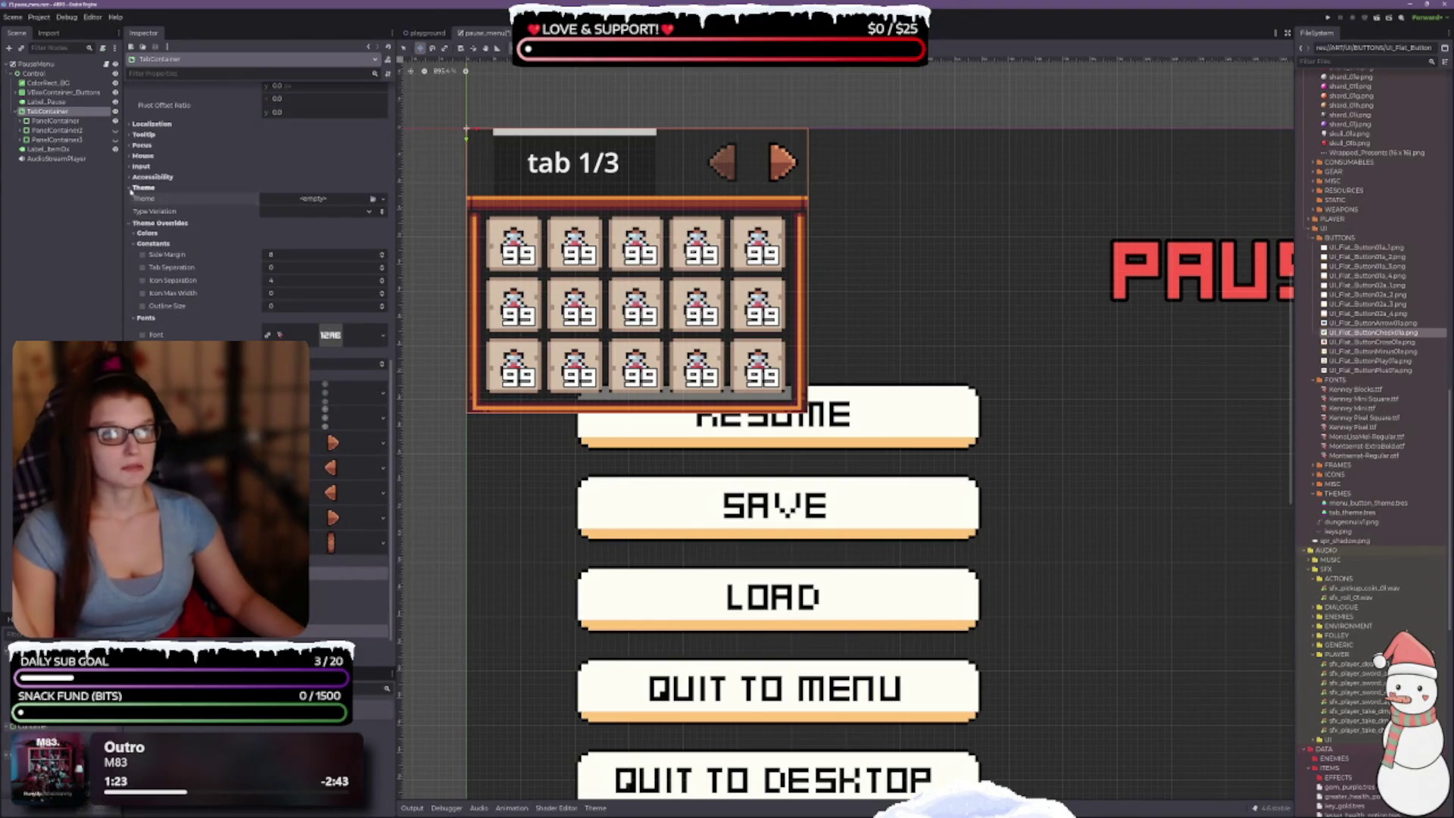
left_click(133, 188)
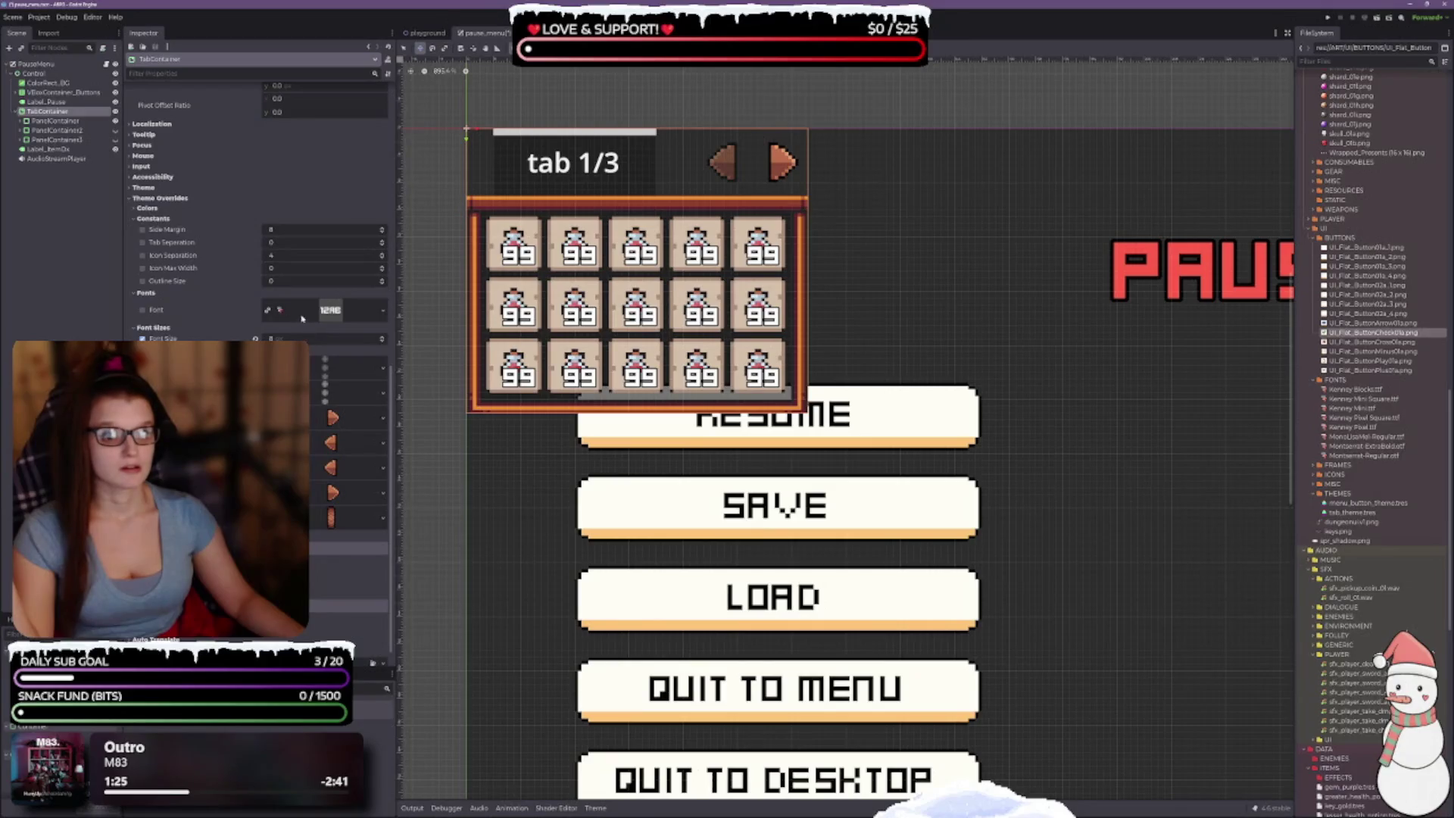
left_click(333, 309)
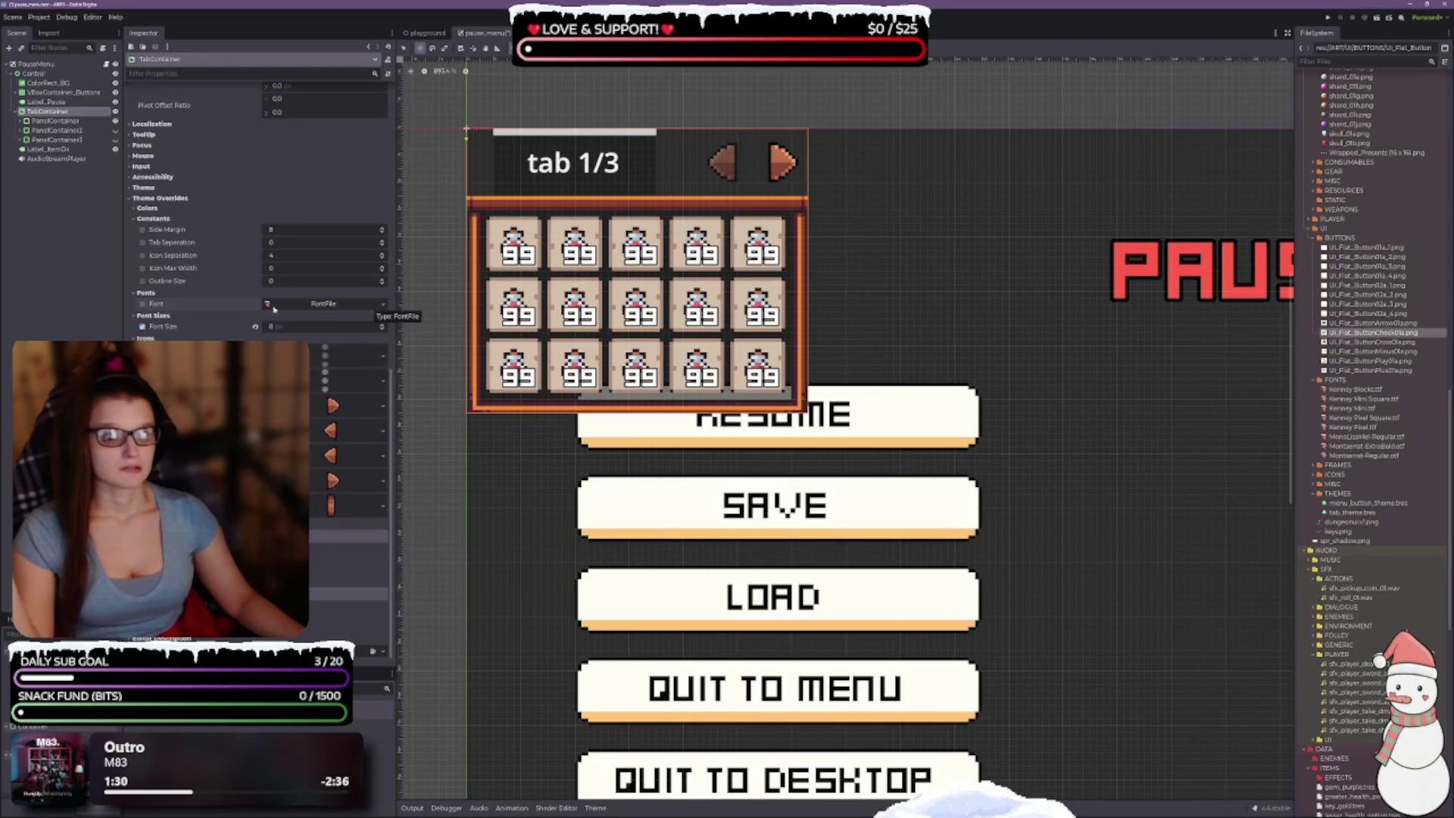
left_click(142, 304)
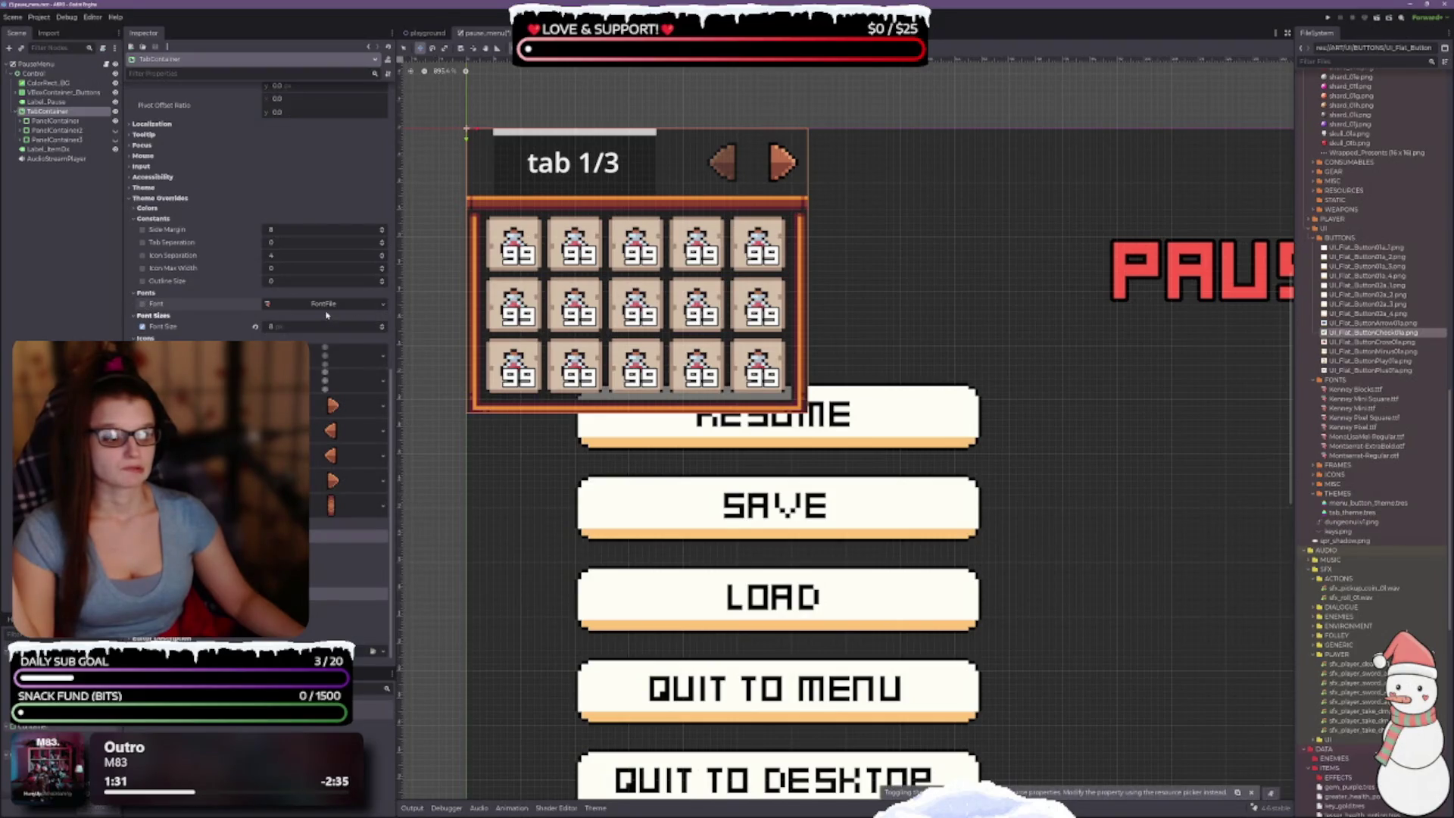
left_click(1387, 399)
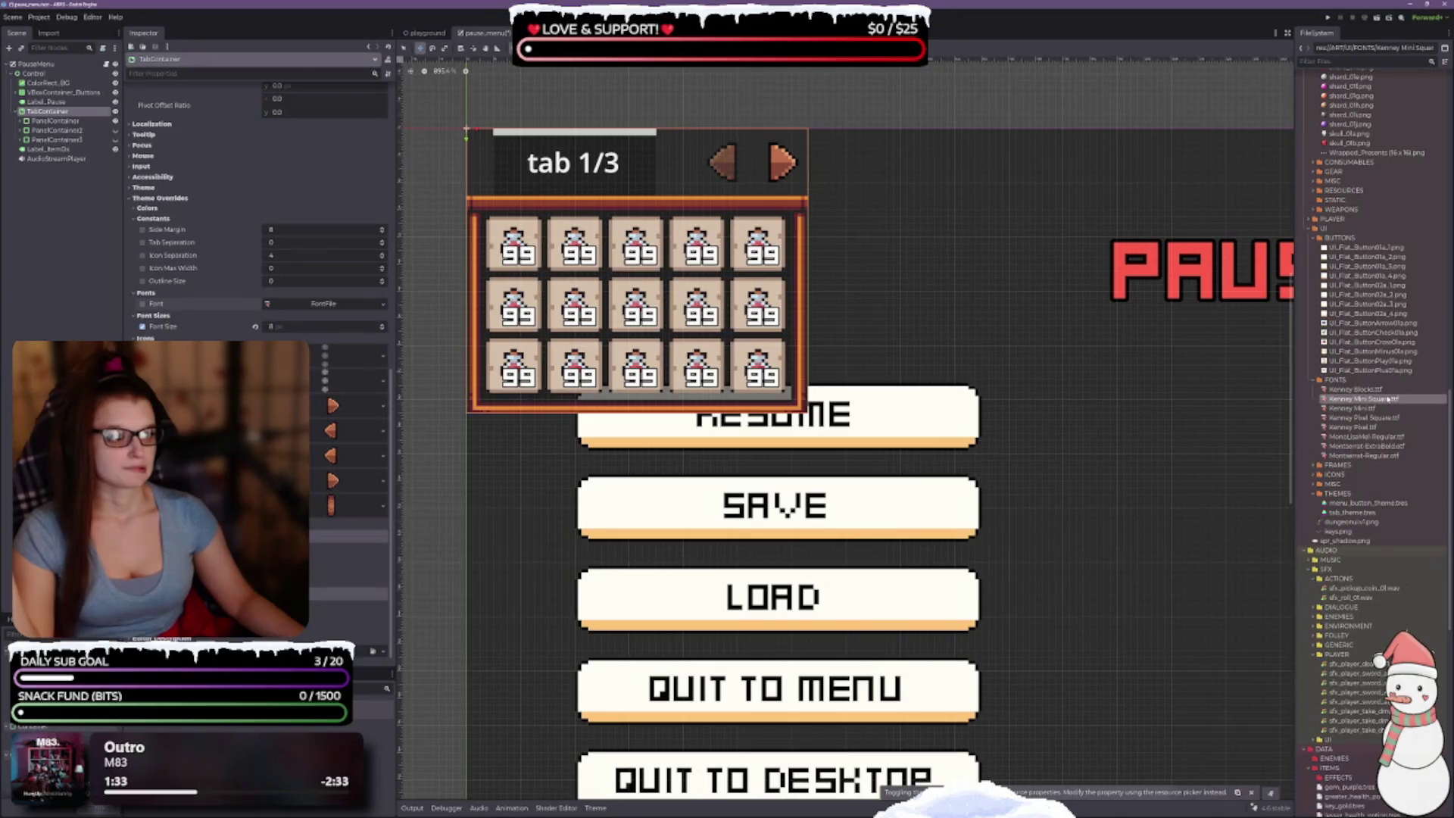
Step: Set Kenney Mini Square.ttf as the tab font override and lower the Side Margin five steps
left_click_drag(1388, 399, 330, 306)
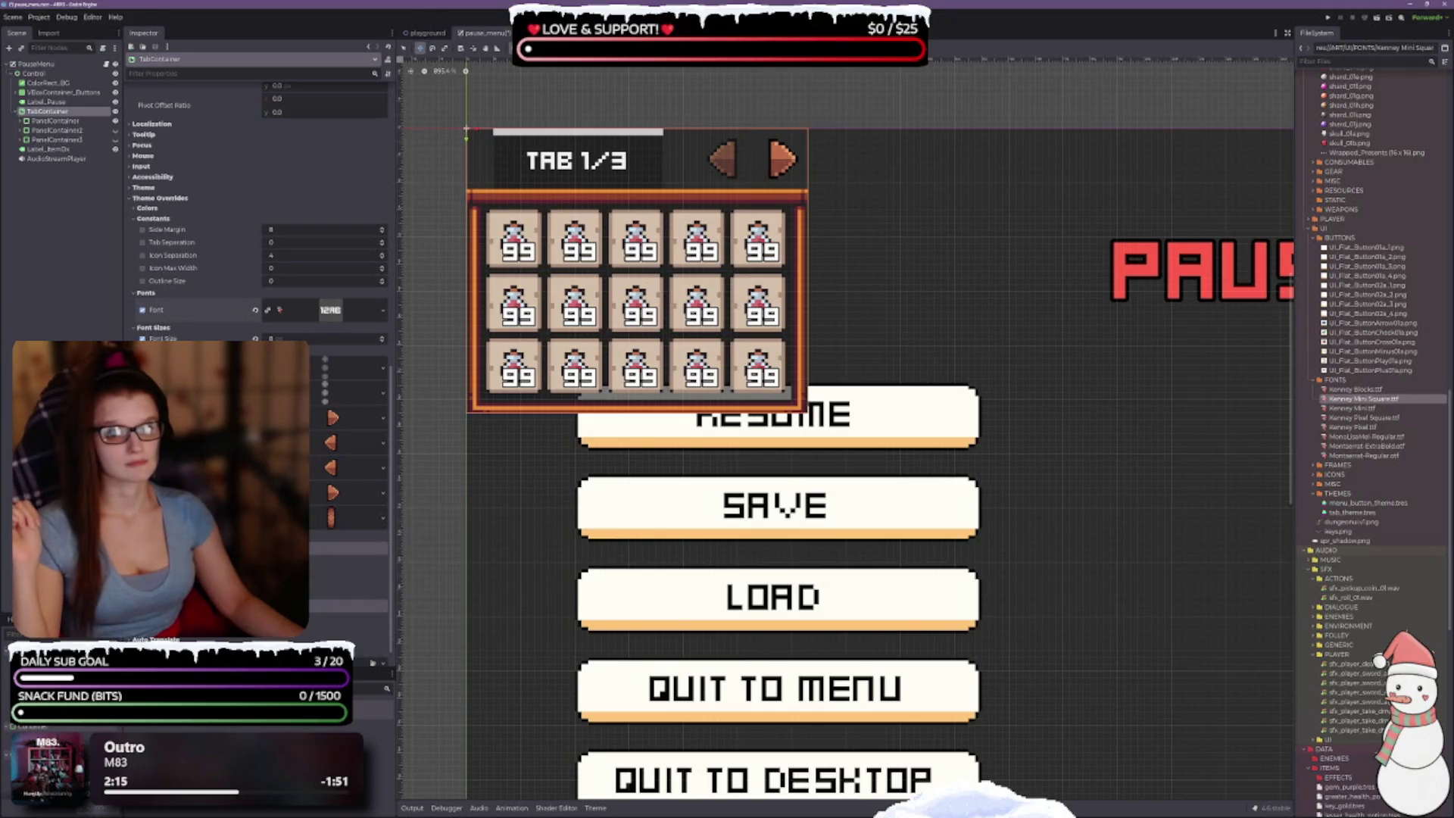
left_click(136, 209)
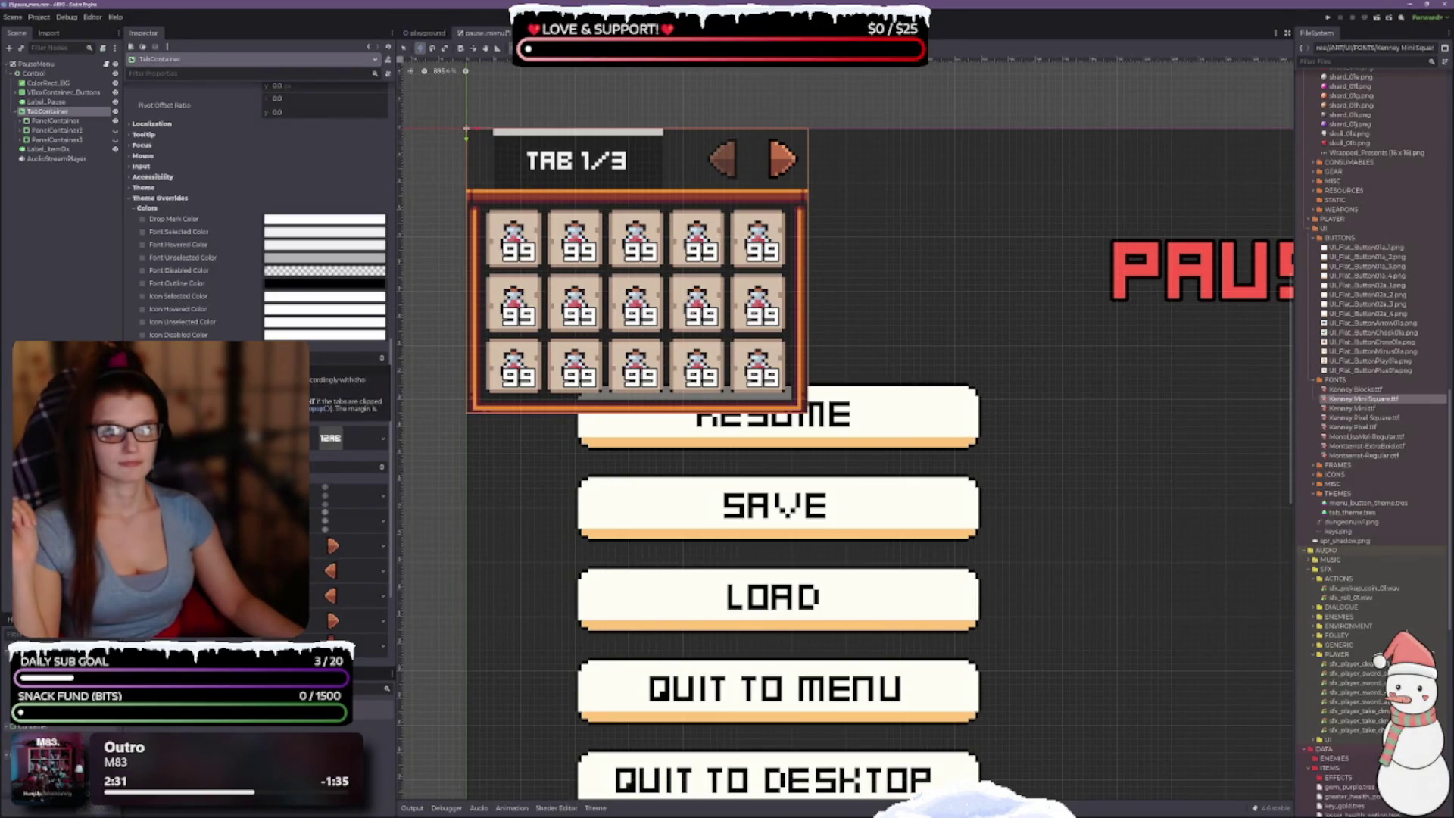
left_click(384, 362)
left_click(384, 363)
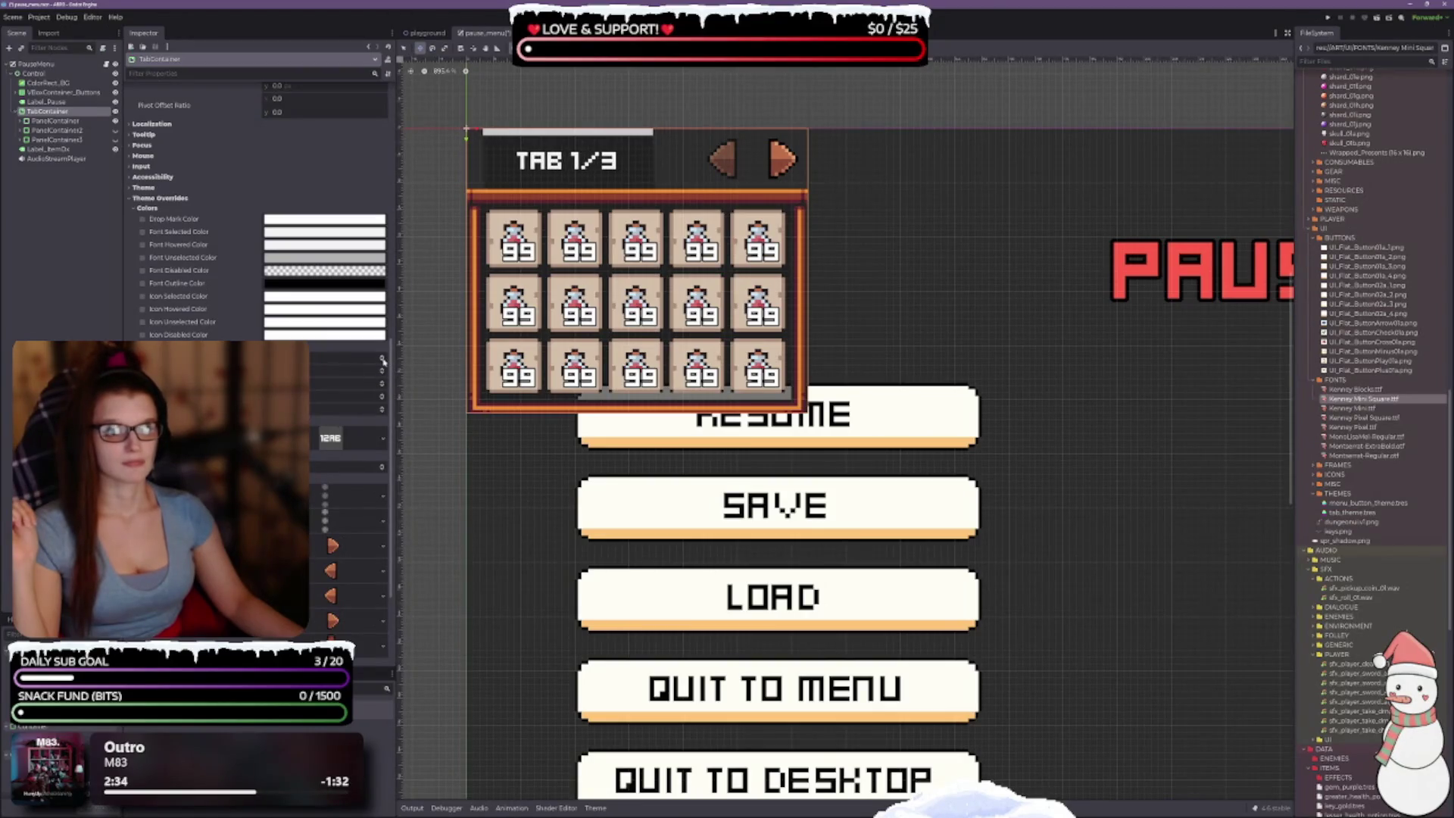
left_click(383, 363)
left_click(384, 361)
left_click(383, 361)
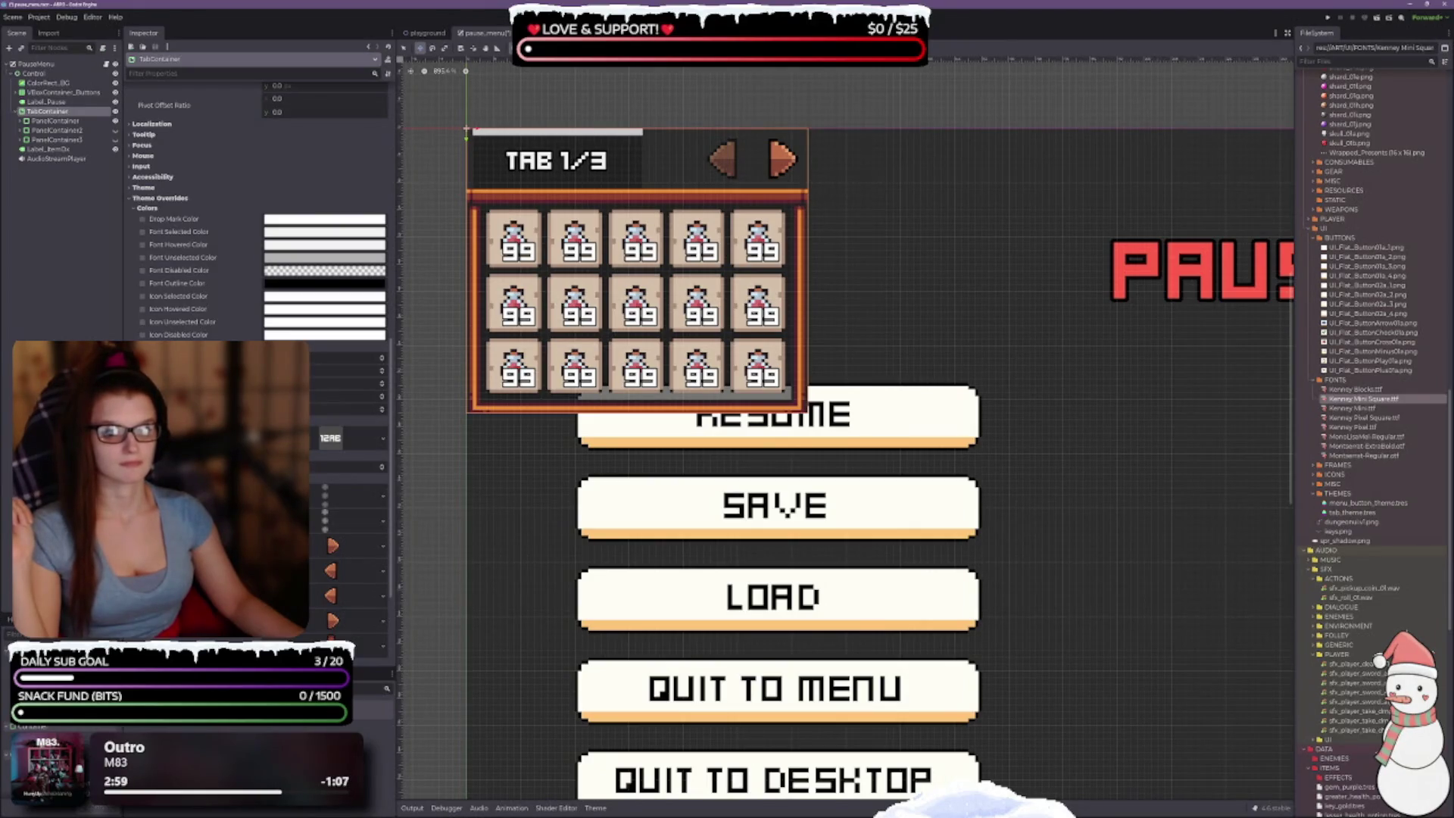
scroll(257, 205, "down", 2)
scroll(258, 204, "down", 2)
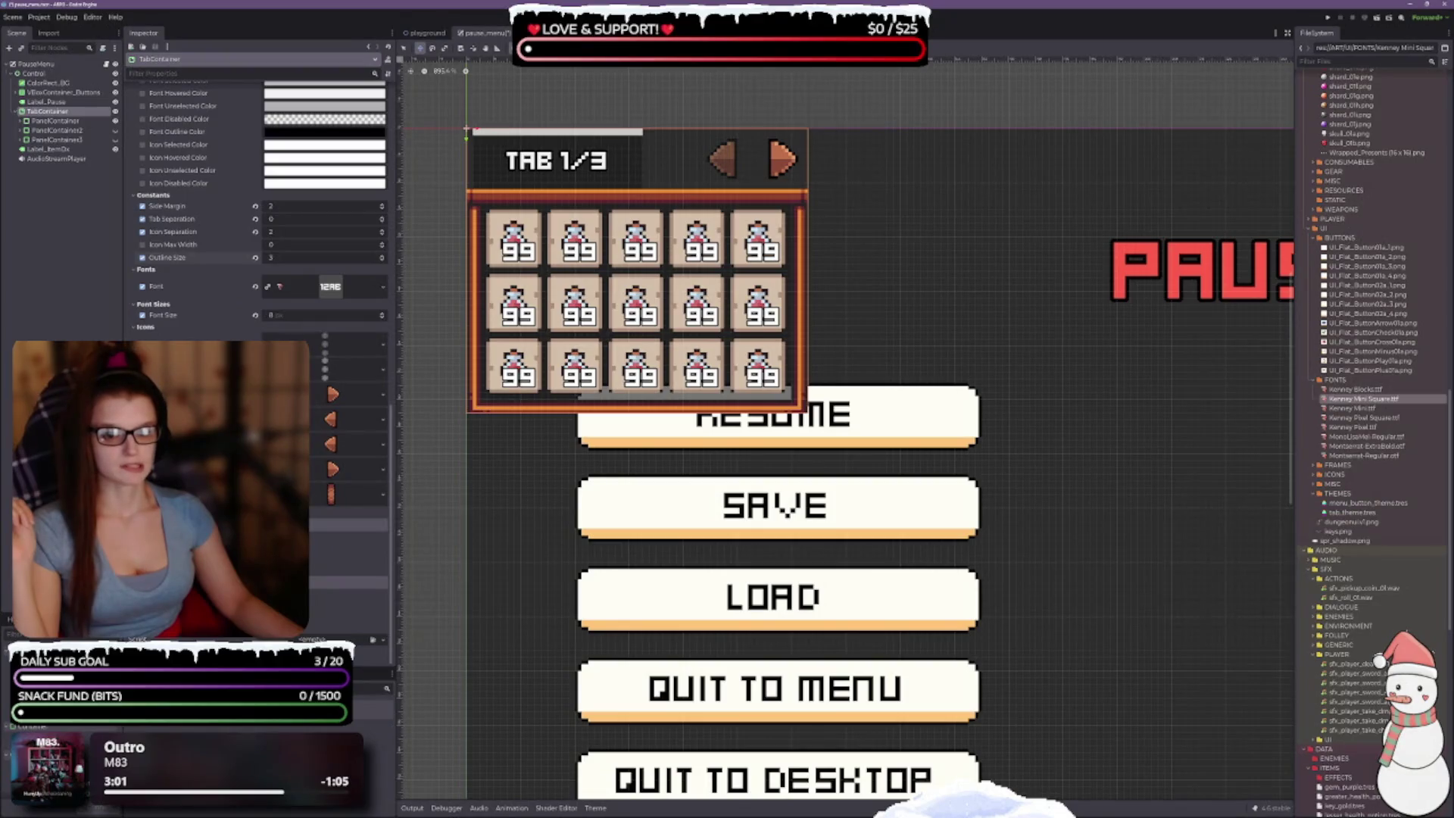
scroll(257, 228, "down", 2)
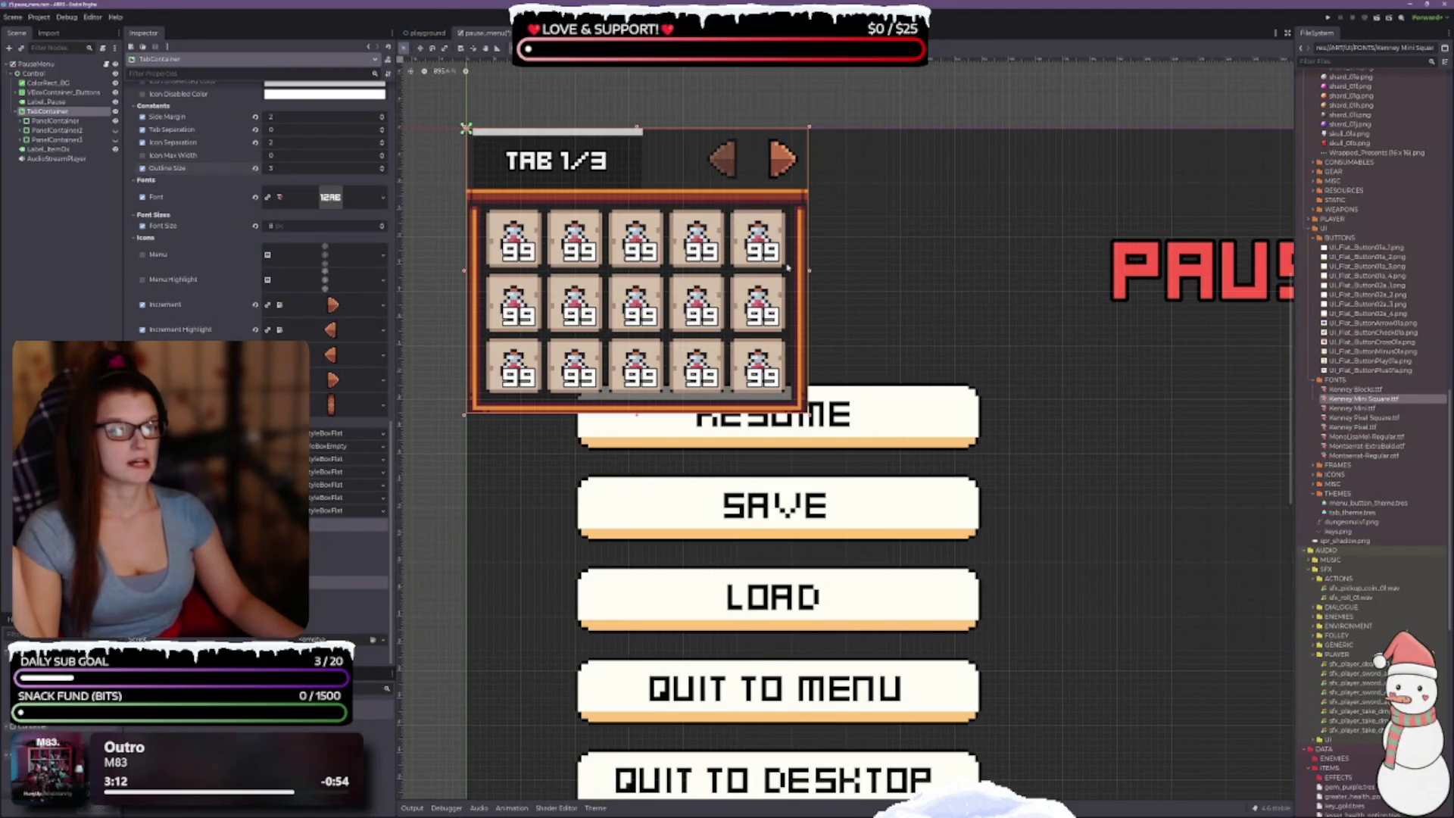
left_click_drag(863, 282, 822, 243)
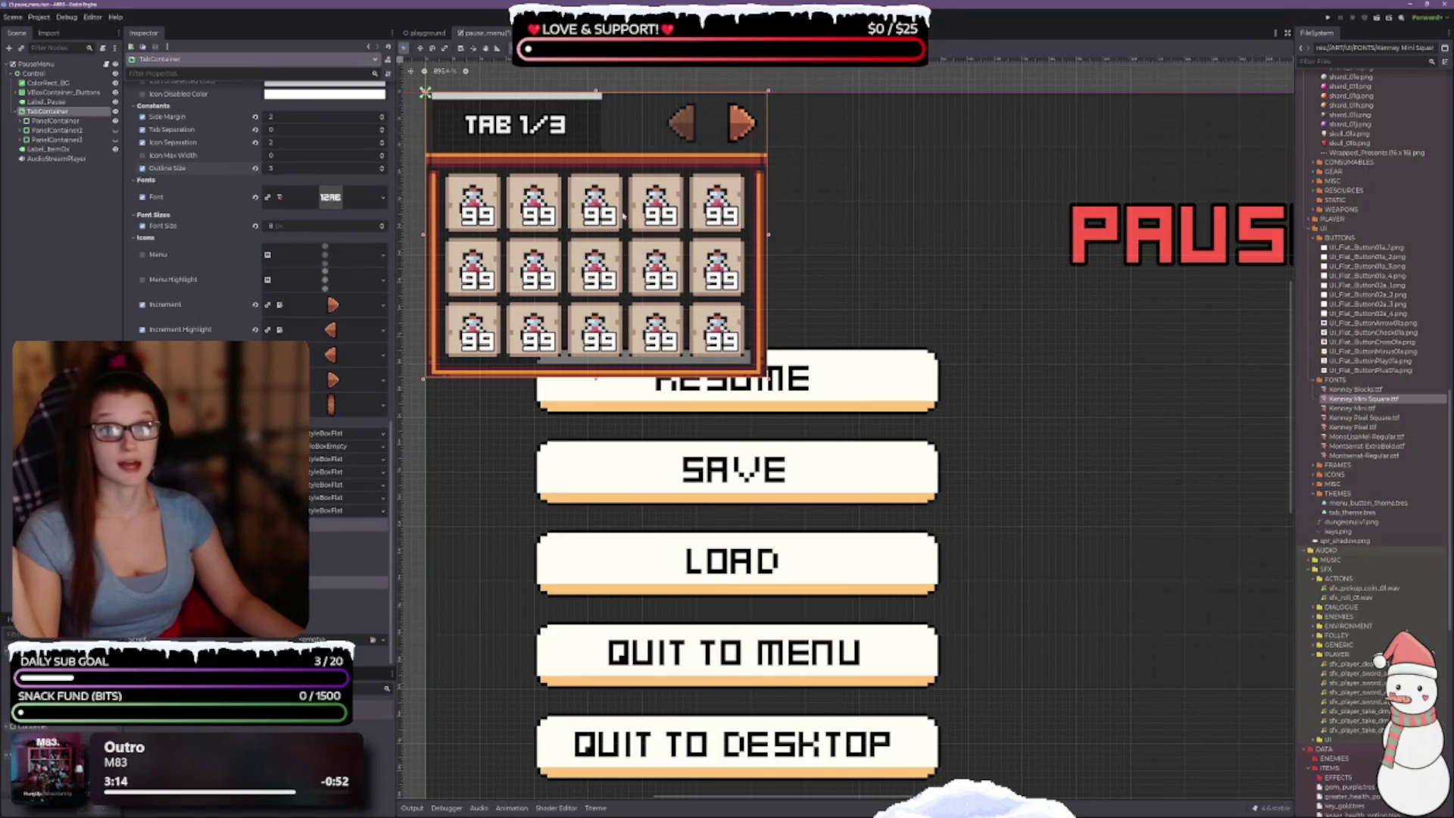
scroll(909, 269, "down", 3)
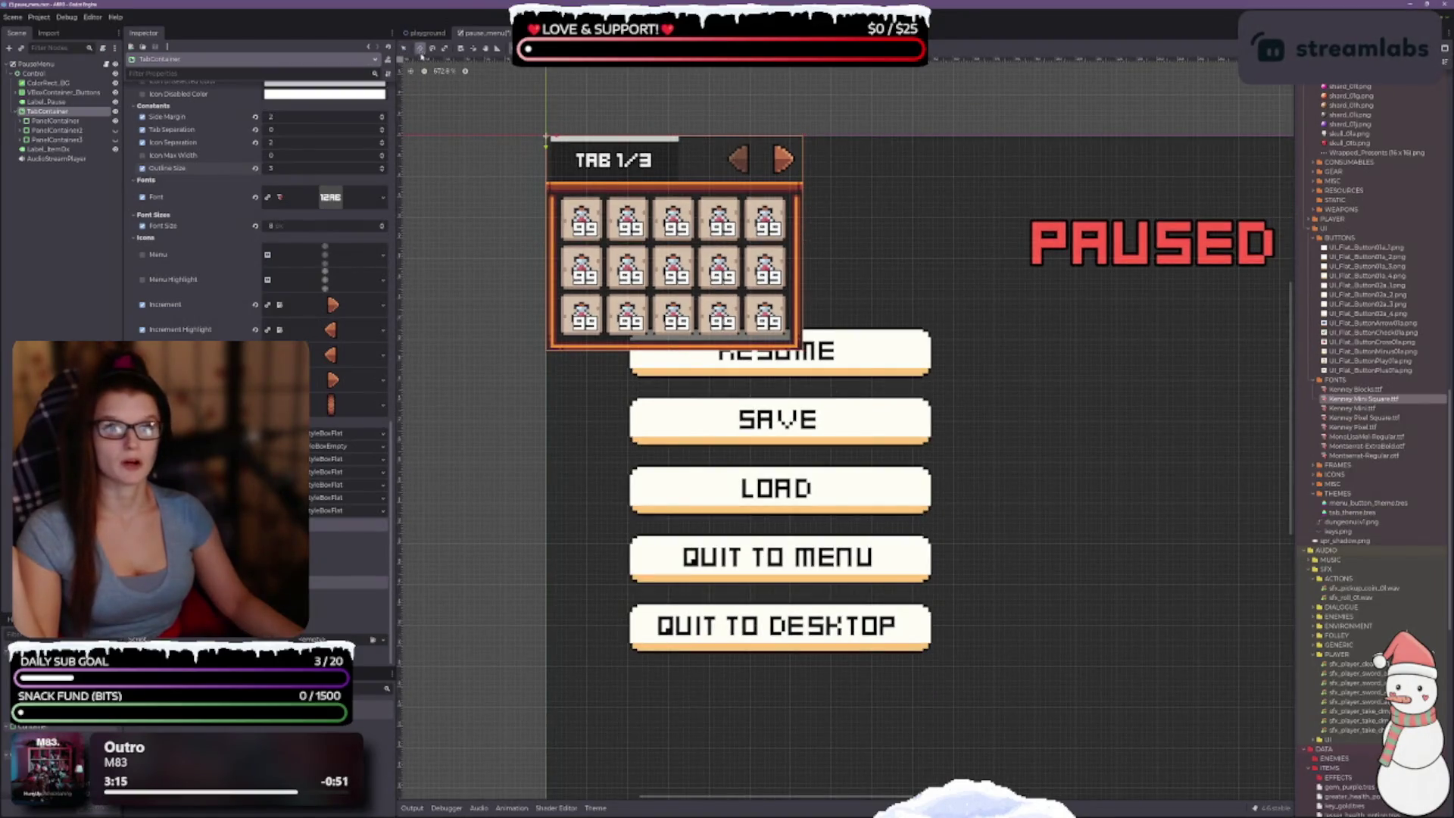
Step: Apply the Centre Right anchor preset to the inventory TabContainer
left_click_drag(954, 254, 860, 215)
scroll(762, 185, "down", 2)
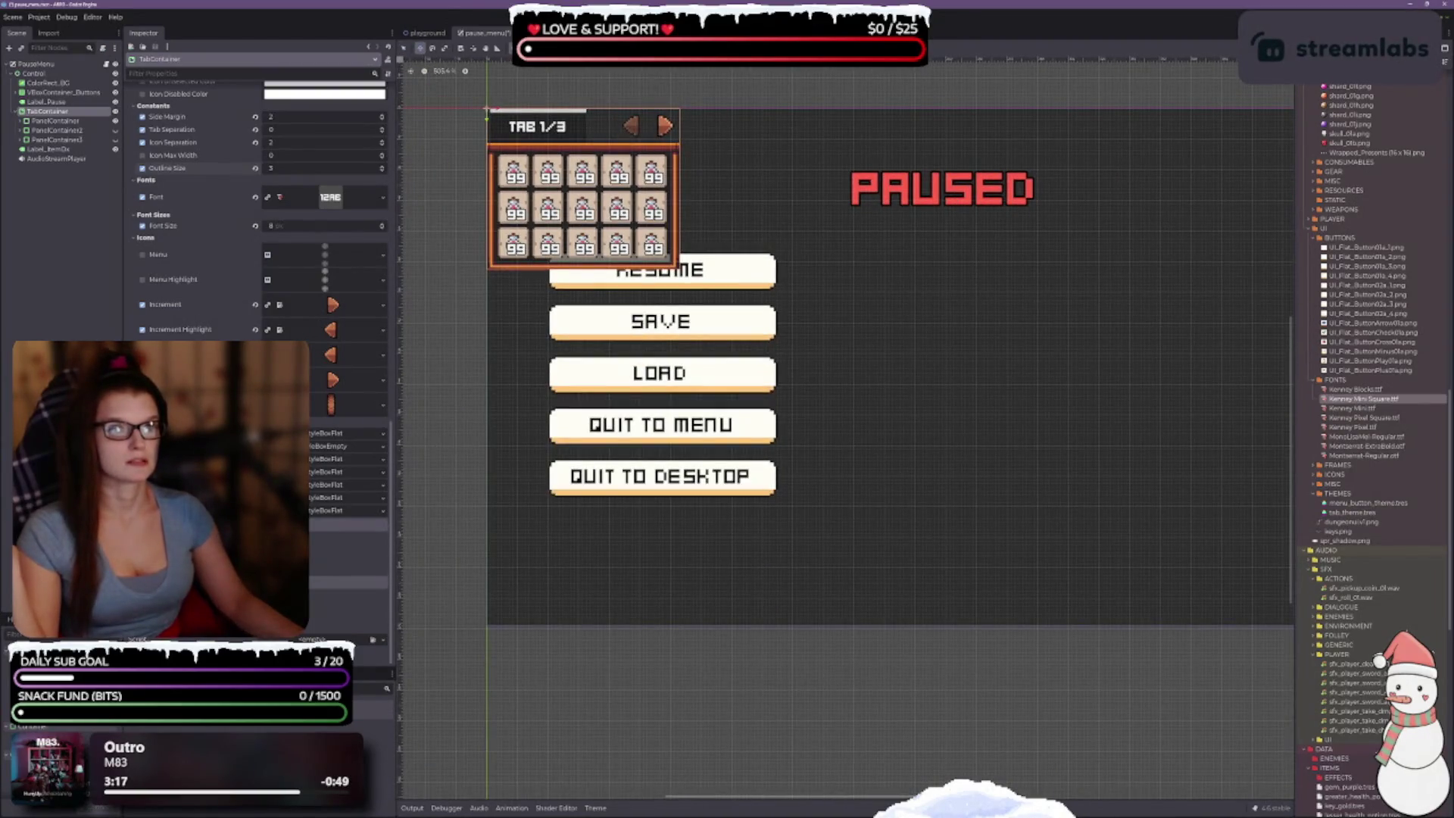
left_click(648, 48)
left_click(664, 94)
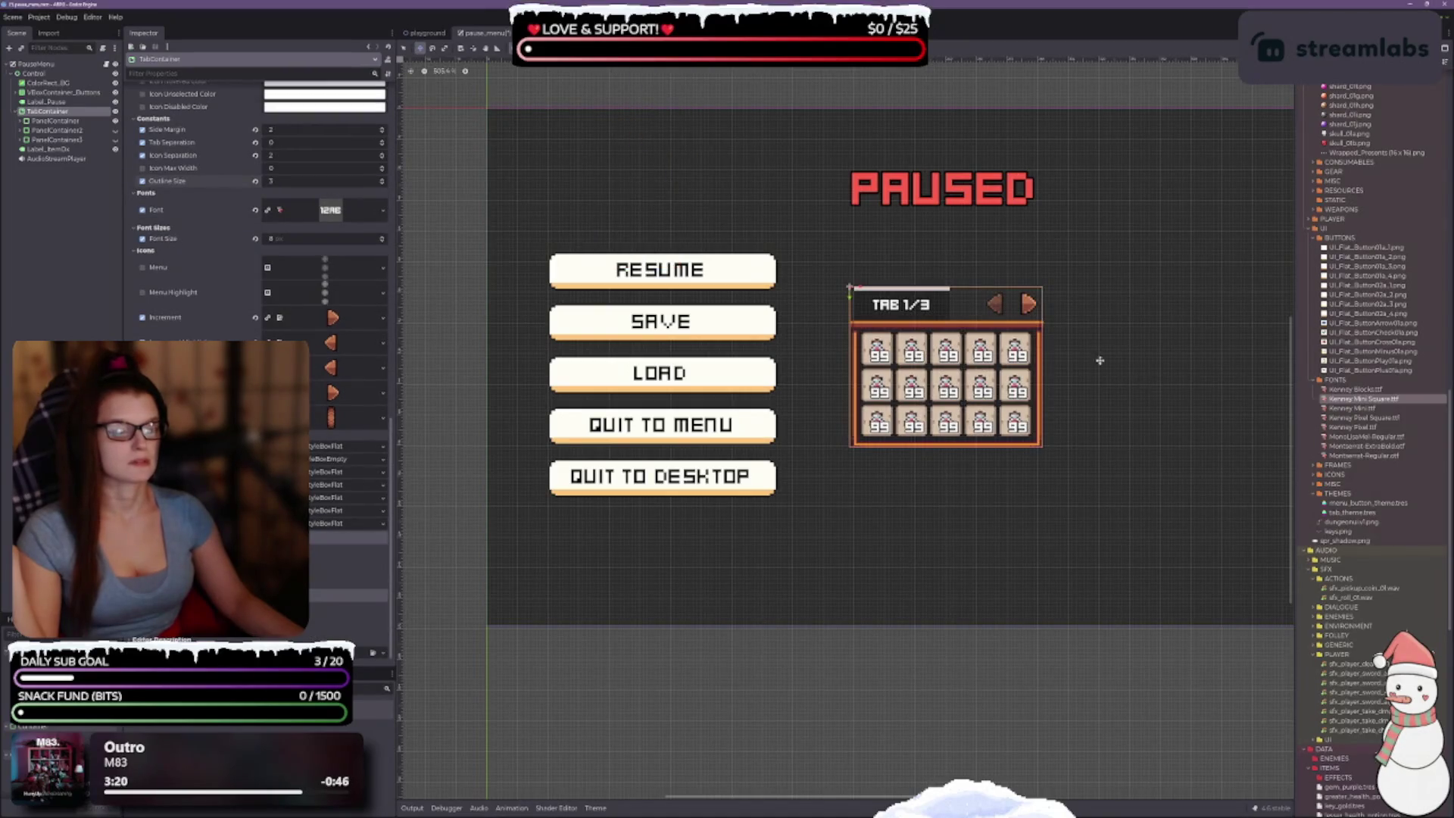
scroll(1098, 318, "up", 5)
scroll(941, 317, "down", 1)
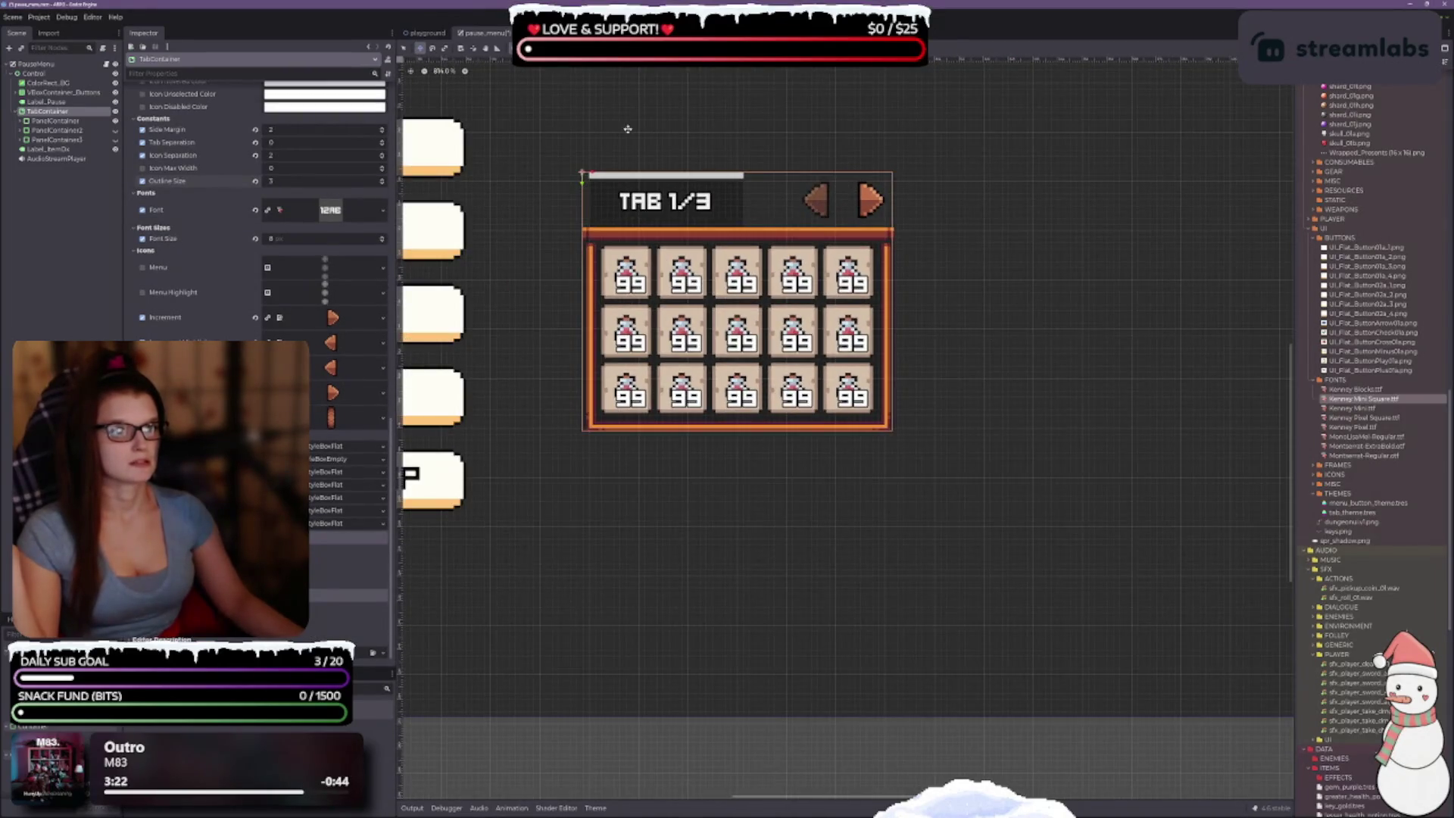
left_click(403, 48)
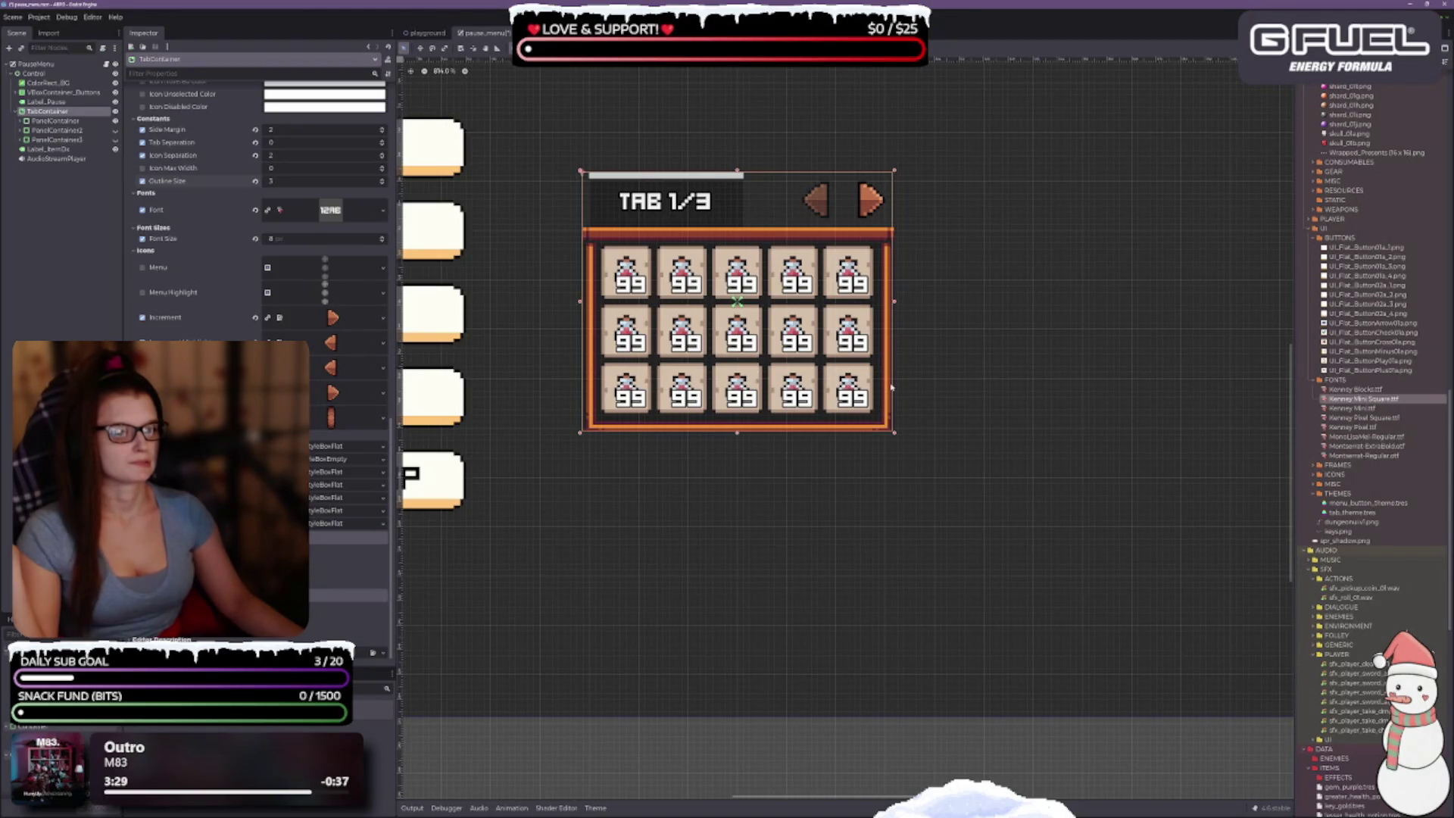
Step: Apply the right-edge anchor preset, then drag the anchor pin to the container's bottom-right corner
left_click_drag(1049, 352, 902, 373)
scroll(908, 373, "down", 2)
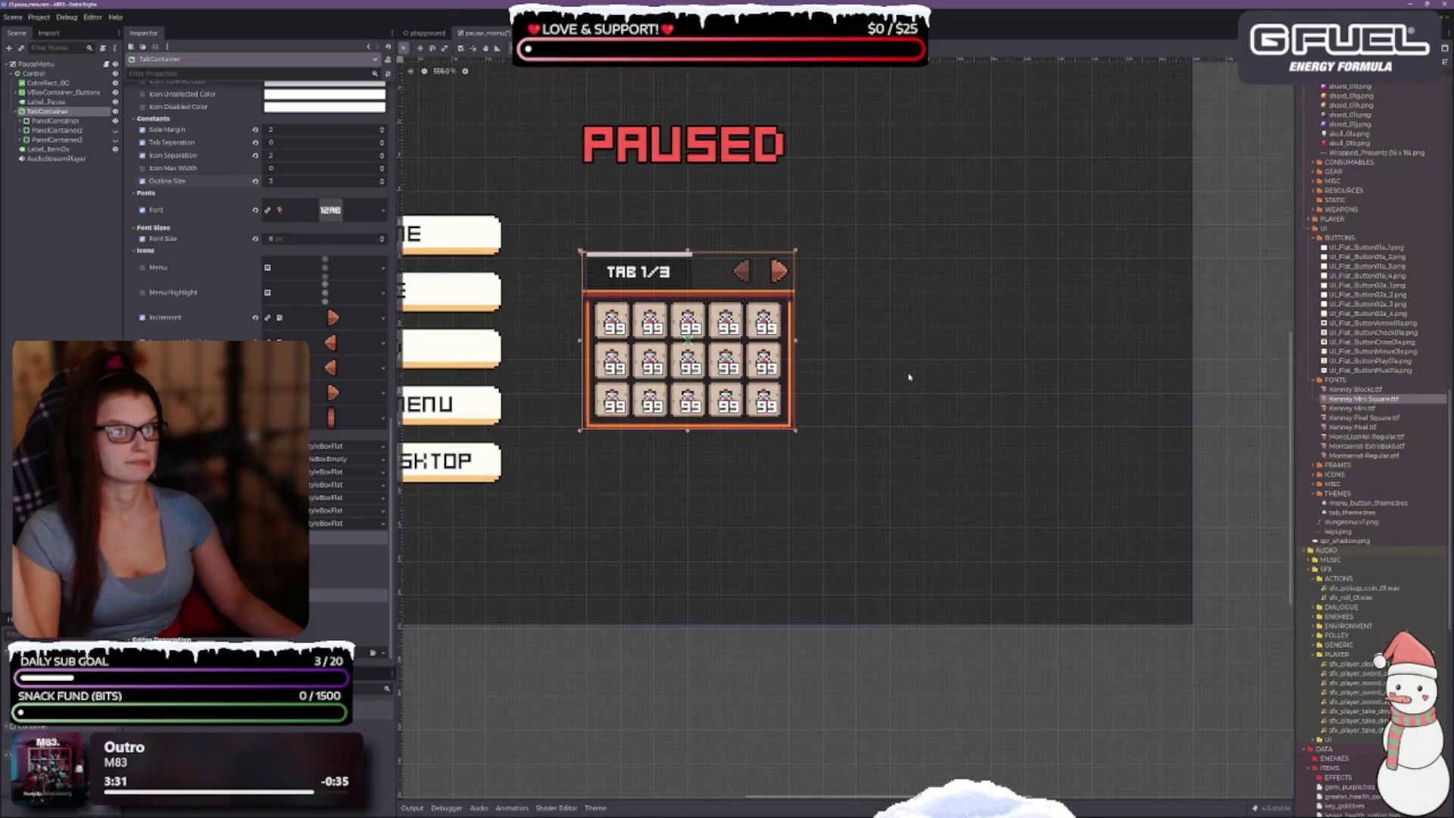
left_click(643, 47)
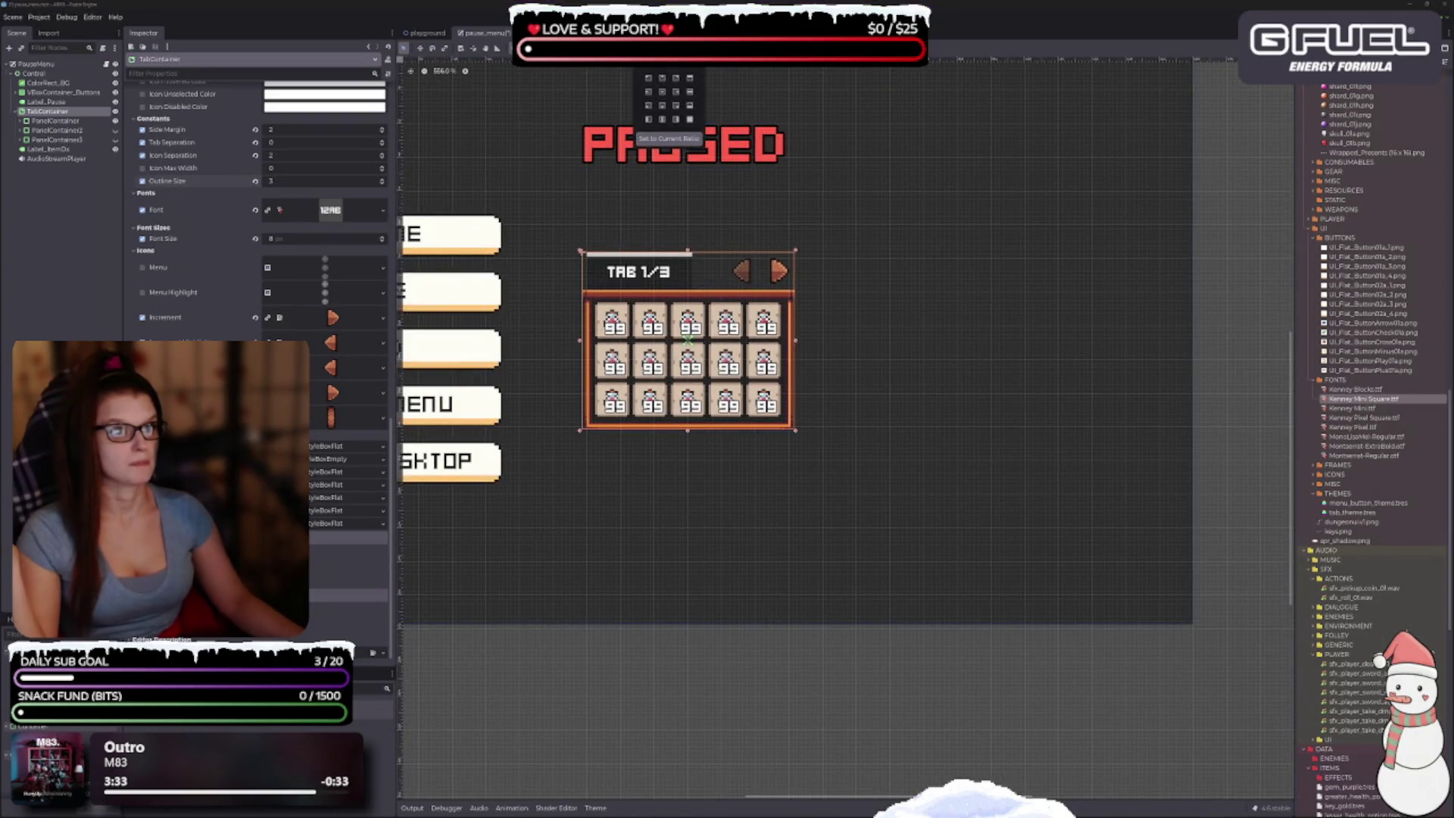
left_click(676, 94)
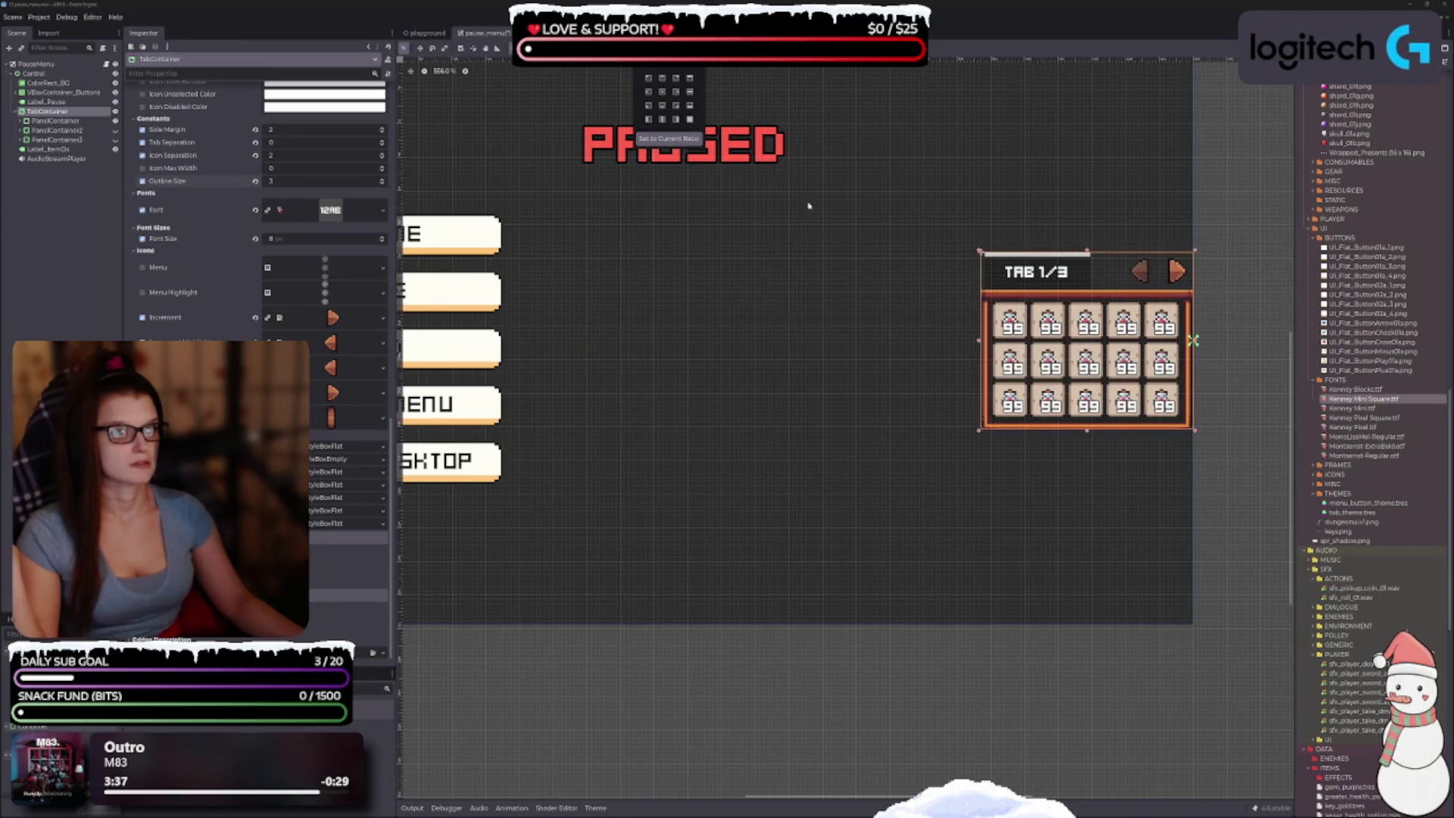
key("Escape")
scroll(1192, 341, "up", 3)
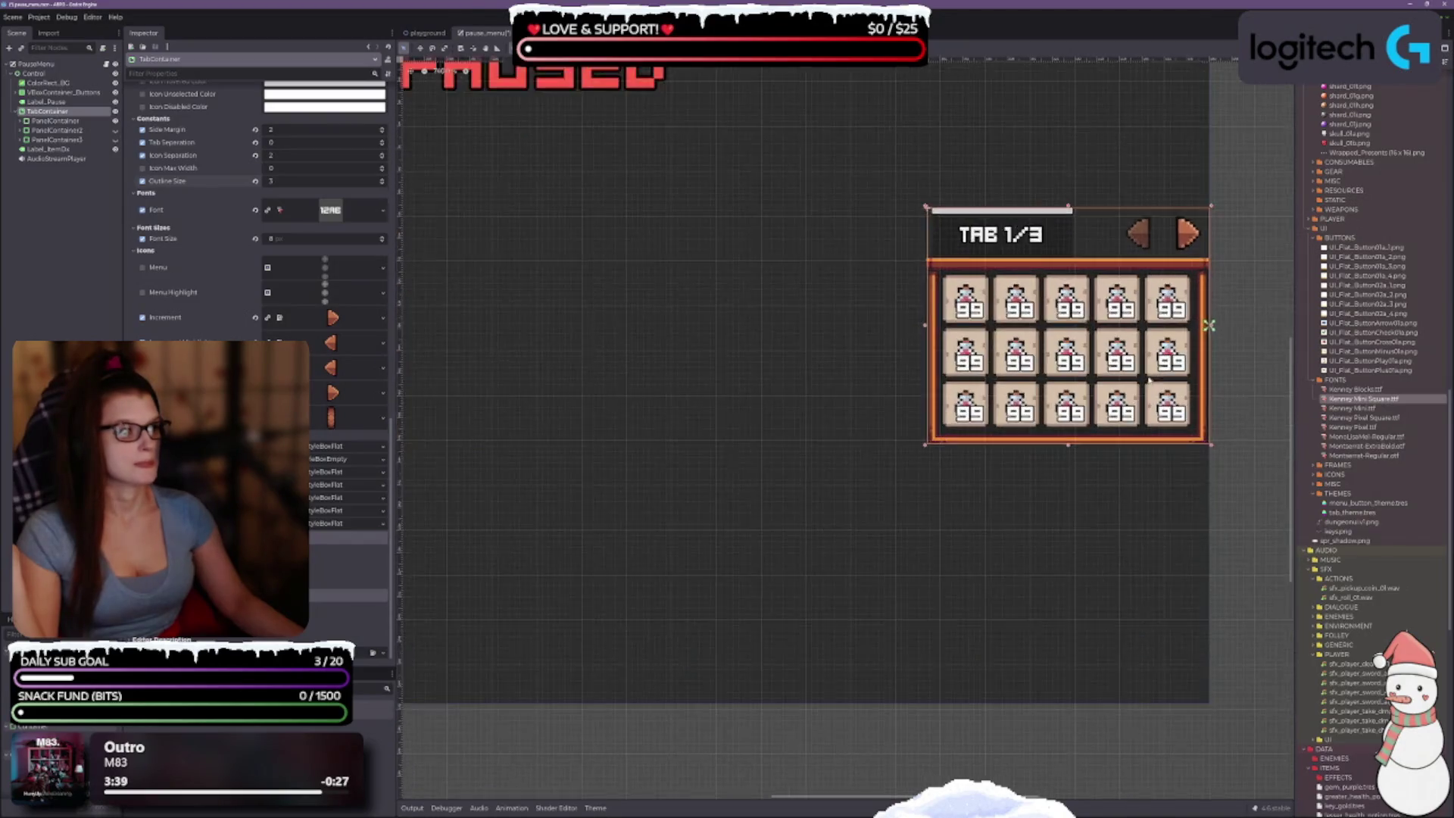
mouse_move(1226, 324)
left_mouse_down()
mouse_move(990, 354)
mouse_move(976, 208)
left_mouse_up()
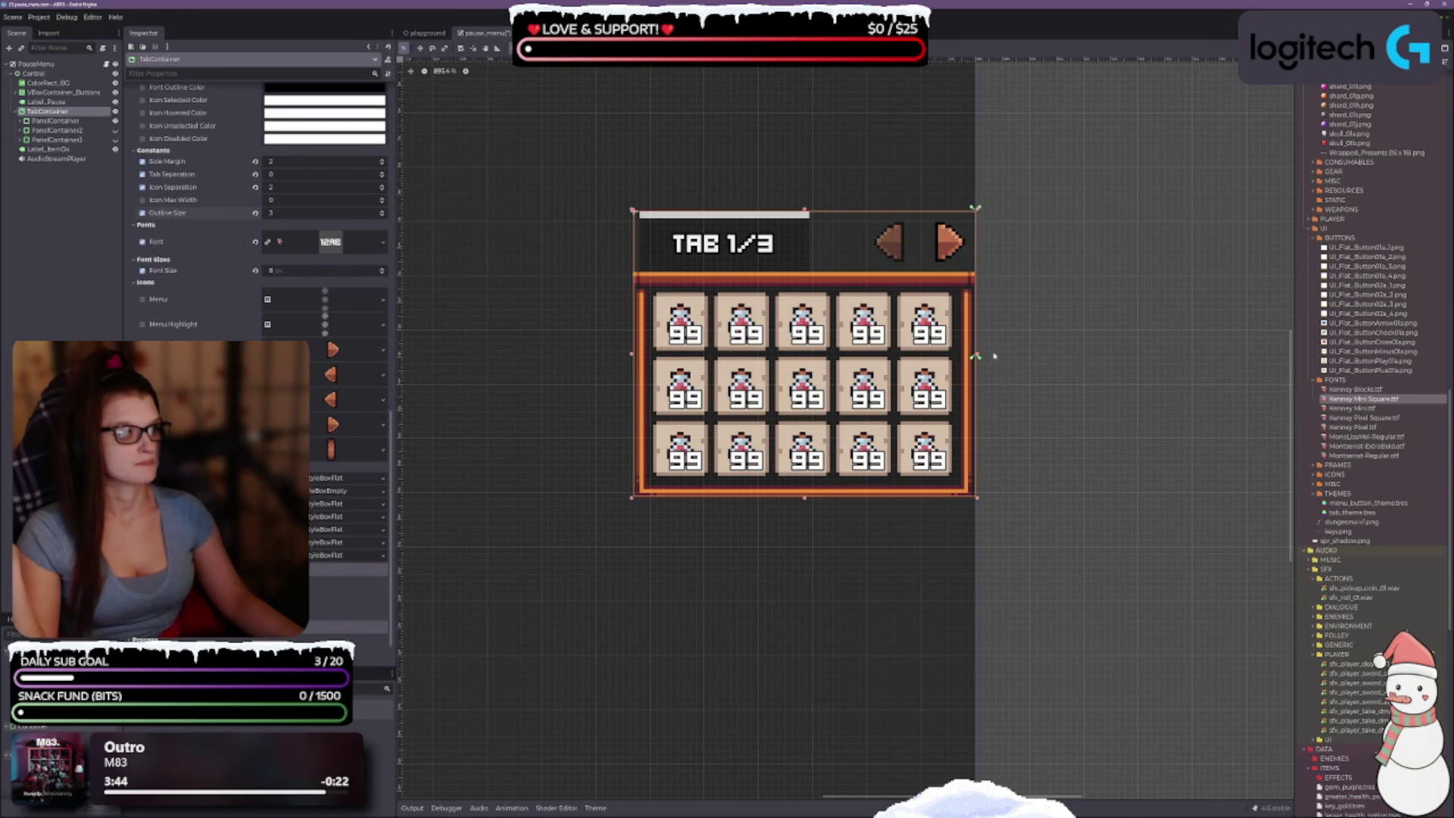
left_click_drag(977, 359, 977, 503)
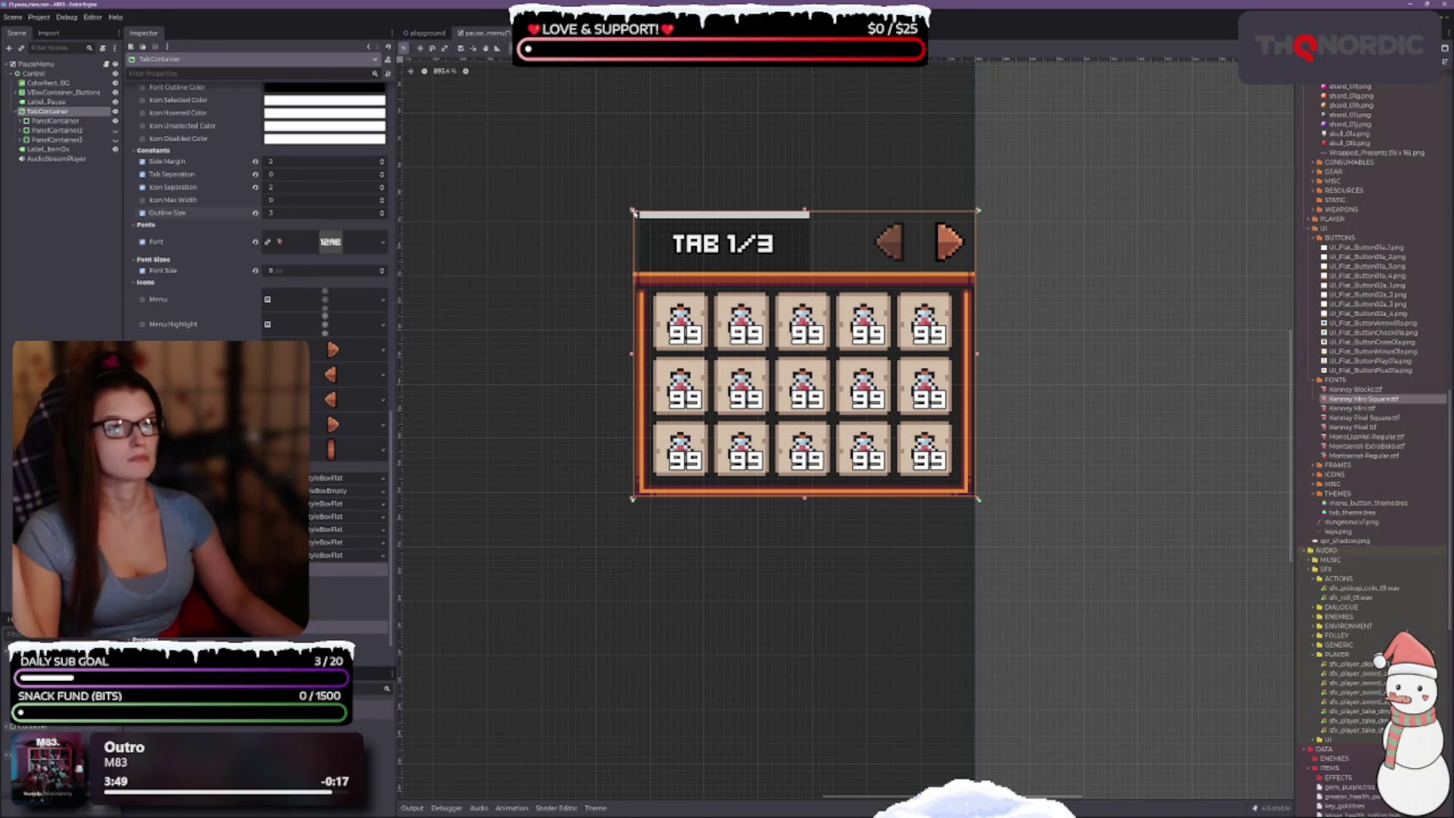
Step: Place the top-left anchor, then widen the TabContainer leftward and downward to fit all three tabs
left_click_drag(633, 212, 631, 209)
scroll(765, 346, "up", 3)
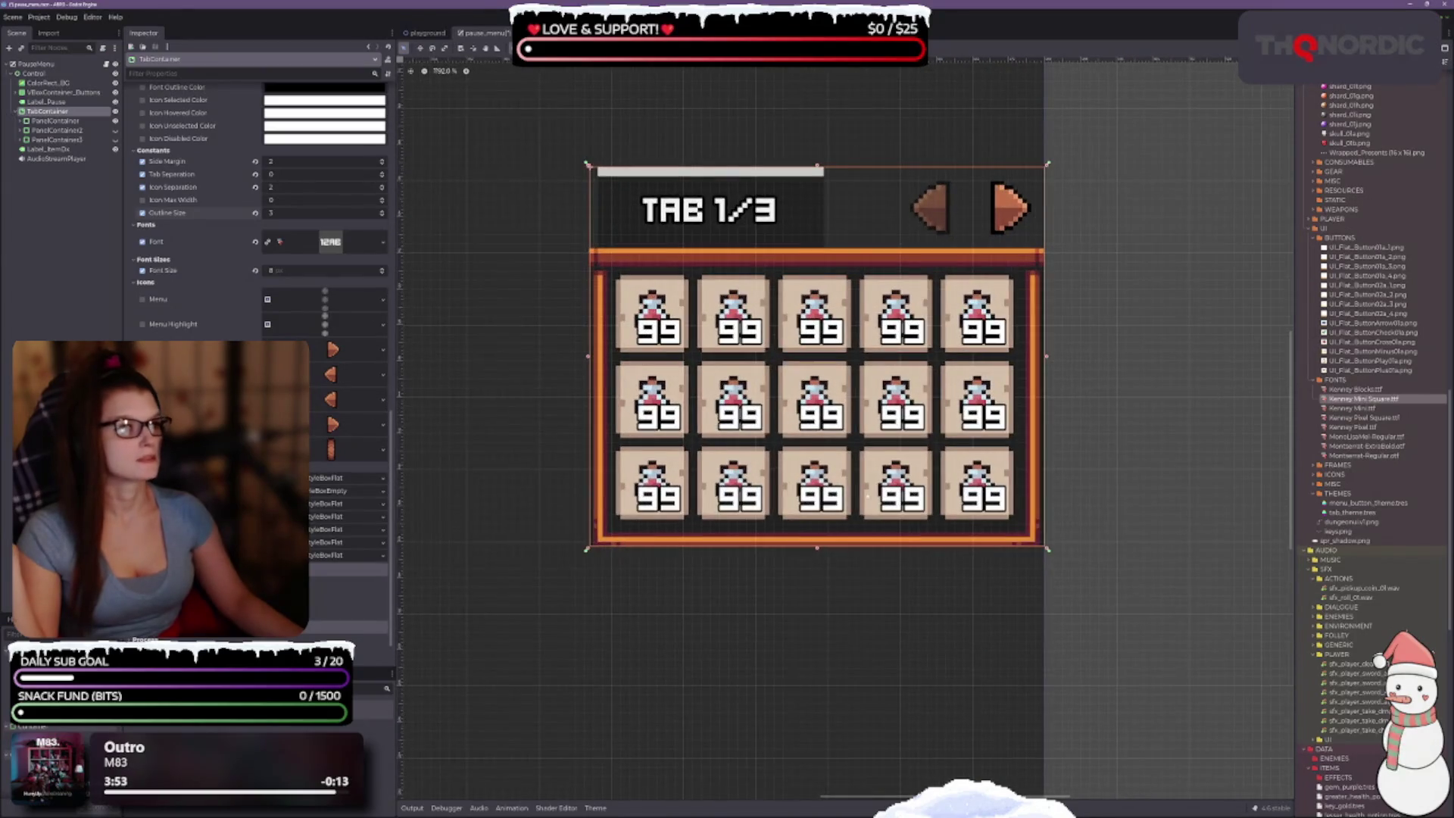
scroll(842, 449, "down", 2)
scroll(842, 450, "left", 5)
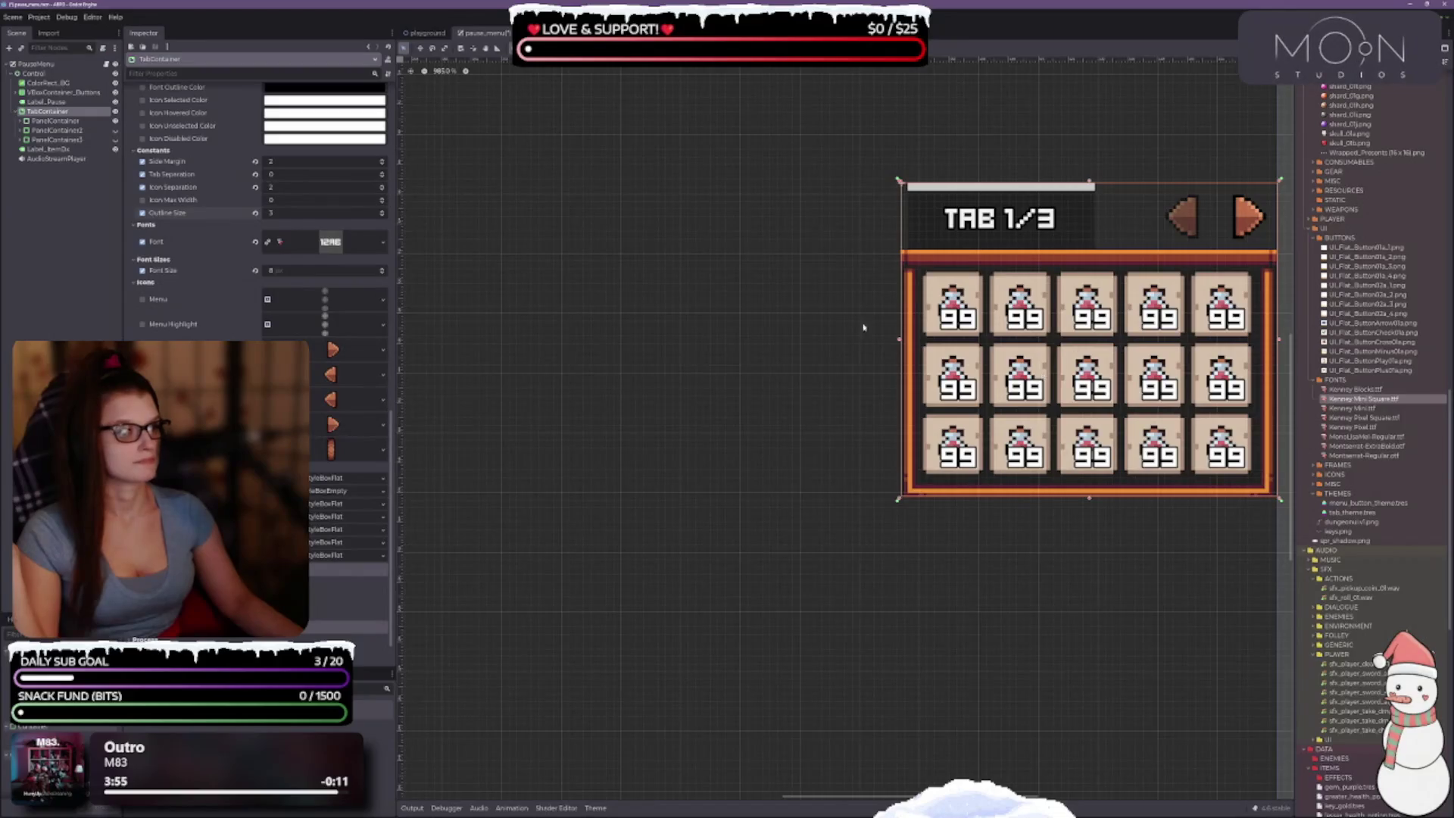
scroll(1118, 362, "down", 2)
scroll(1168, 361, "down", 1)
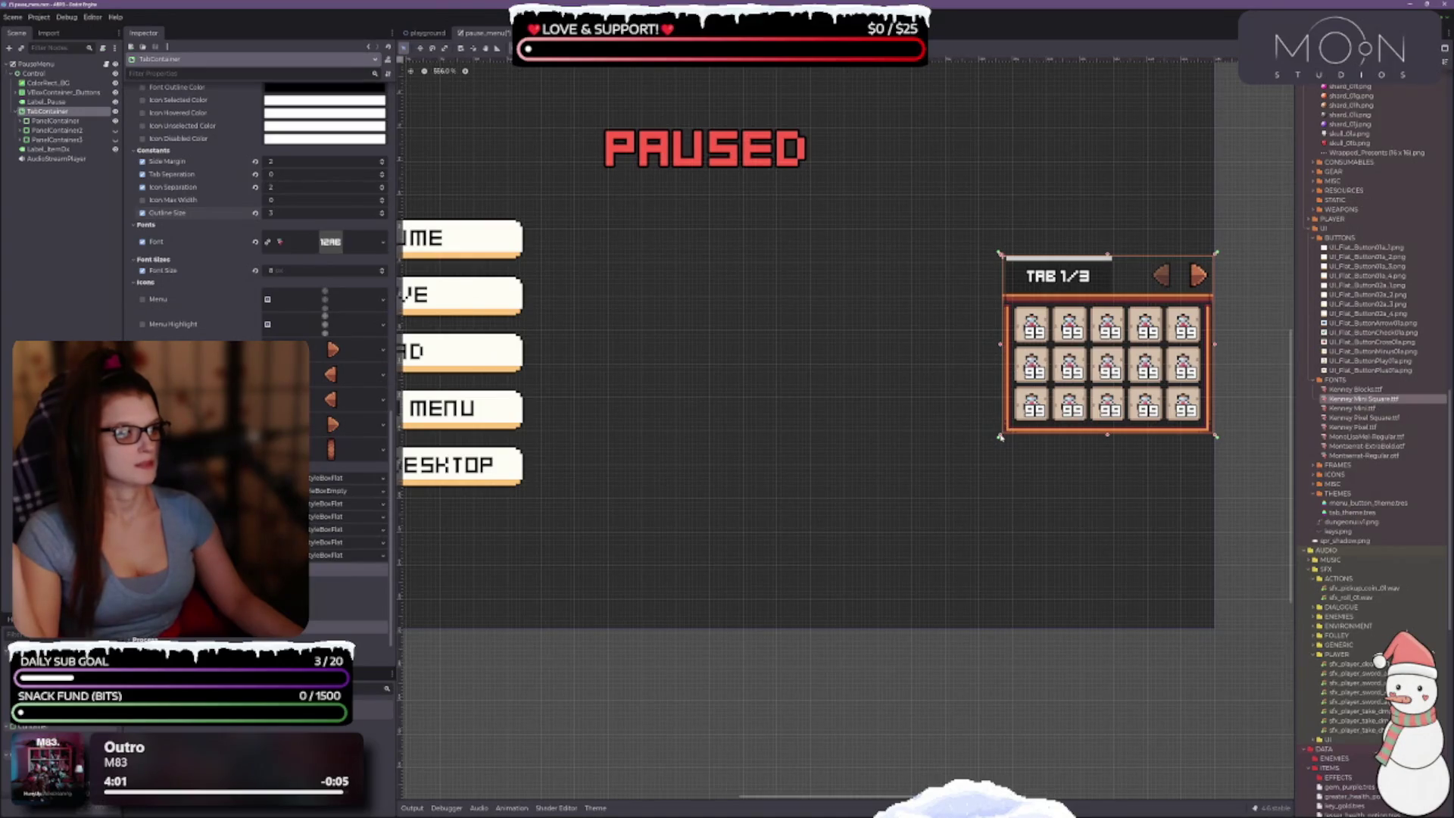
mouse_move(1000, 437)
left_mouse_down()
mouse_move(941, 438)
mouse_move(746, 503)
mouse_move(703, 543)
mouse_move(851, 451)
mouse_move(893, 487)
mouse_move(853, 483)
mouse_move(878, 482)
mouse_move(871, 430)
mouse_move(862, 488)
left_mouse_up()
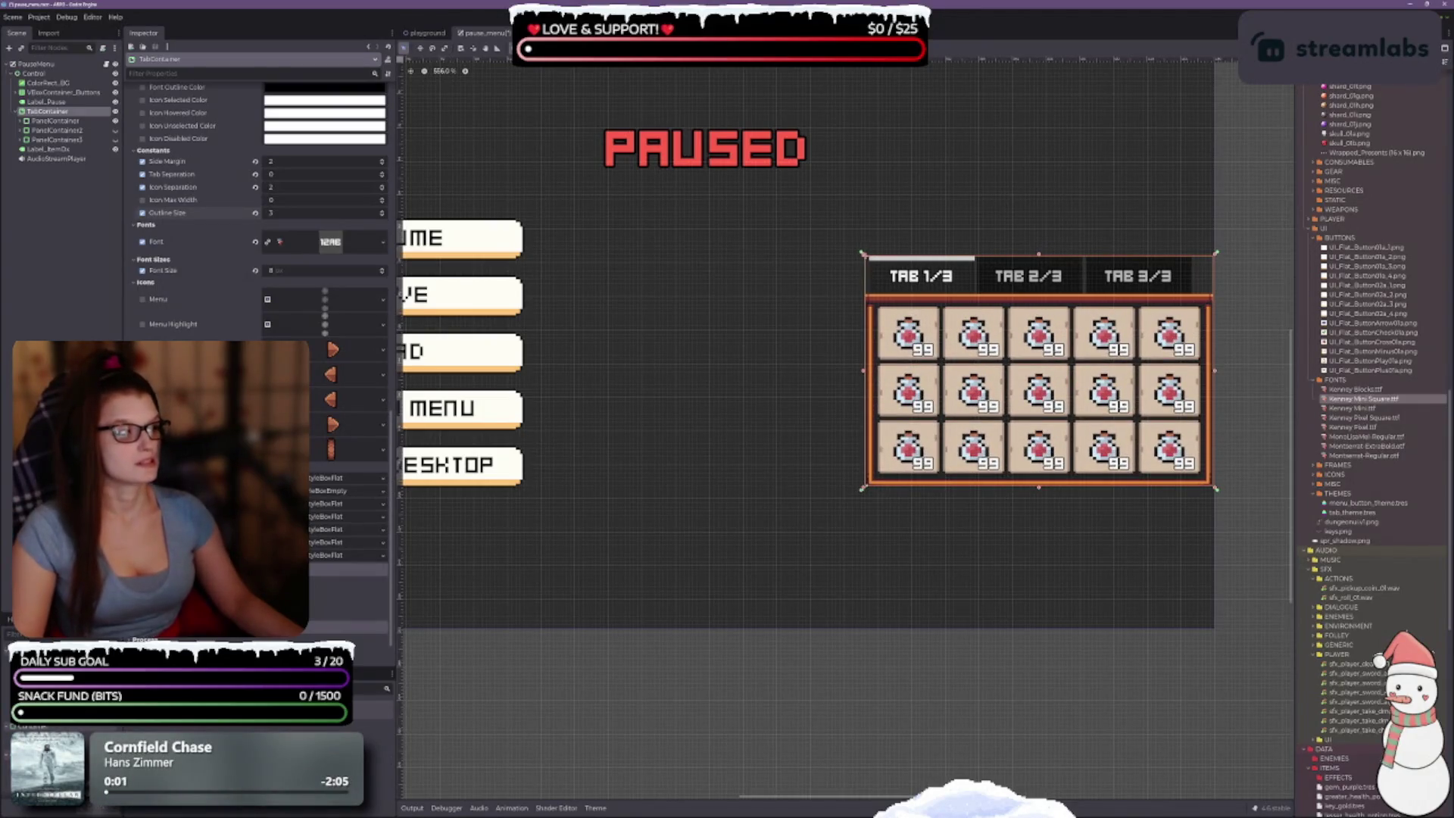
Step: In Select Mode, move the inventory panel up-left beside the buttons and drag its top edge down
scroll(1113, 436, "up", 1)
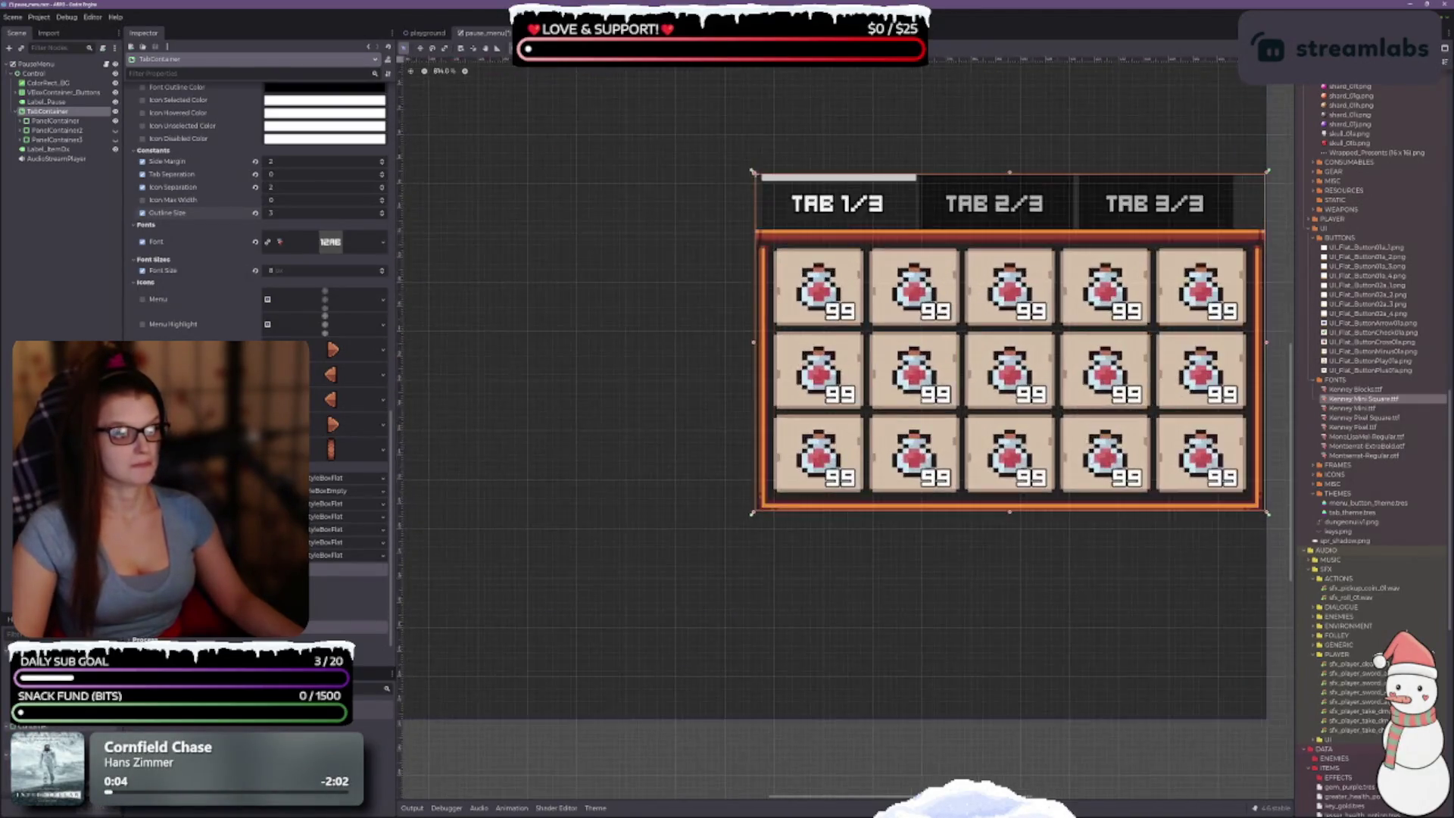
scroll(1114, 436, "down", 1)
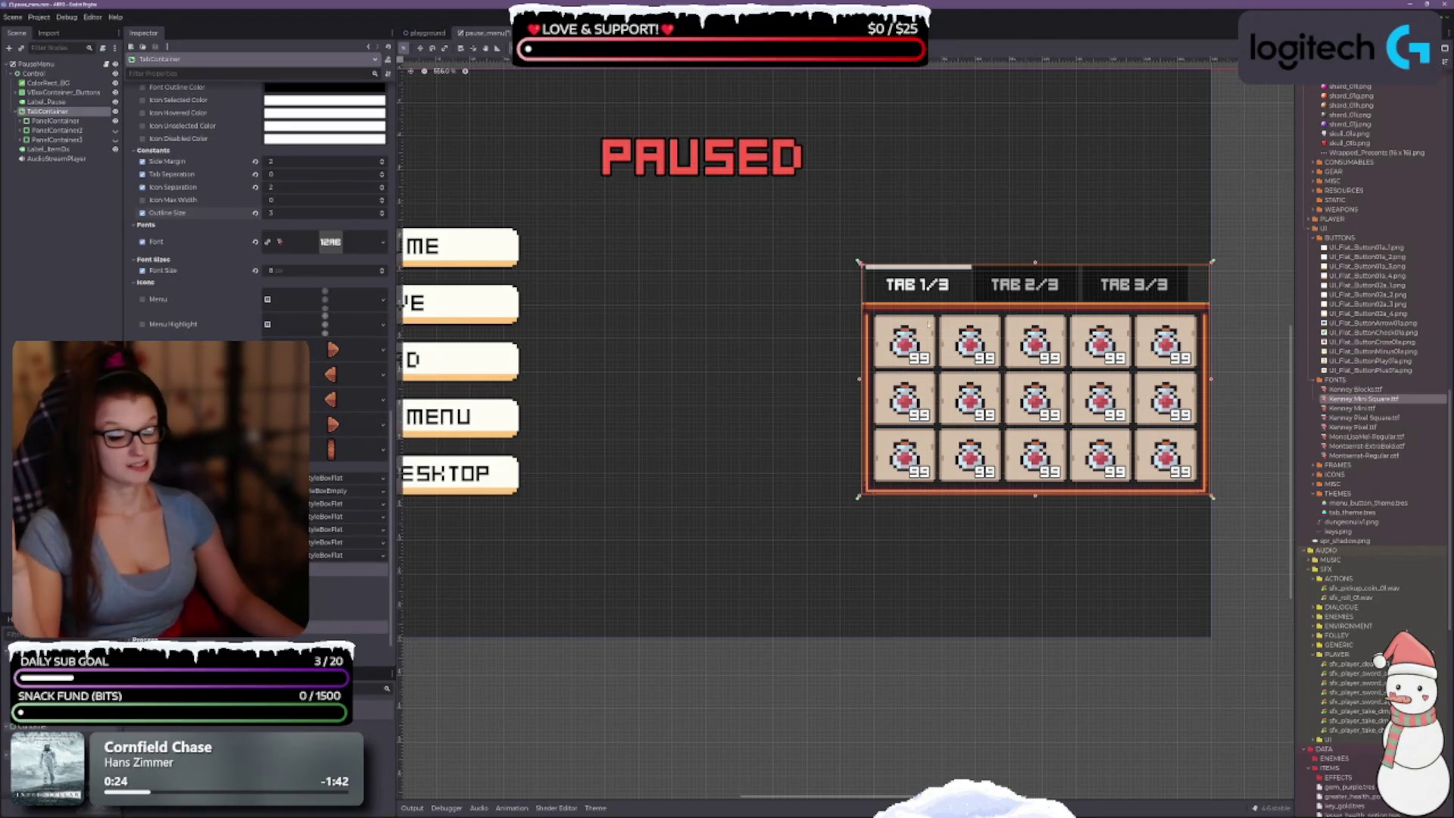
scroll(1045, 302, "up", 2)
scroll(979, 331, "right", 2)
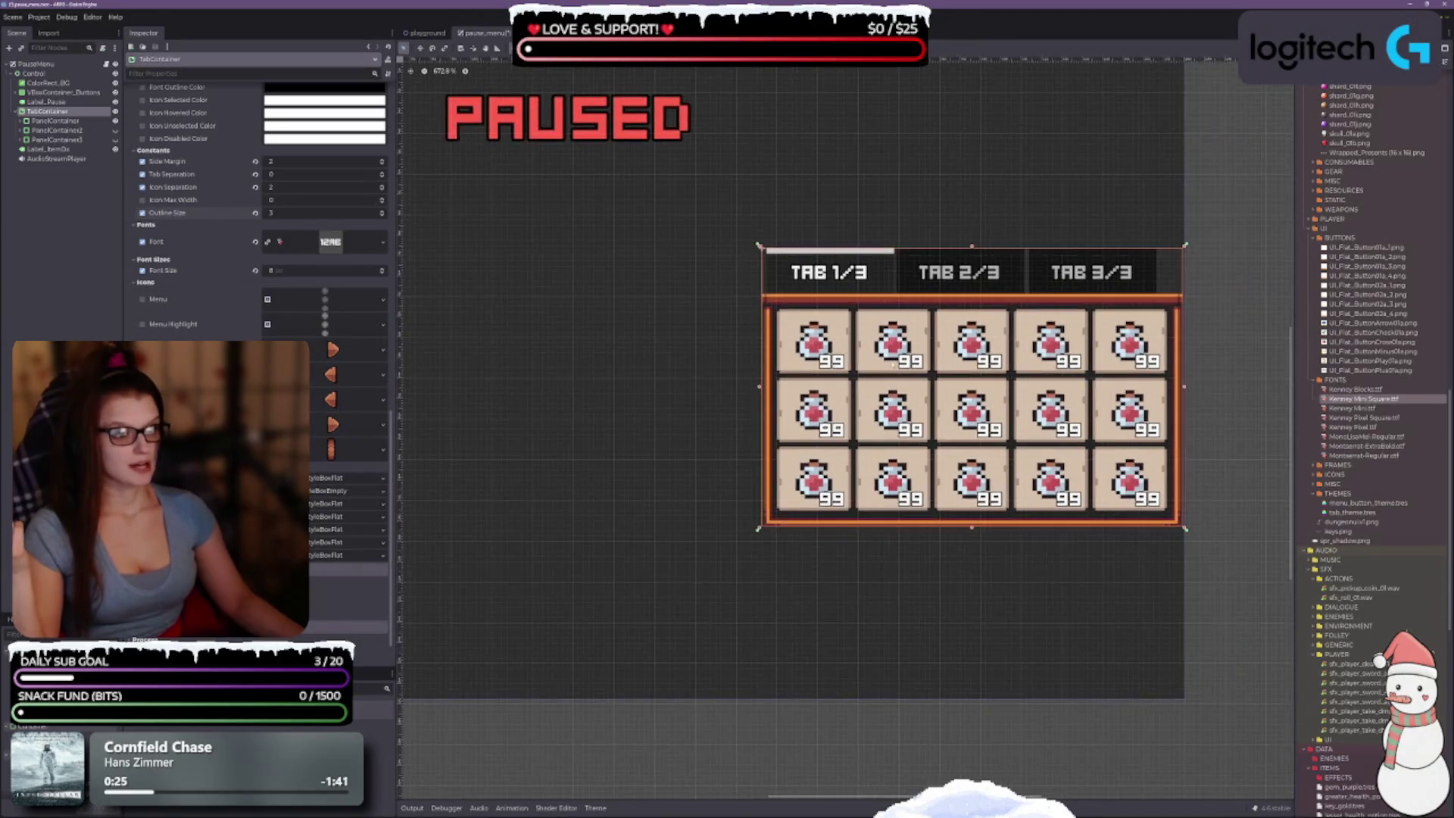
scroll(802, 371, "down", 1)
scroll(879, 360, "left", 2)
scroll(742, 311, "up", 1)
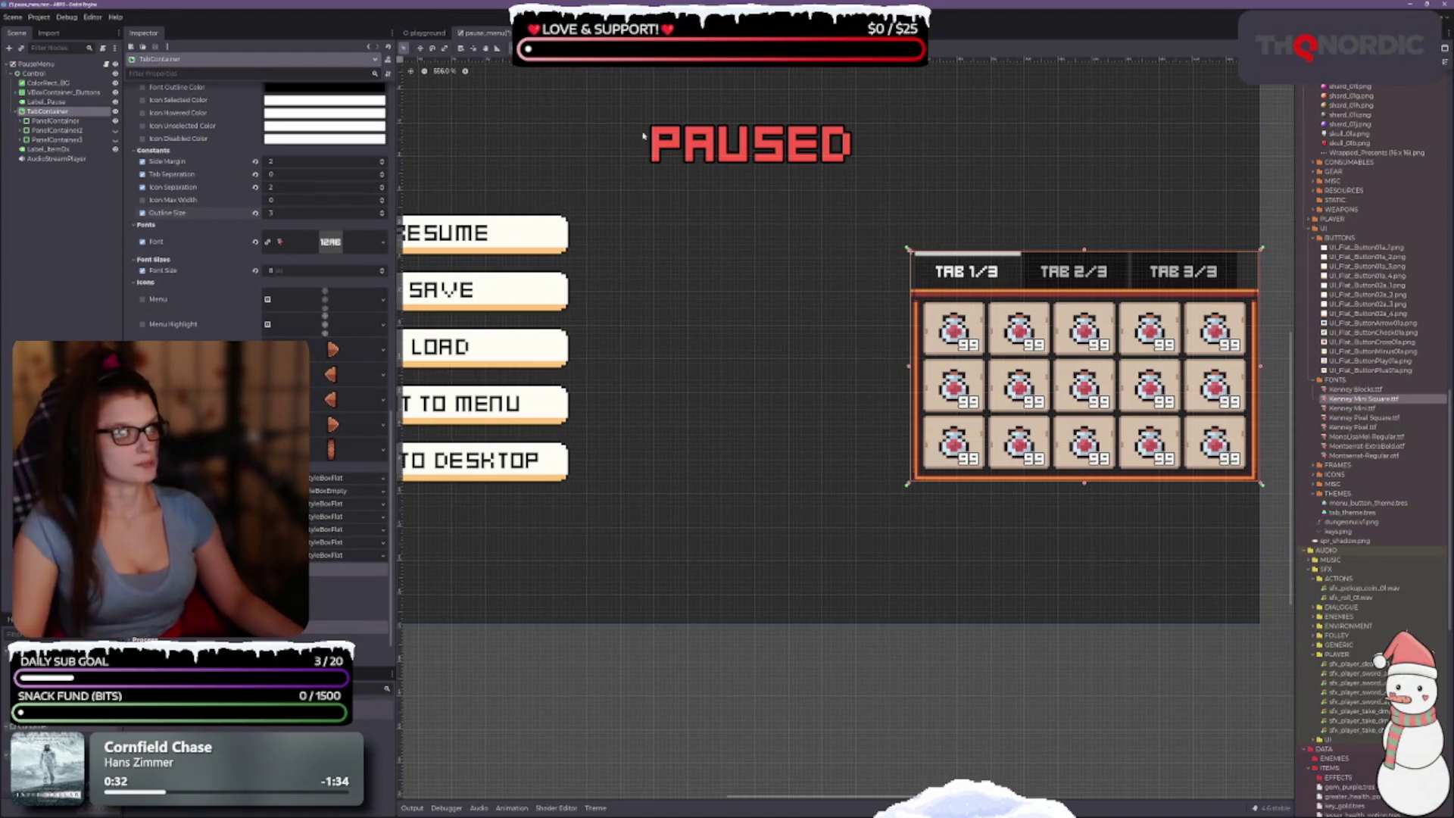
key("q")
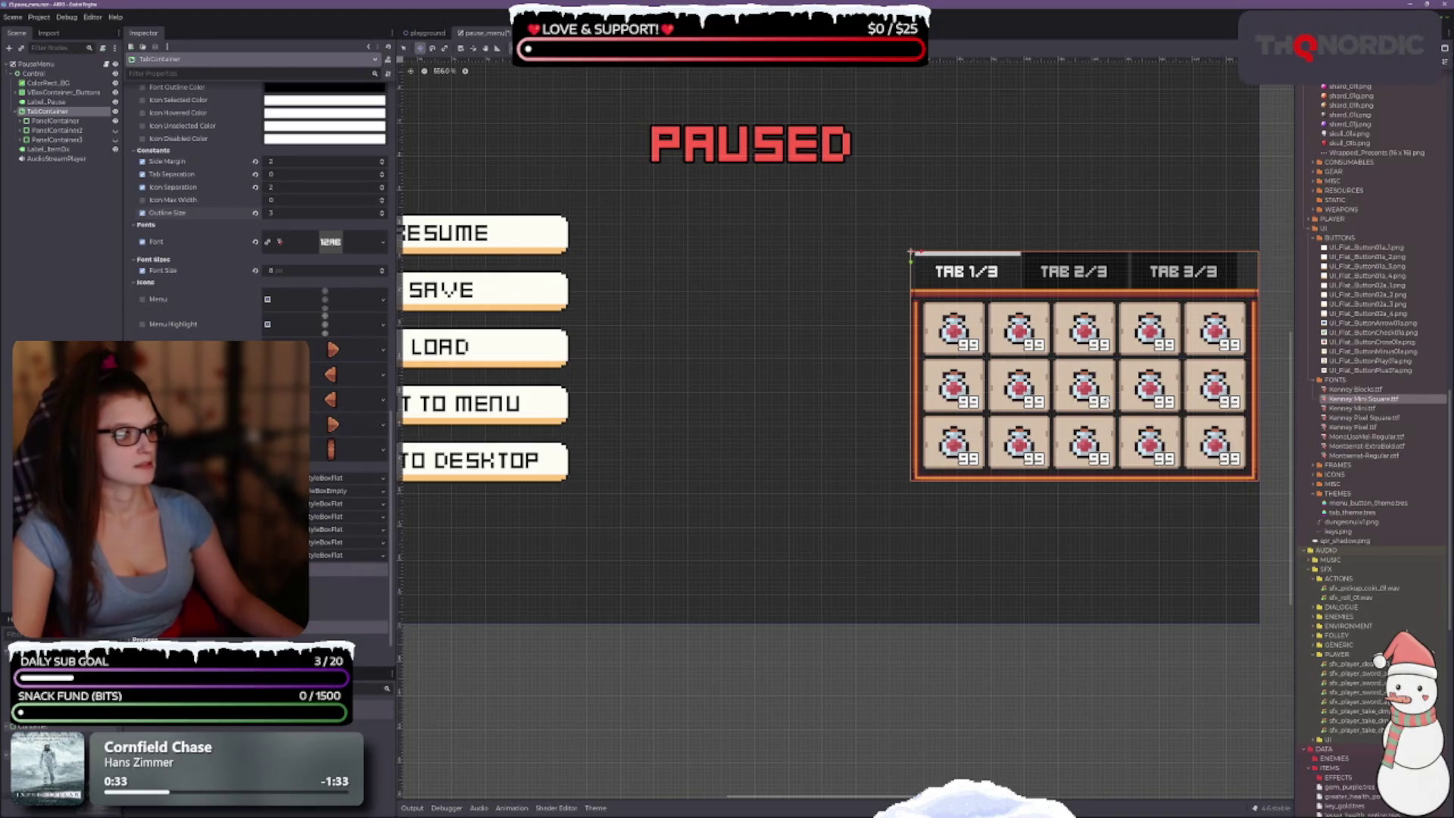
mouse_move(1100, 394)
left_mouse_down()
mouse_move(1004, 369)
mouse_move(1031, 368)
left_mouse_up()
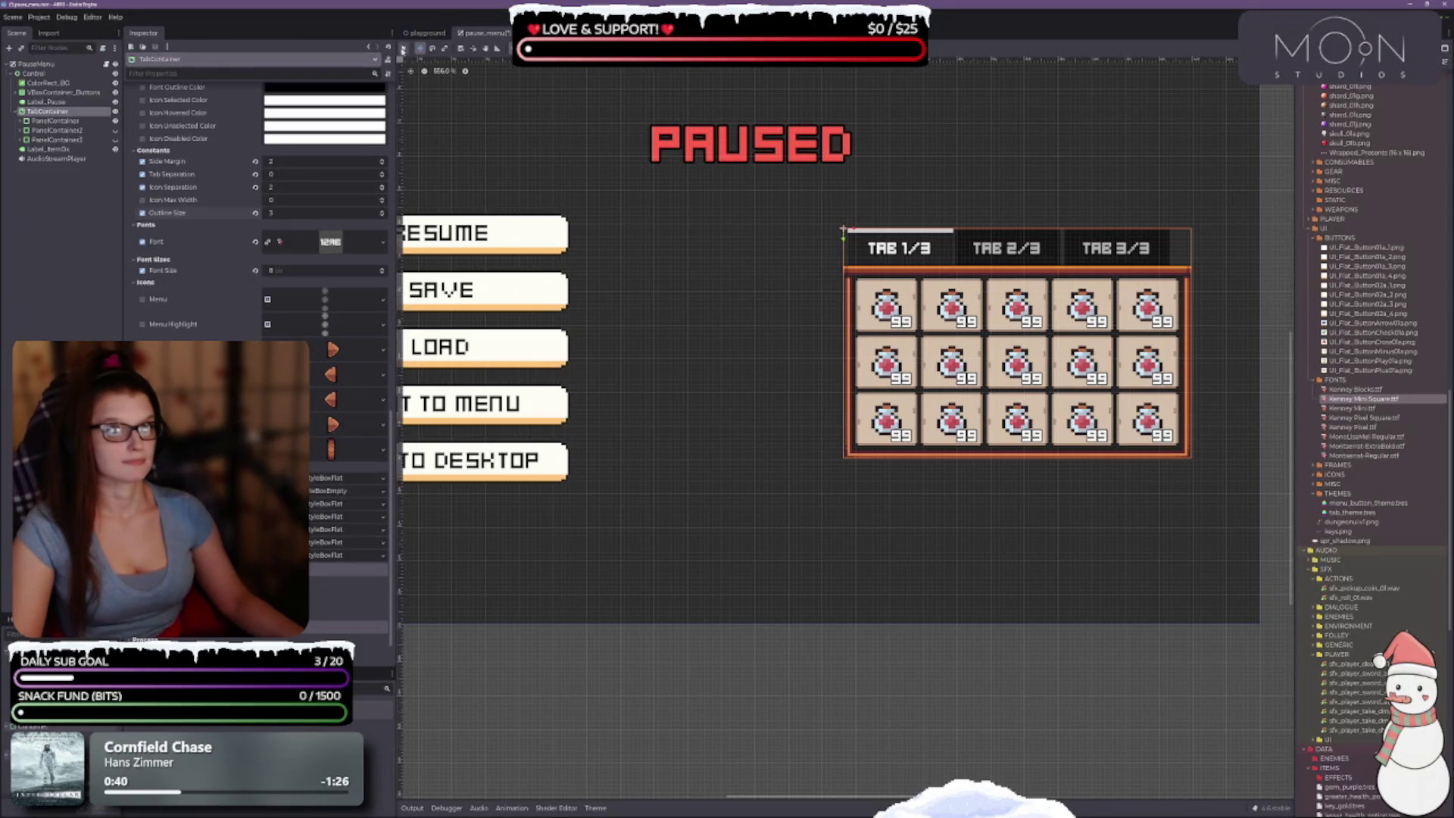
scroll(1120, 371, "up", 1)
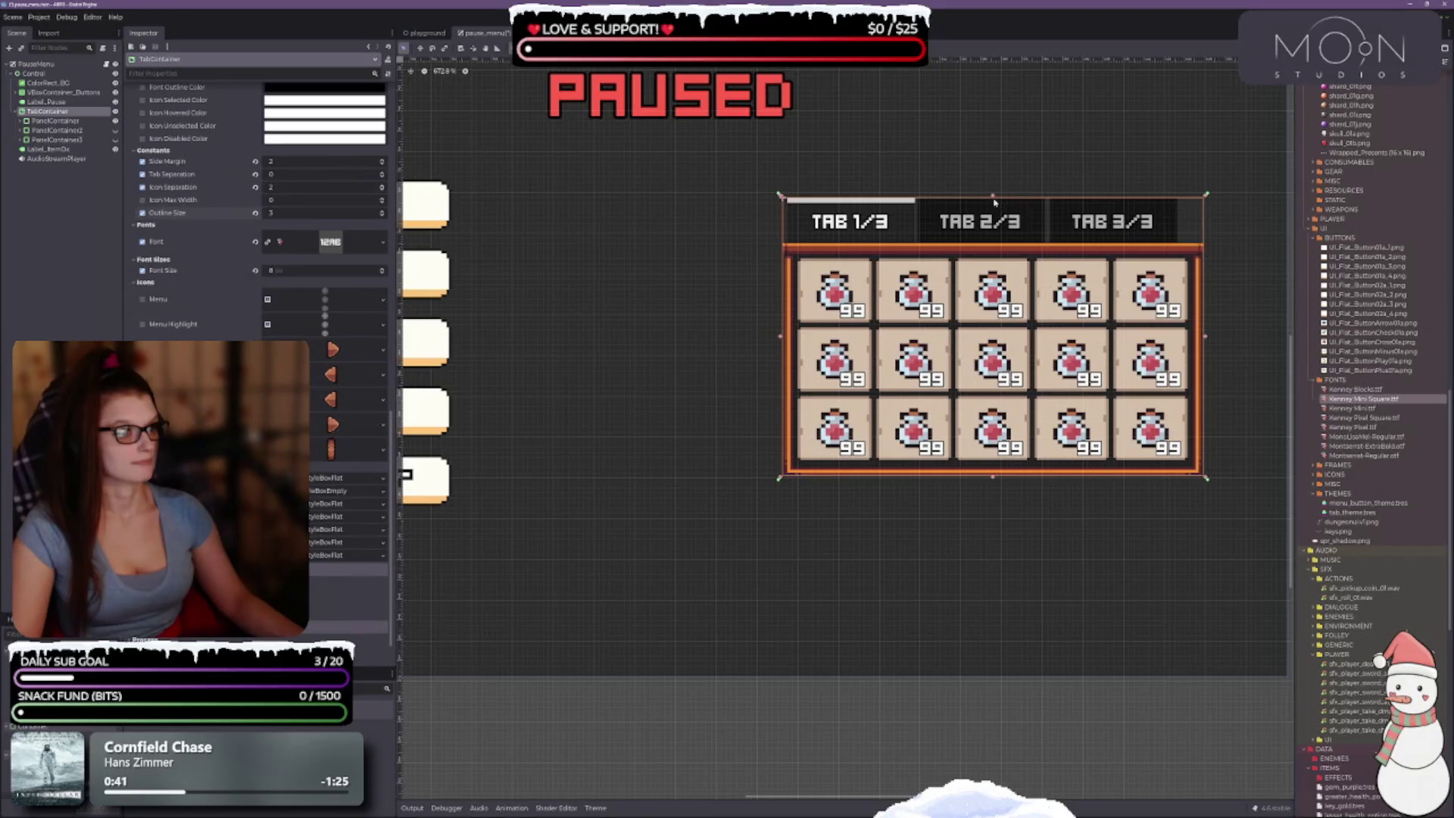
mouse_move(992, 197)
left_mouse_down()
mouse_move(999, 289)
mouse_move(995, 98)
mouse_move(998, 203)
mouse_move(1000, 180)
left_mouse_up()
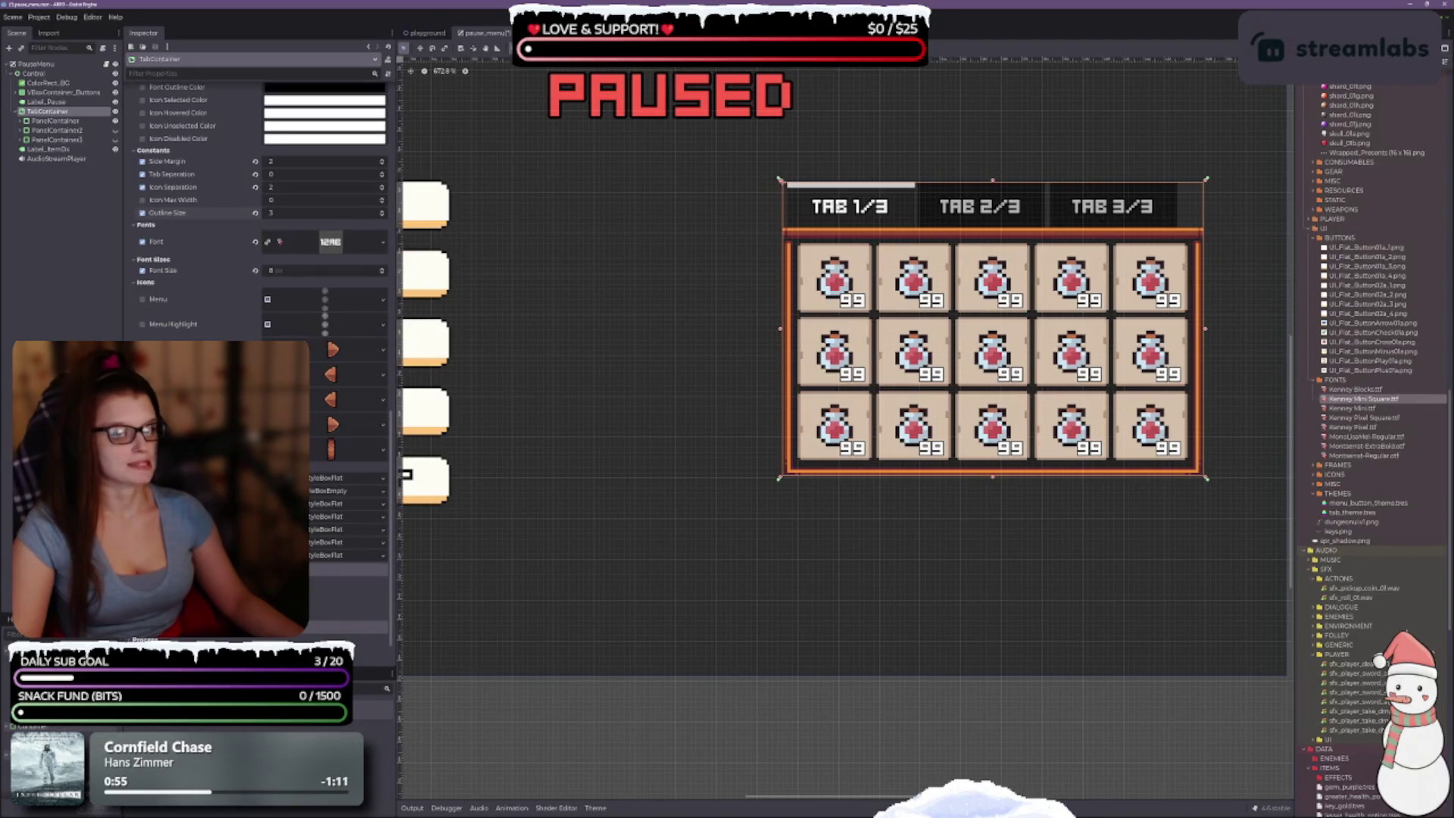
scroll(258, 227, "up", 5)
scroll(257, 227, "down", 3)
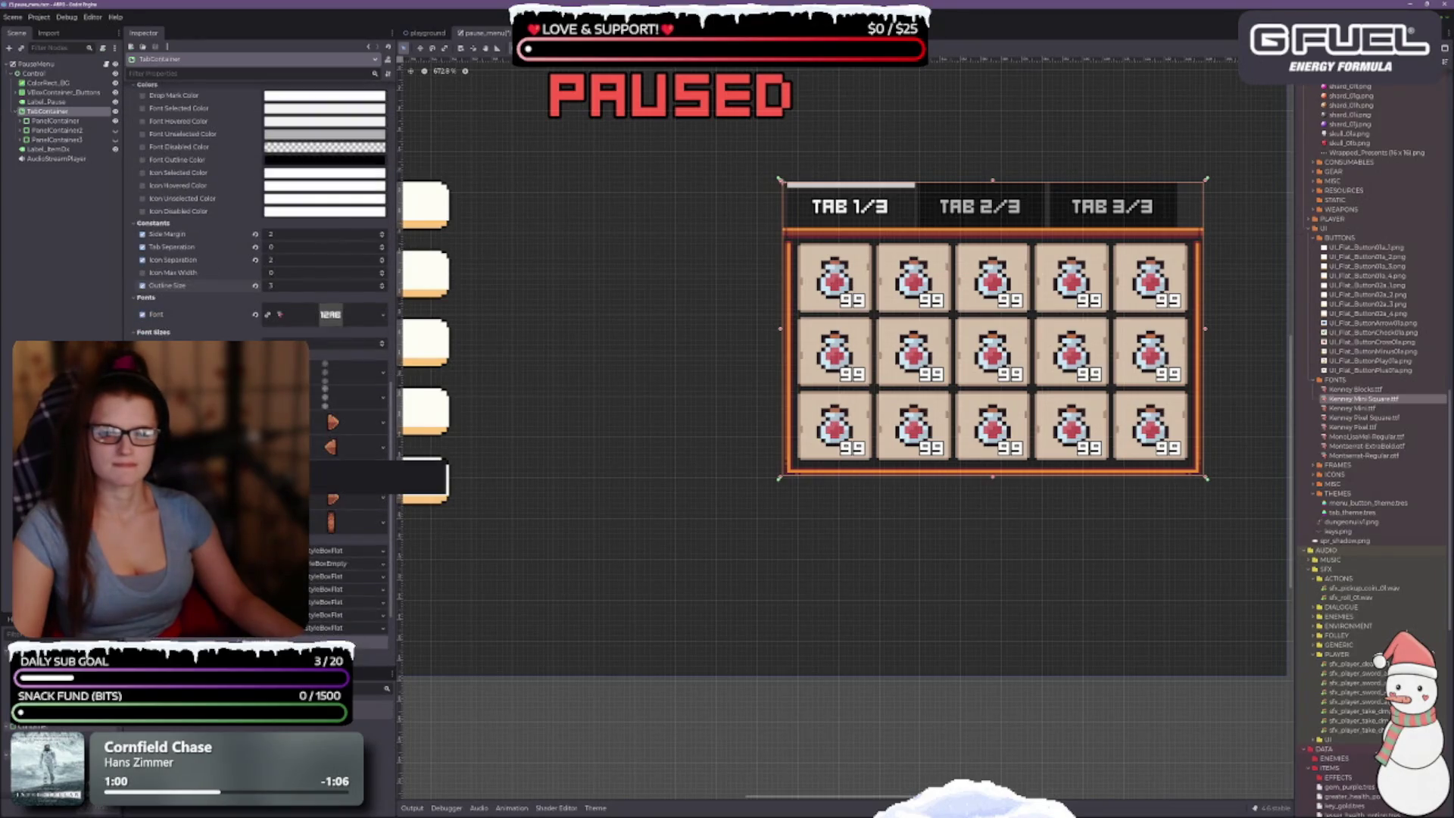
Step: Reduce the TabContainer's font size override with the spinner so the three tabs are narrower
left_click(382, 345)
left_click(383, 345)
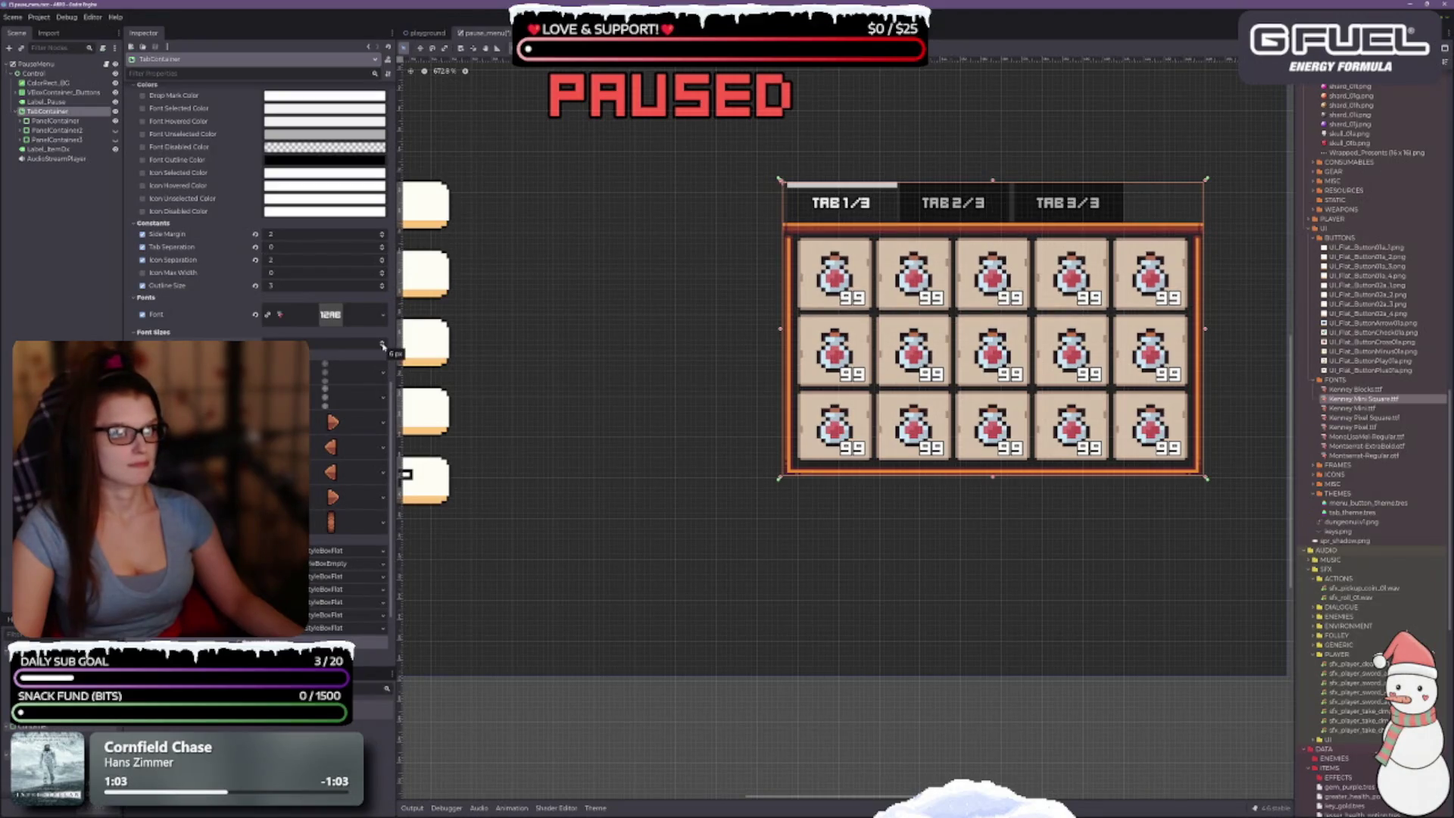
left_click(383, 344)
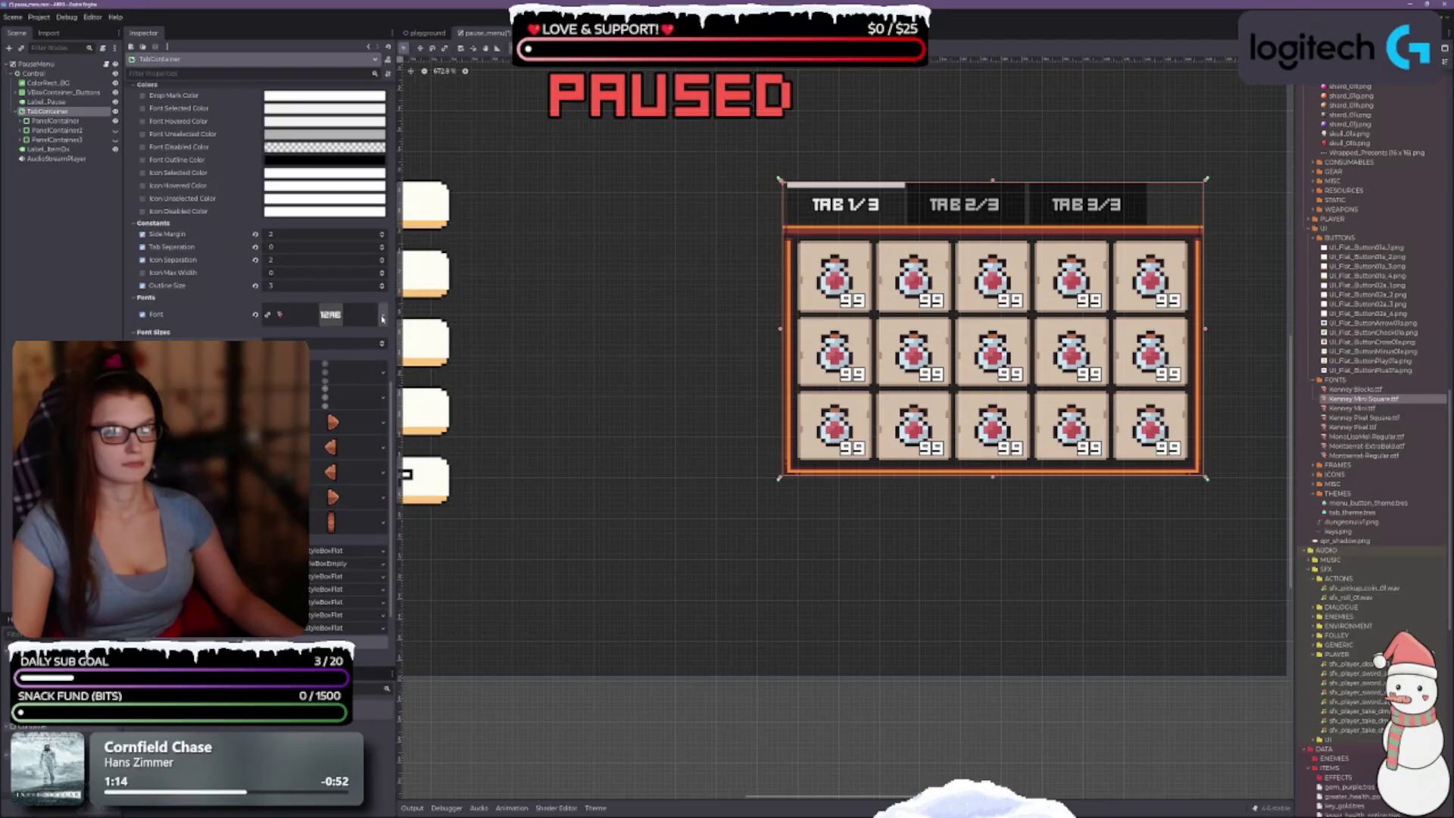
left_click(382, 346)
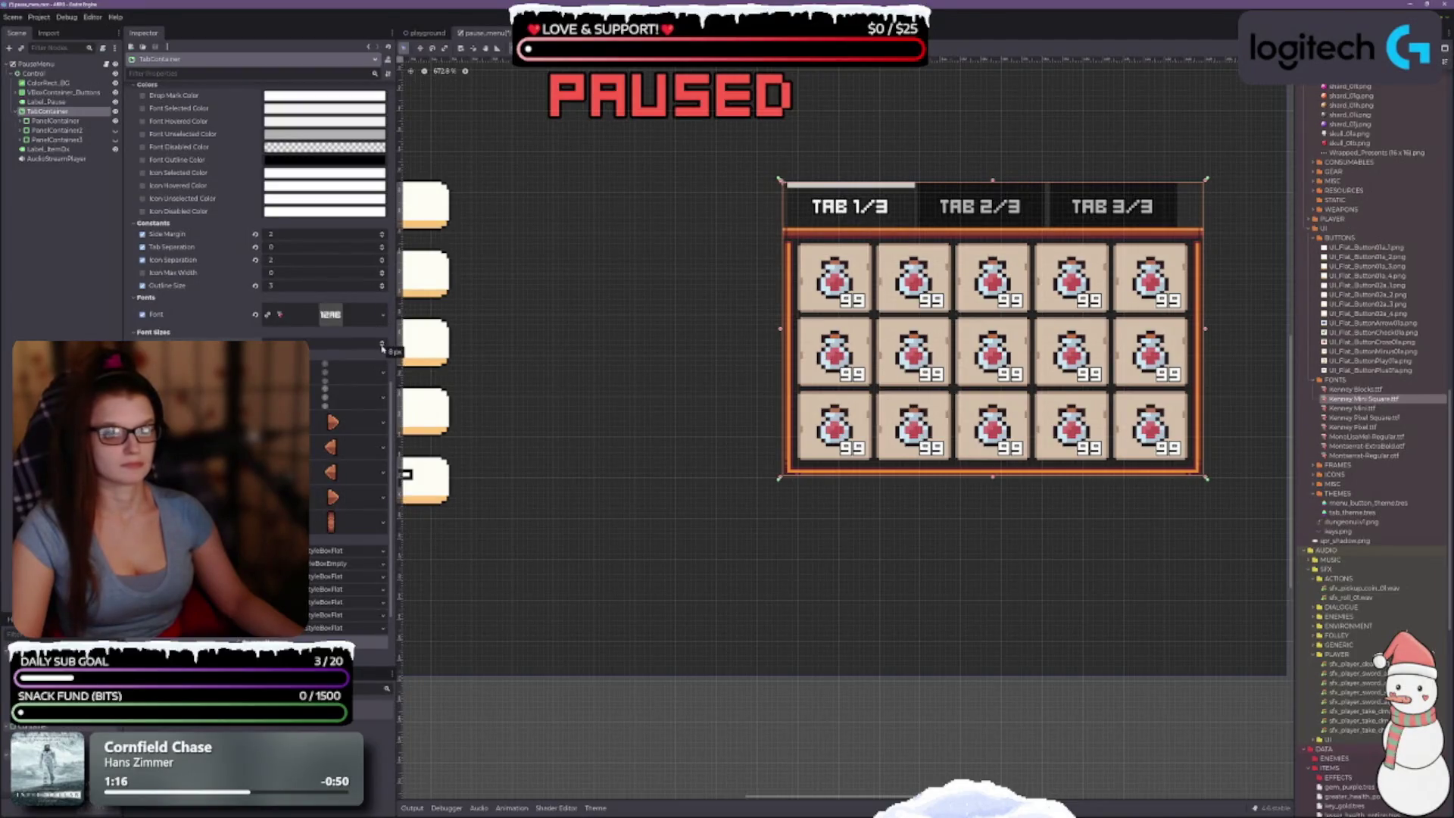
left_click(382, 342)
left_click(382, 346)
scroll(629, 382, "down", 2)
left_click_drag(633, 380, 772, 383)
scroll(765, 393, "up", 1)
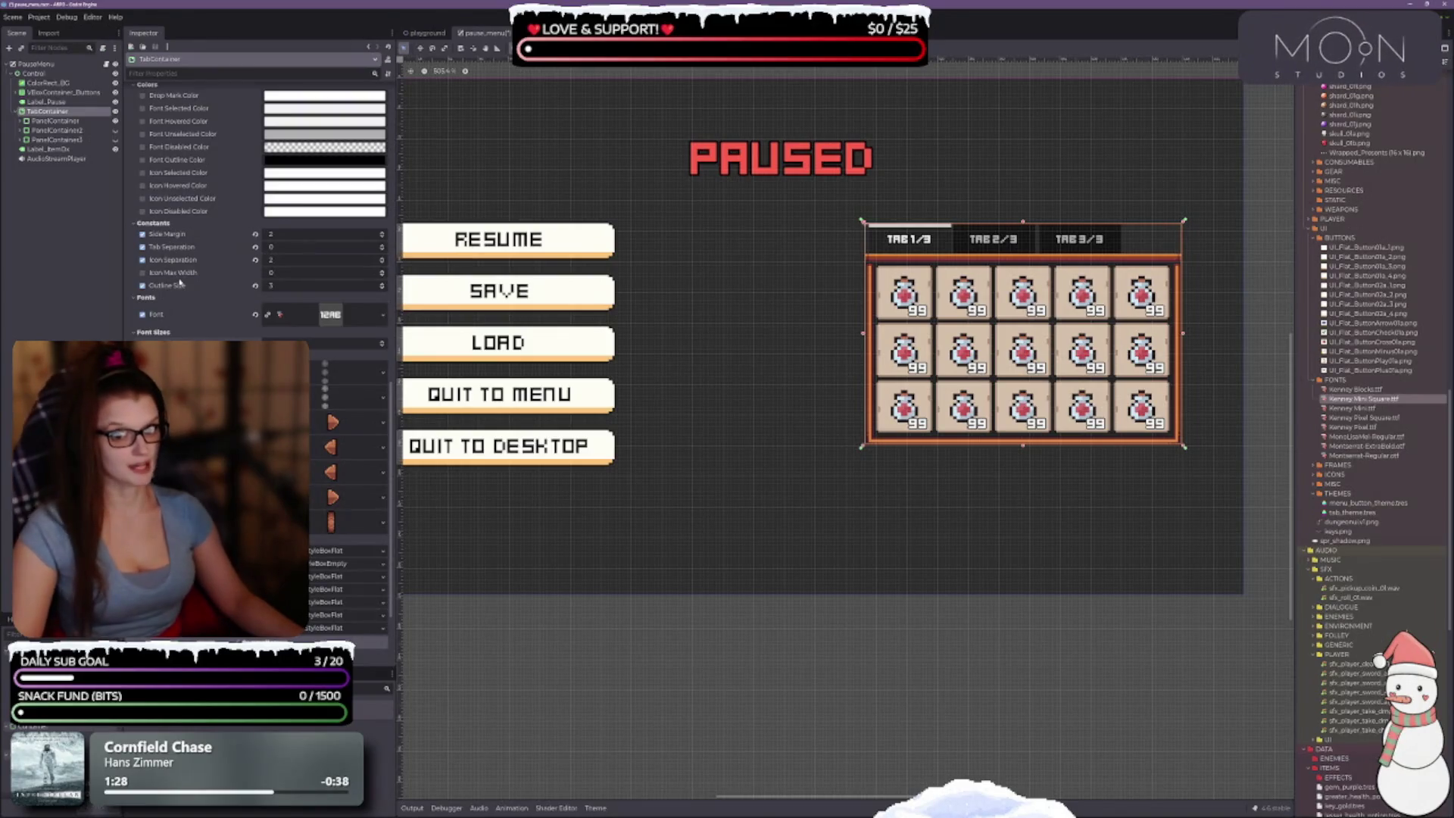
scroll(207, 307, "up", 2)
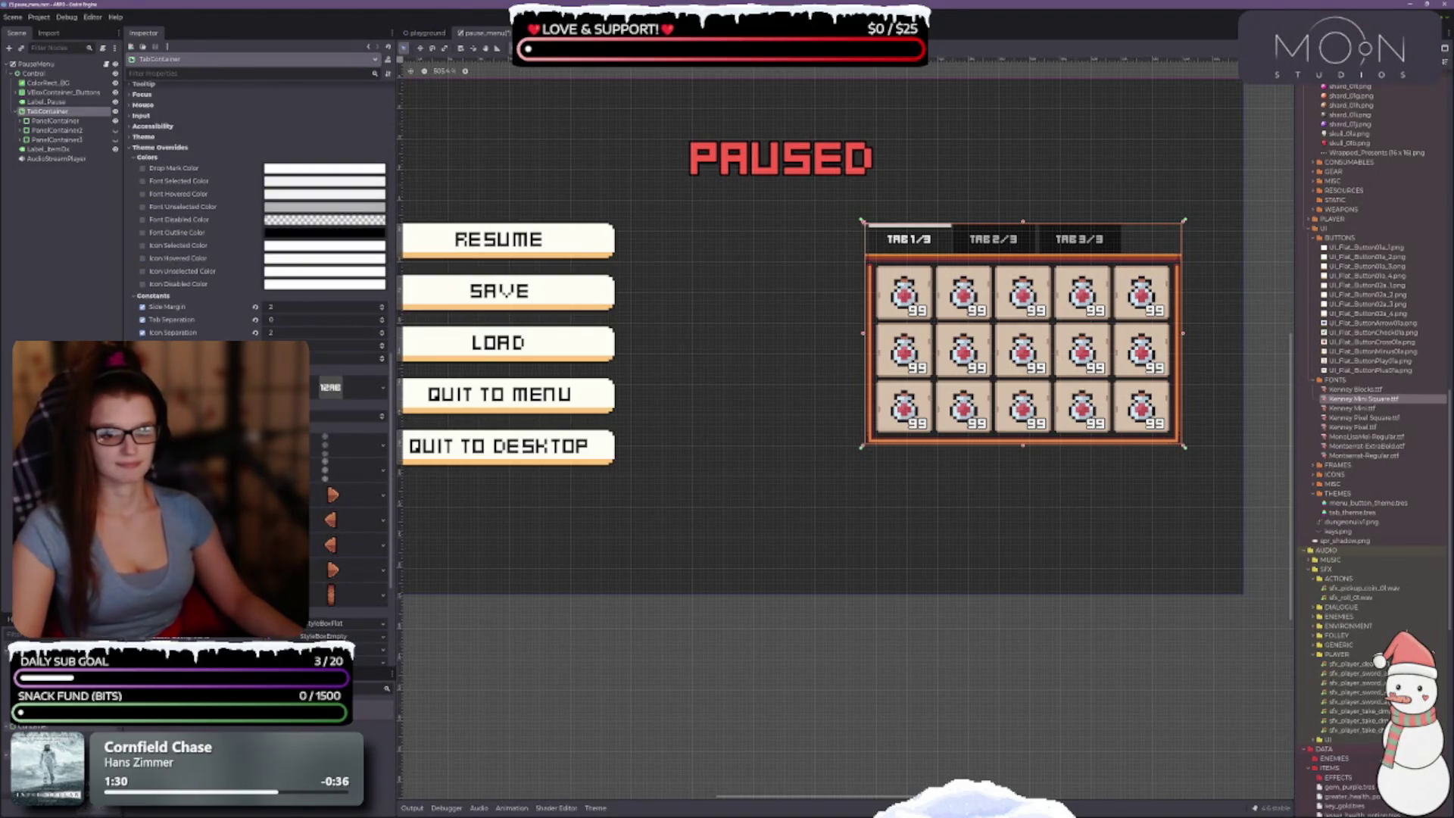
scroll(207, 307, "up", 5)
scroll(248, 333, "up", 4)
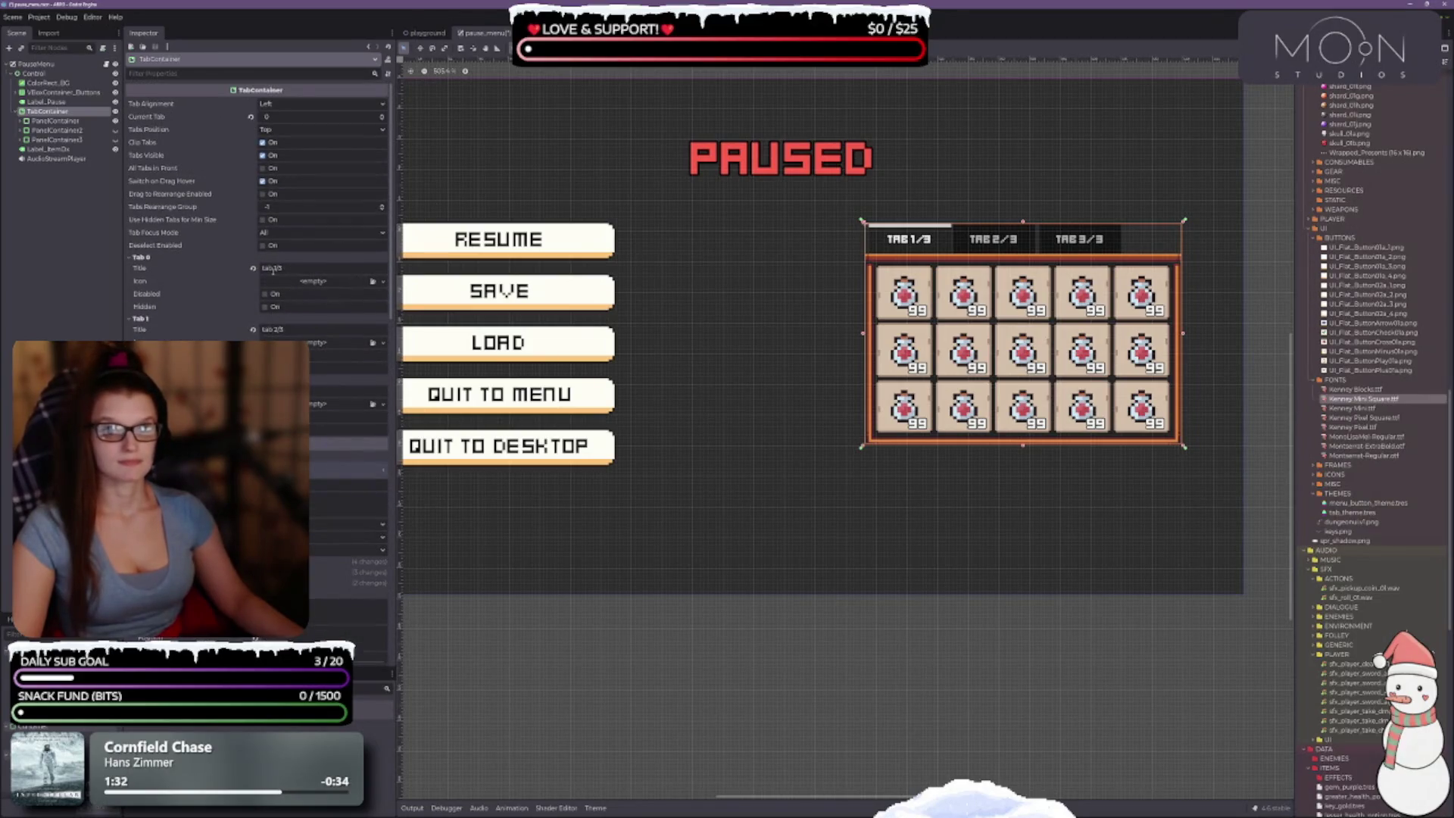
Step: Clear the titles of the three inventory tabs and save the pause menu scene
left_click(252, 268)
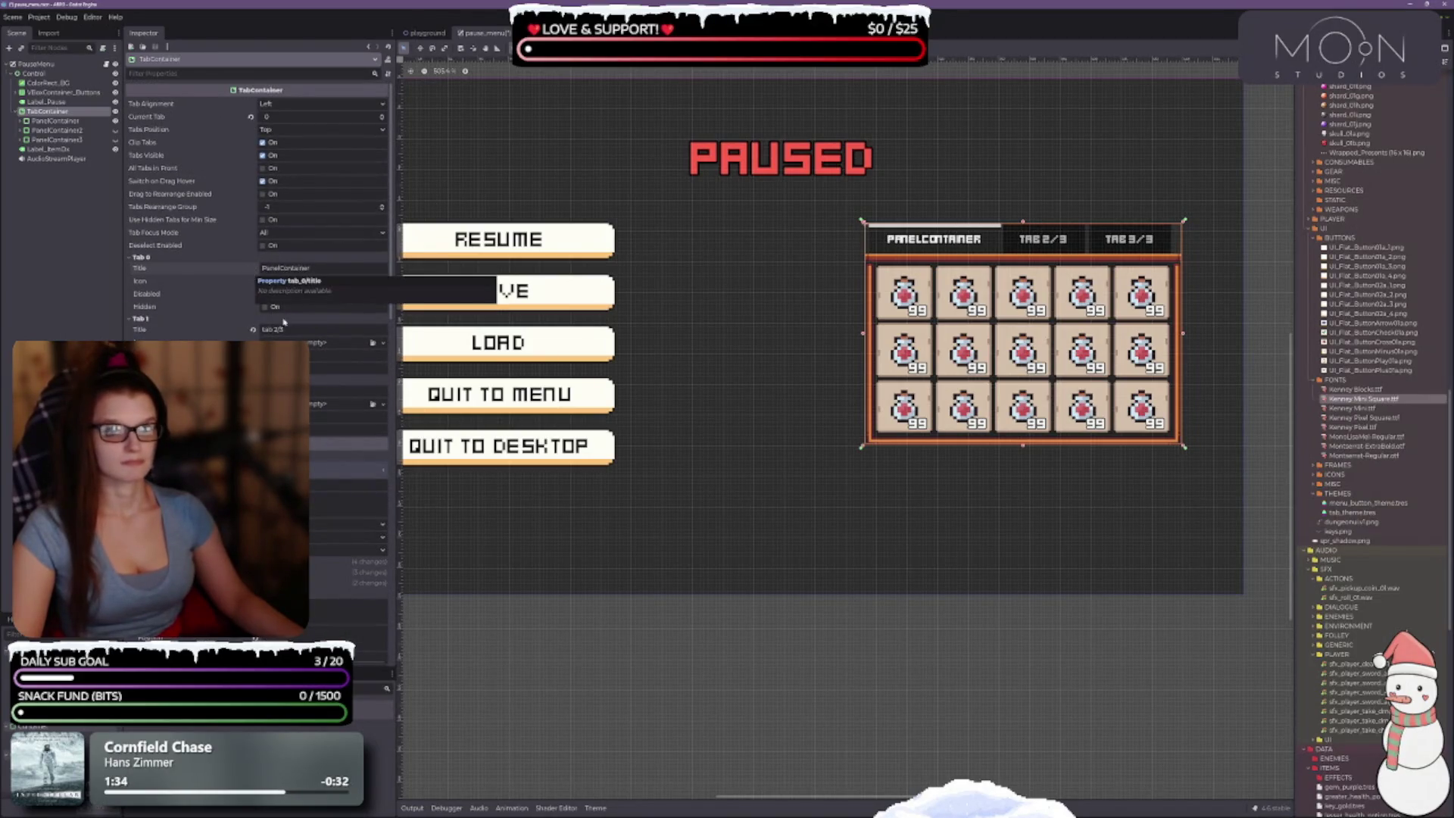
left_click(256, 331)
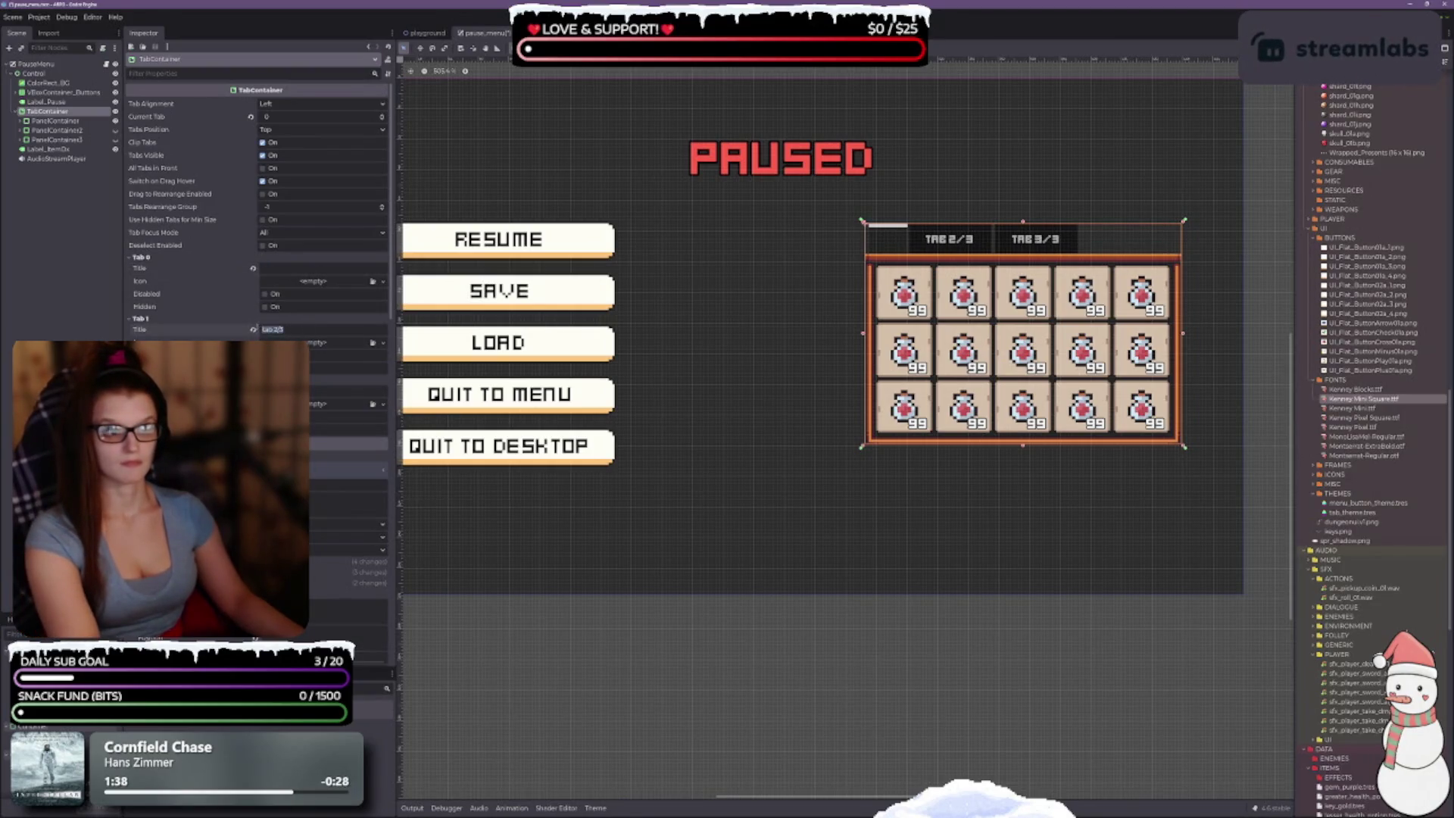
left_click(258, 327)
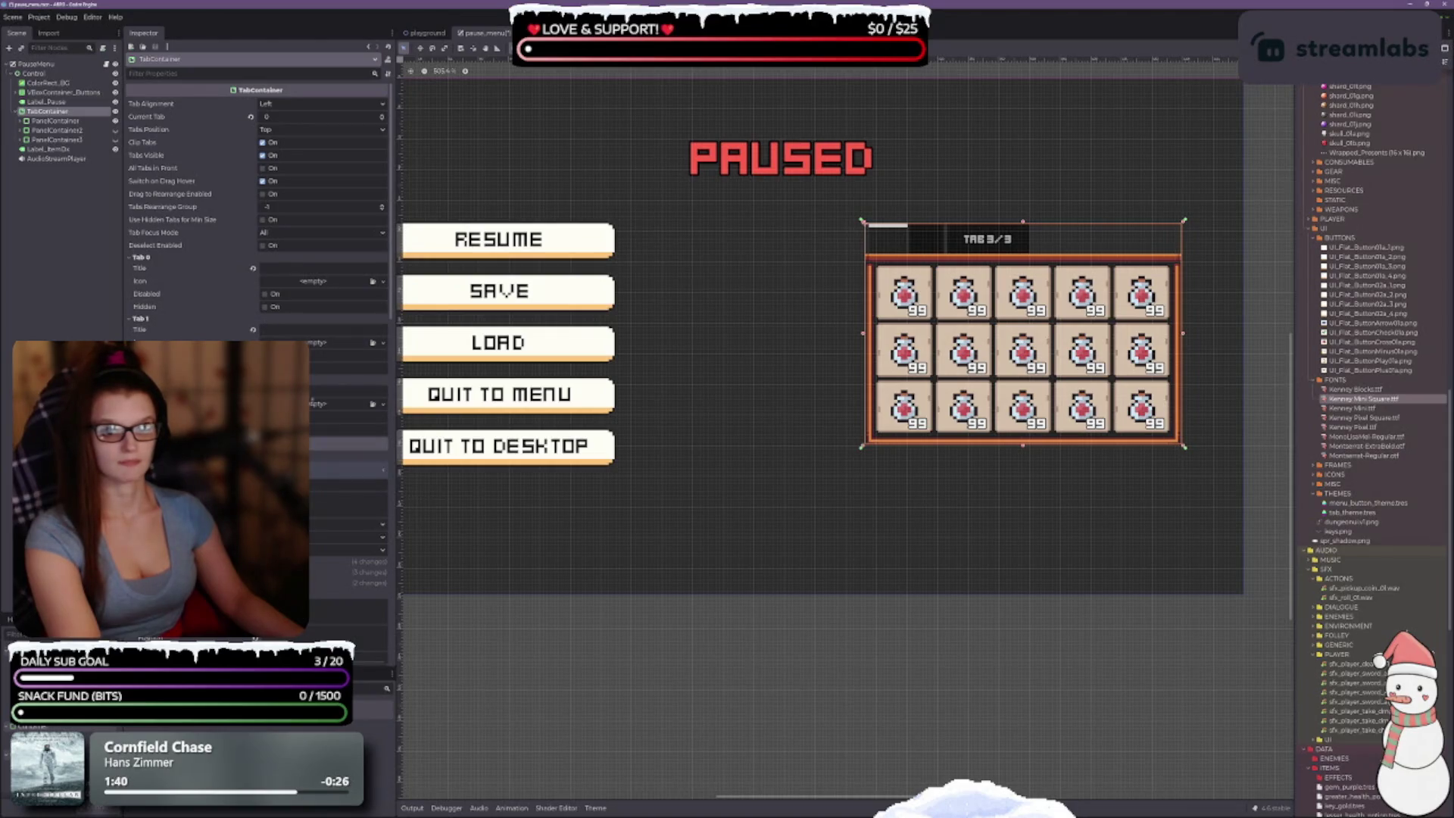
left_click(253, 391)
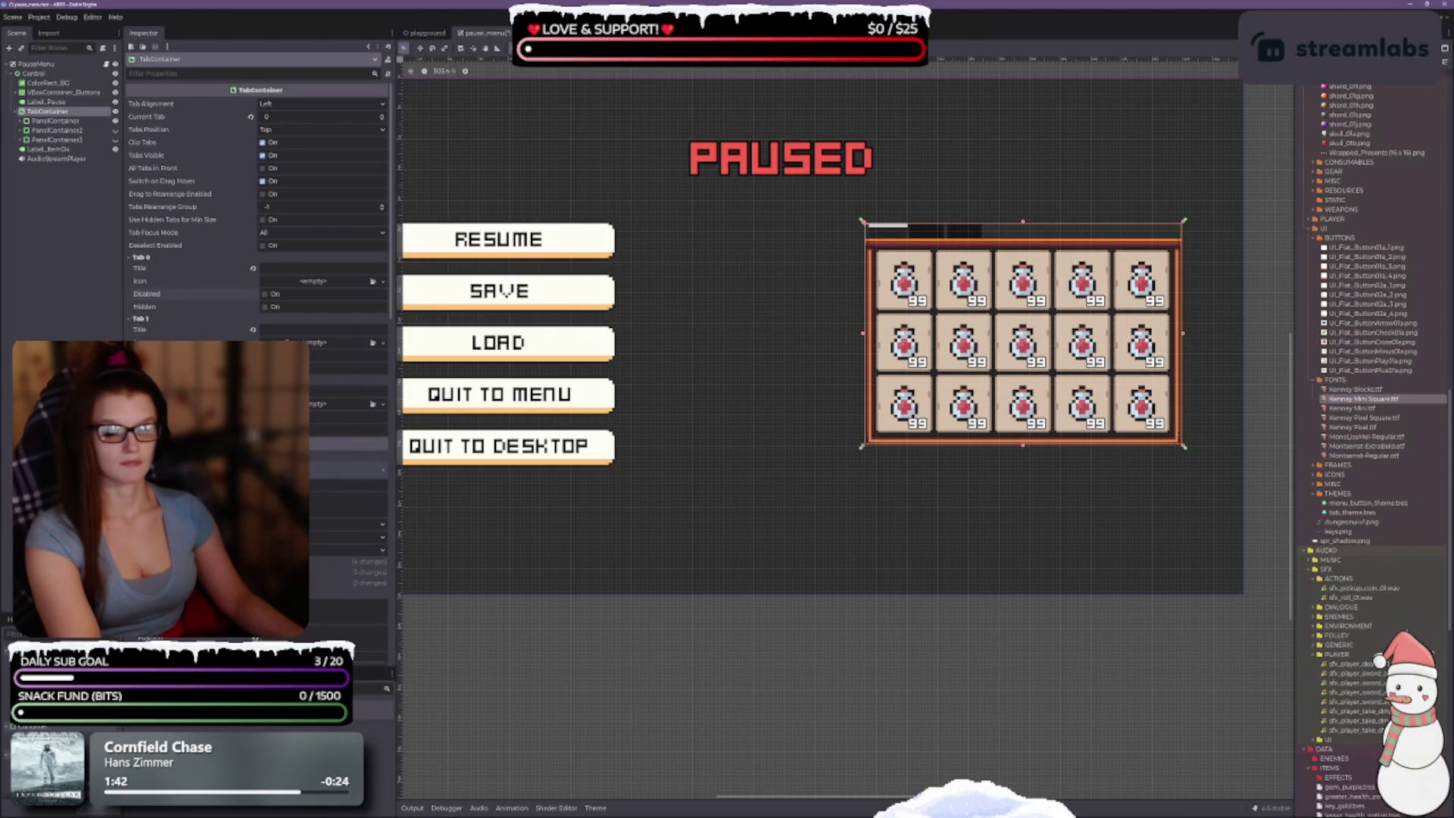
key("ctrl+s")
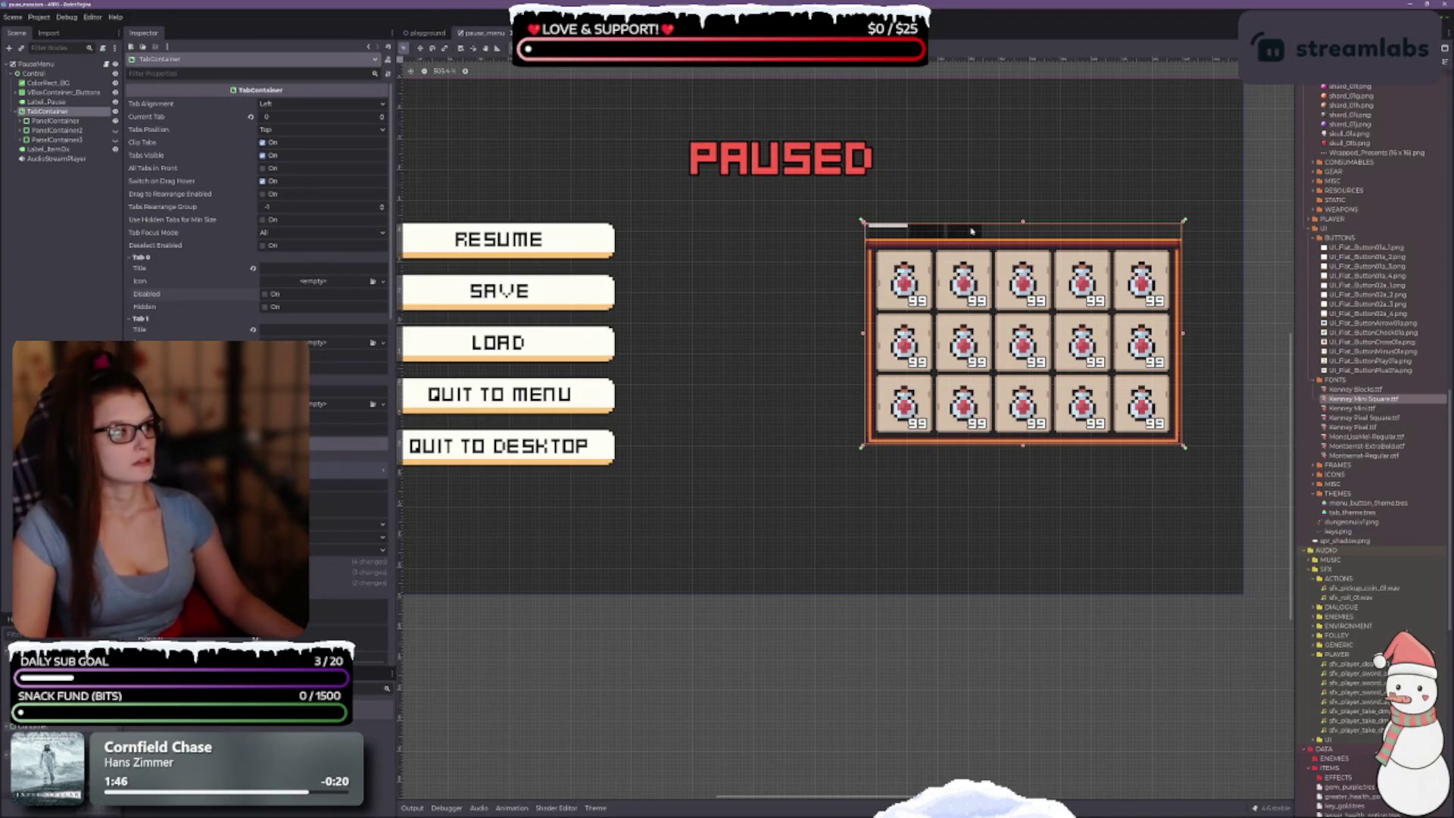
Step: Shrink the inventory grid container around its centre, save, and switch to the InventorySlot scene
scroll(1043, 321, "up", 3)
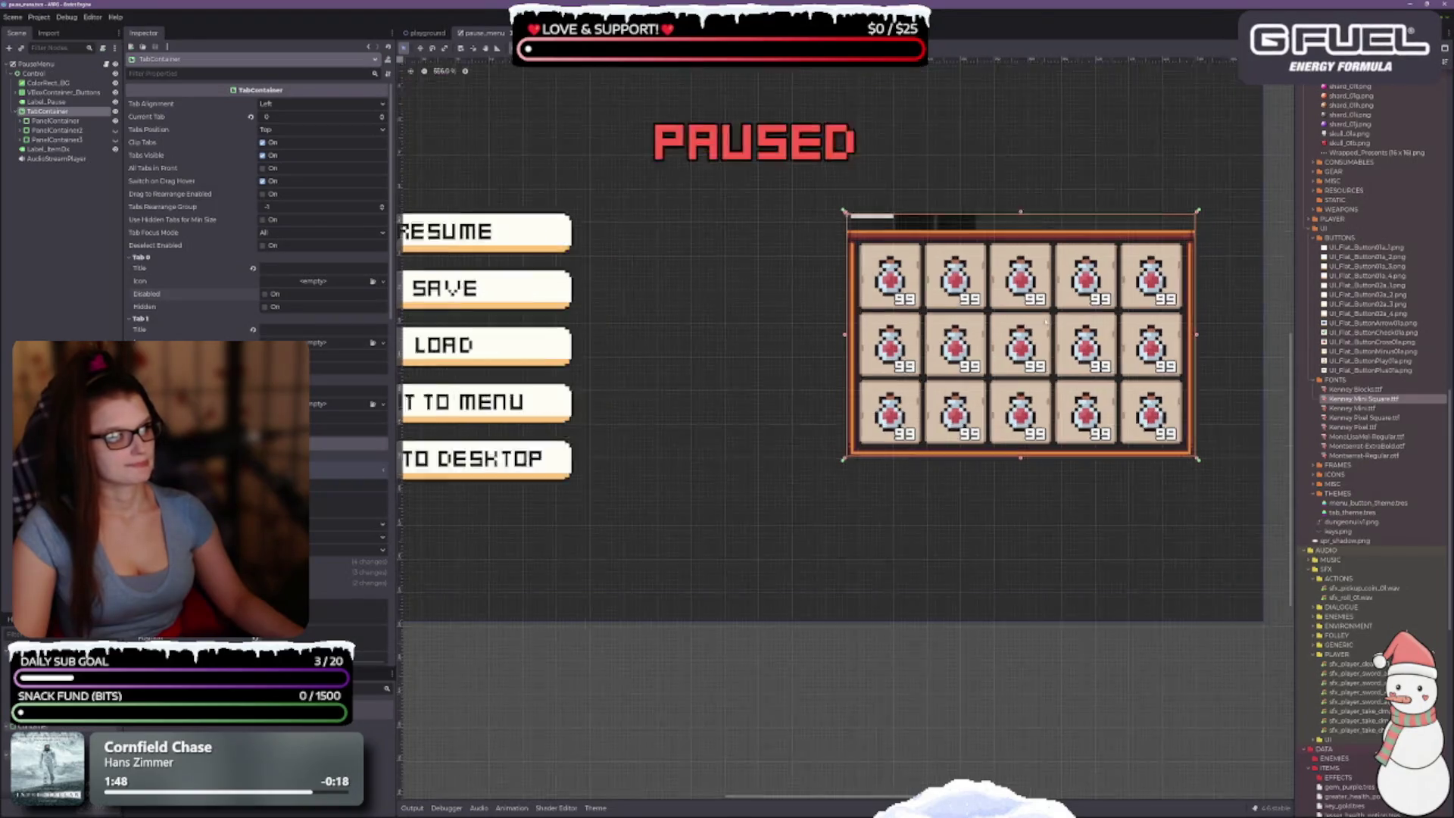
left_click_drag(1046, 342, 967, 356)
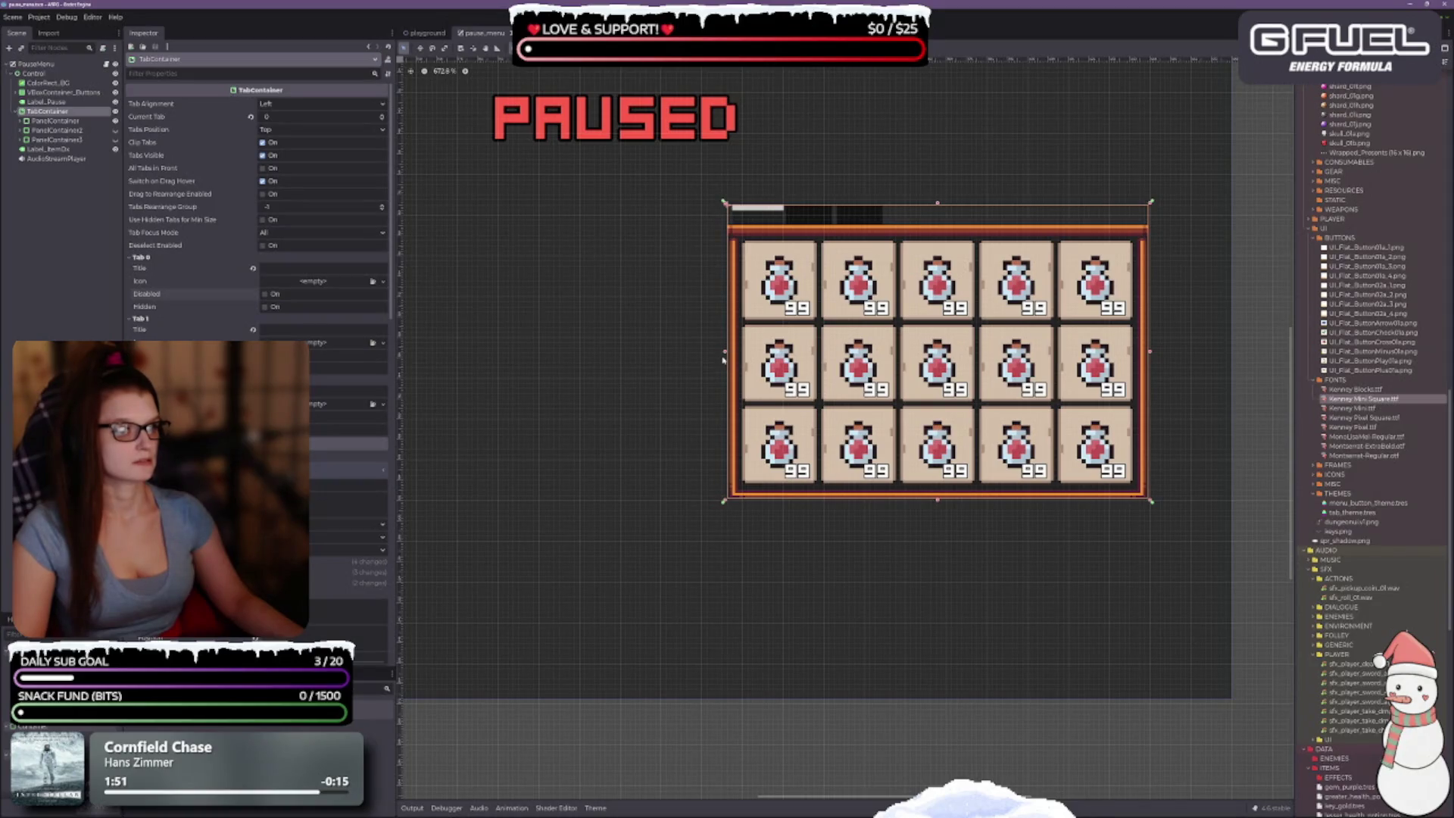
mouse_move(725, 205)
left_mouse_down()
mouse_move(781, 263)
mouse_move(721, 213)
mouse_move(743, 226)
mouse_move(736, 240)
mouse_move(734, 223)
left_mouse_up()
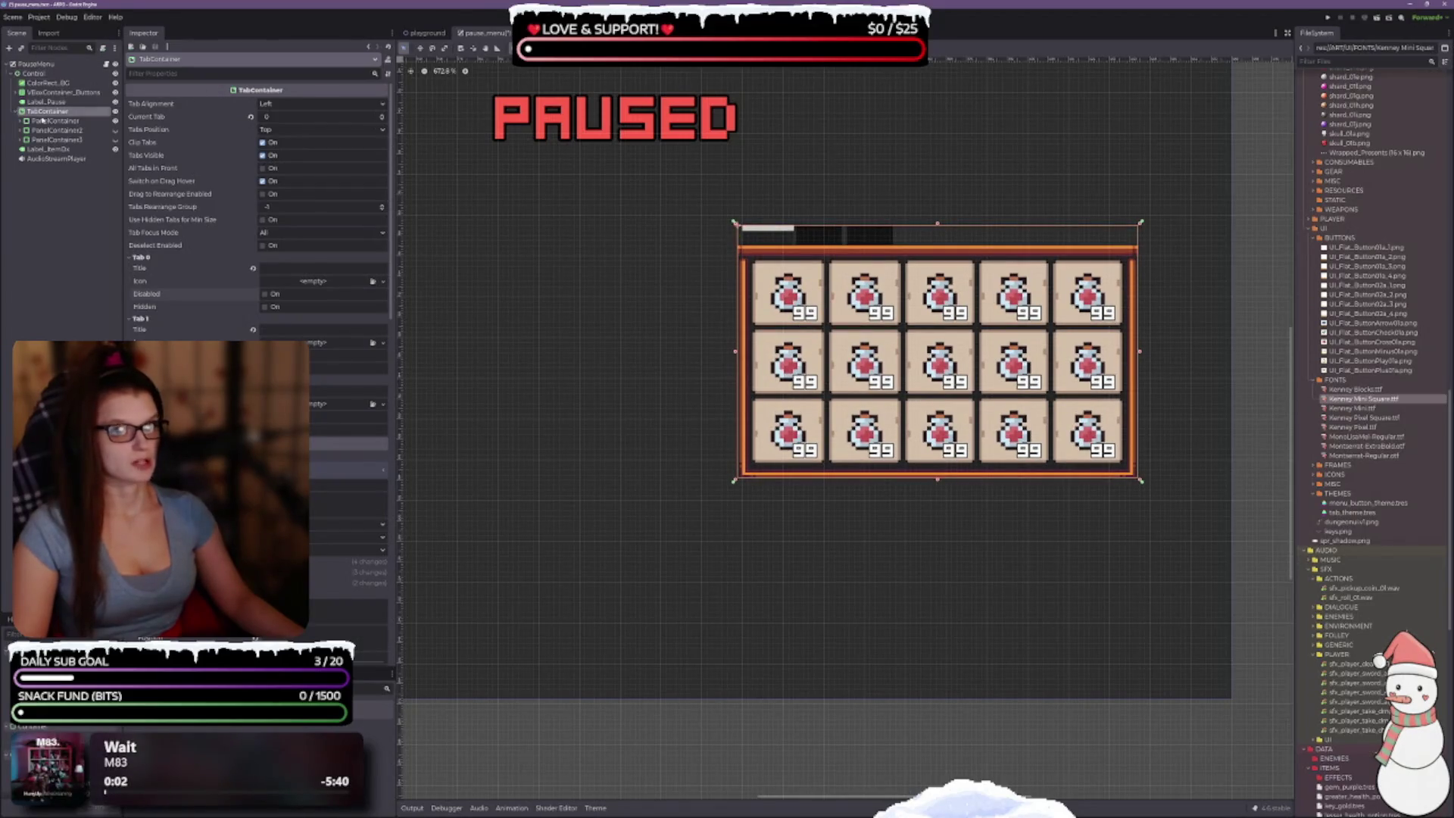
key("ctrl+s")
left_click(539, 33)
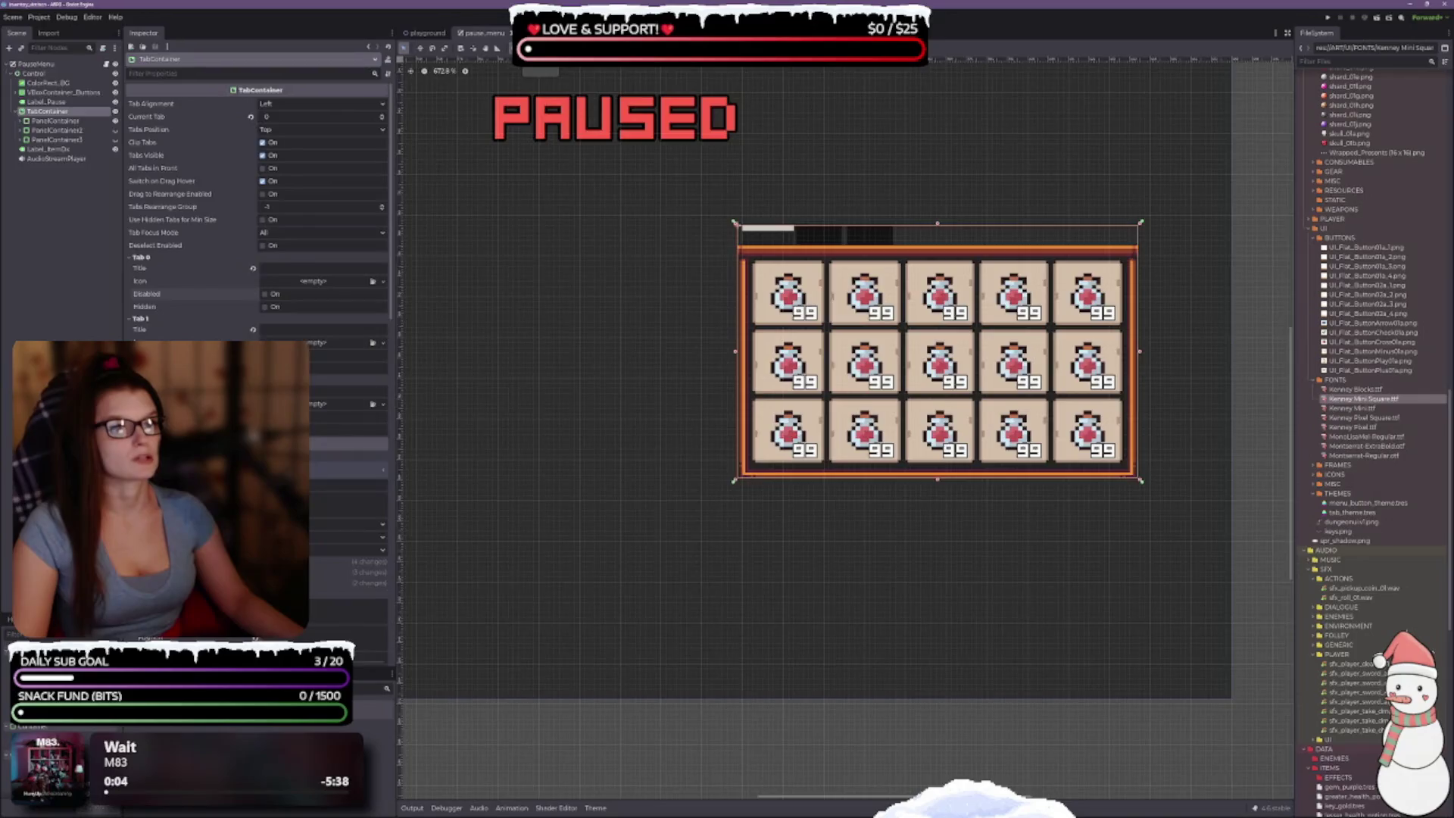
Step: Inspect the slot's text and icon alignment settings in the Inspector
scroll(937, 273, "down", 2)
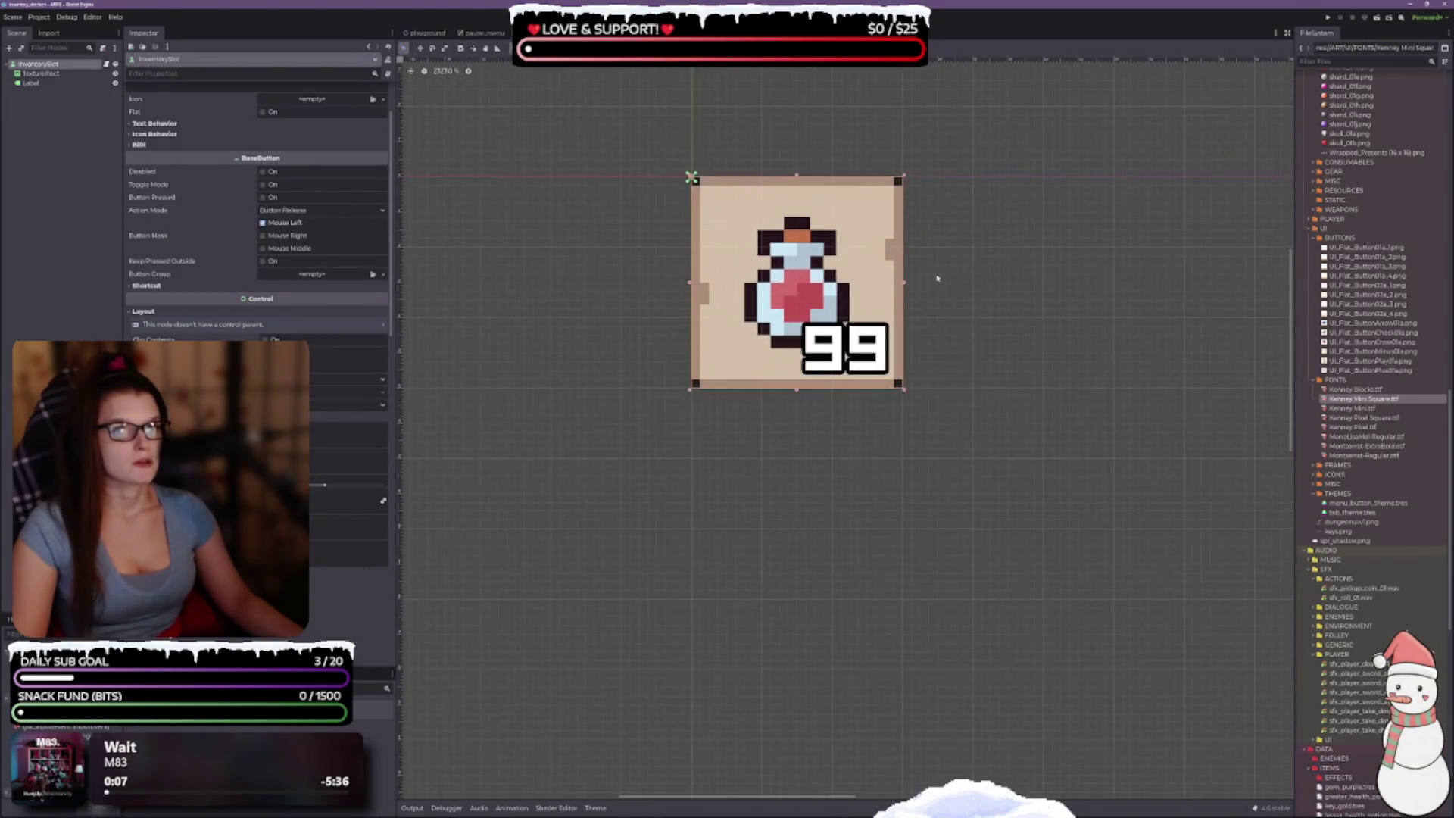
scroll(278, 286, "up", 2)
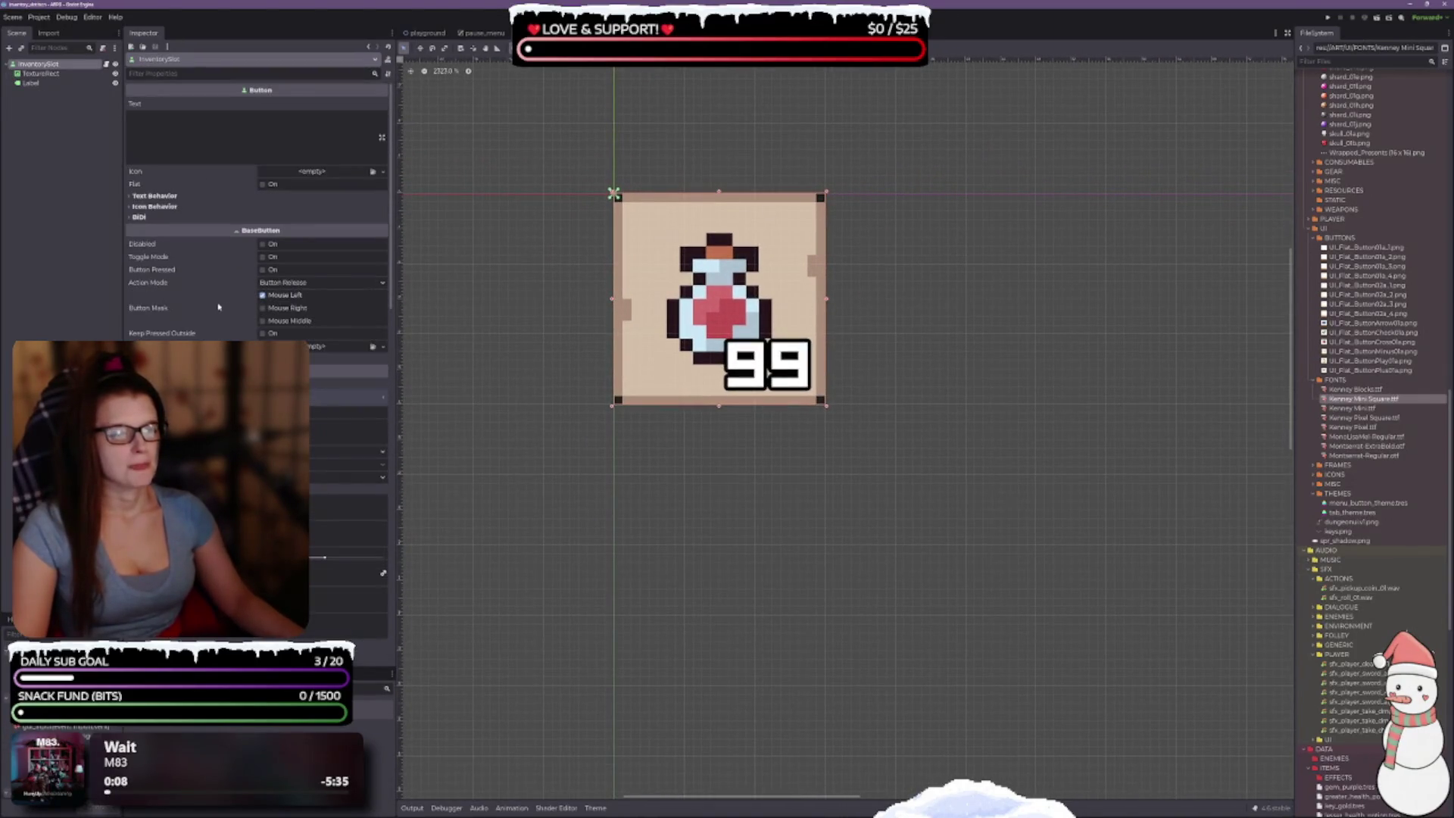
scroll(218, 307, "down", 4)
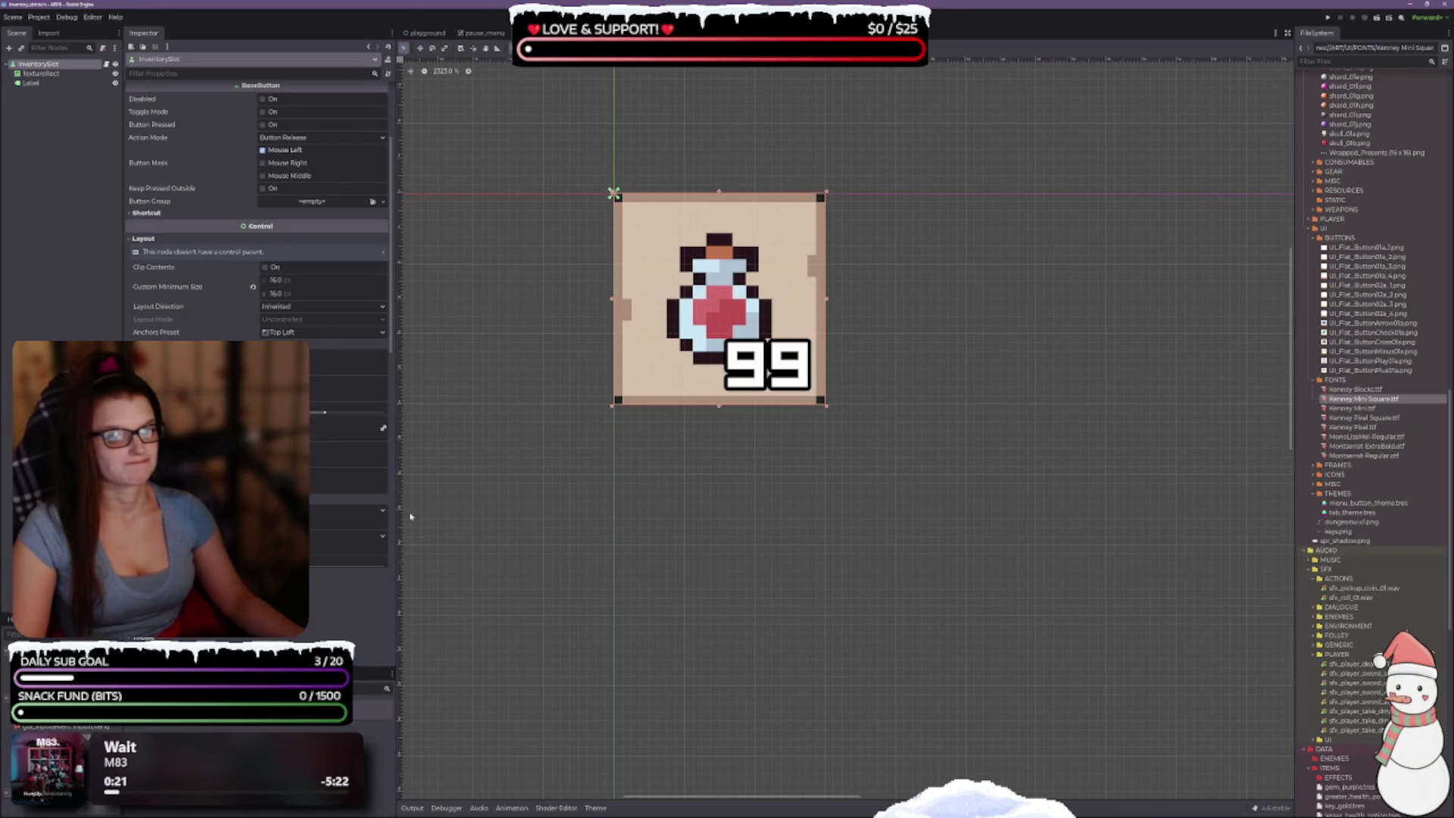
scroll(174, 285, "up", 3)
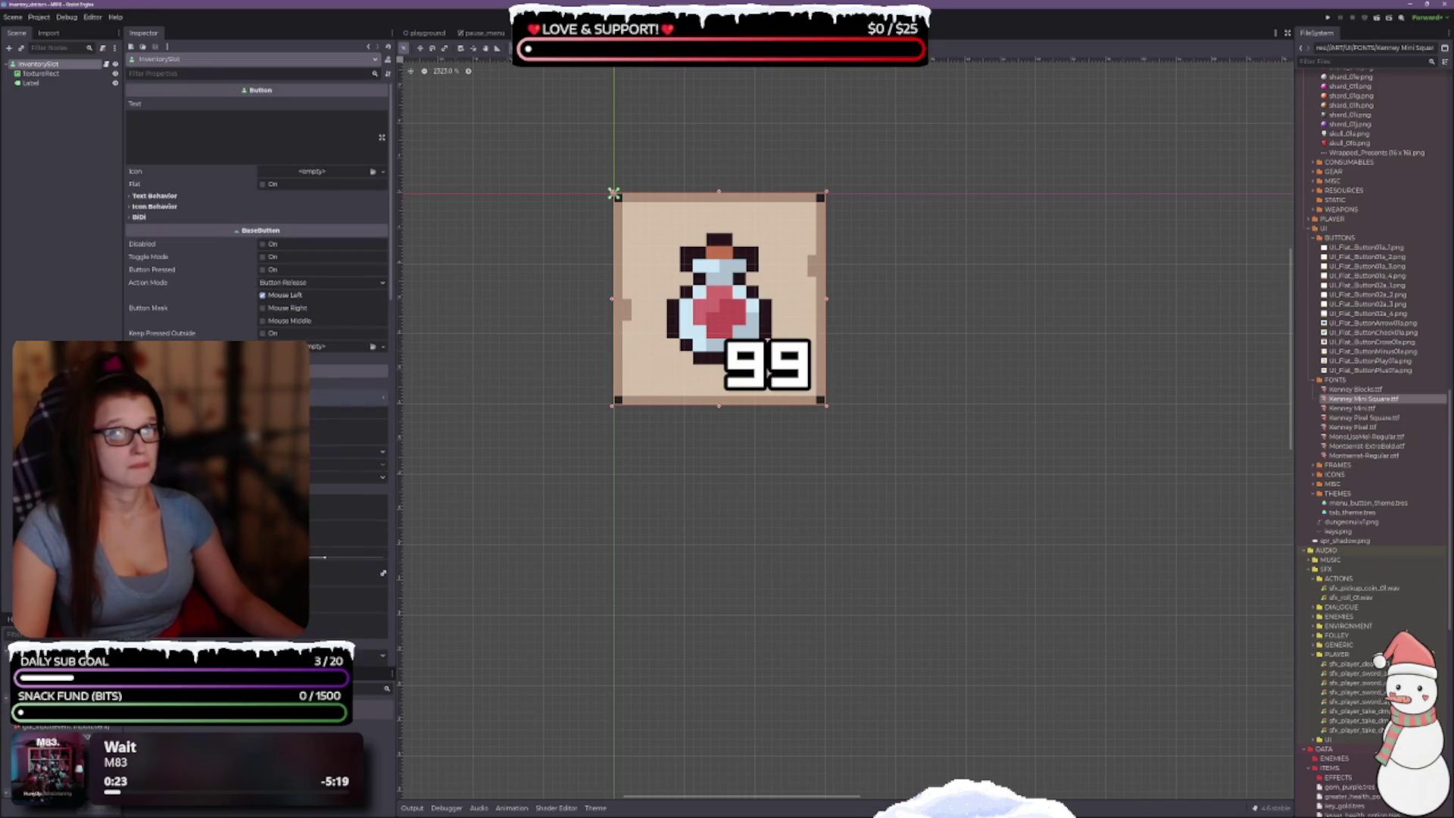
left_click(155, 195)
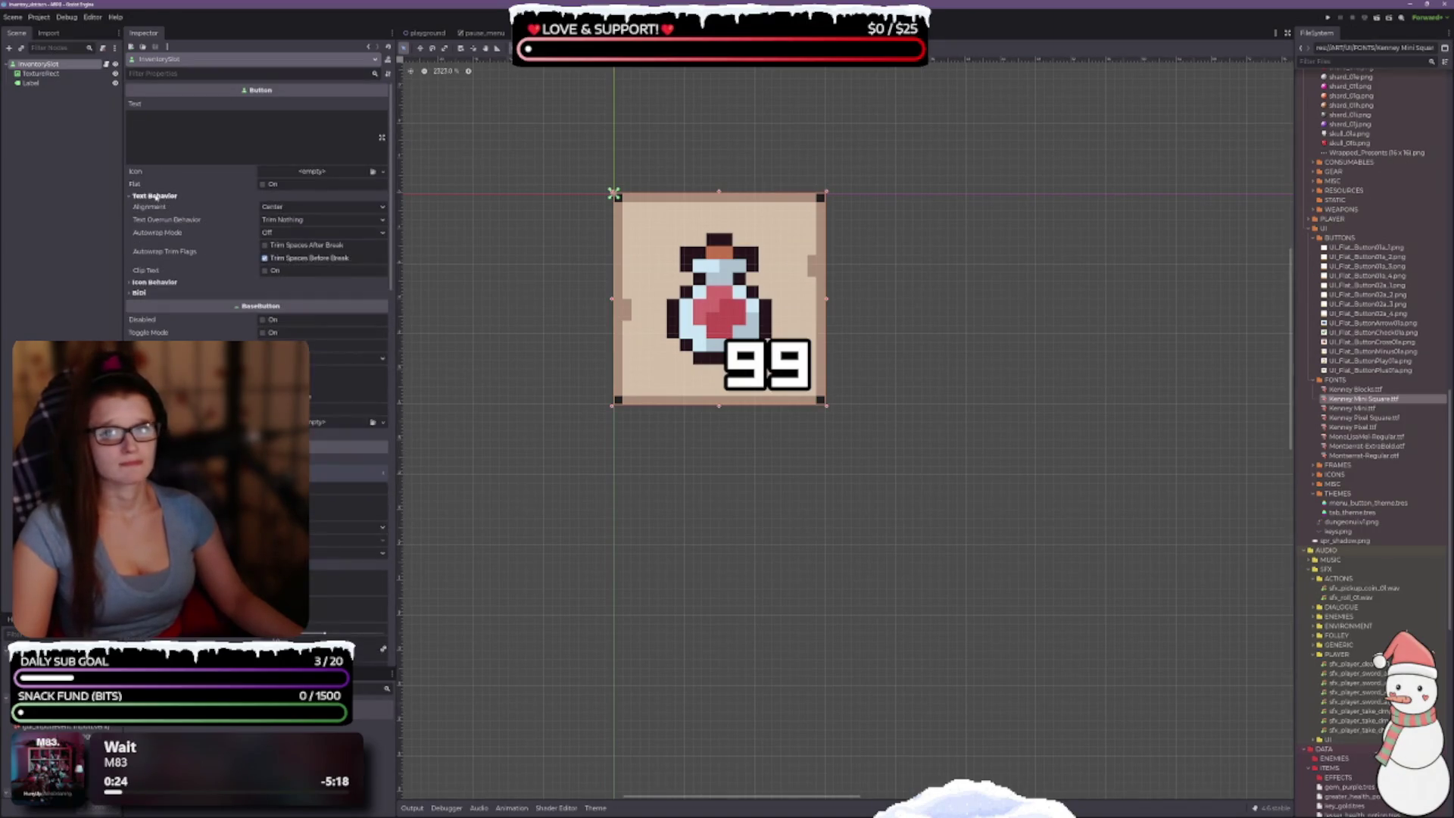
left_click(156, 195)
left_click(152, 205)
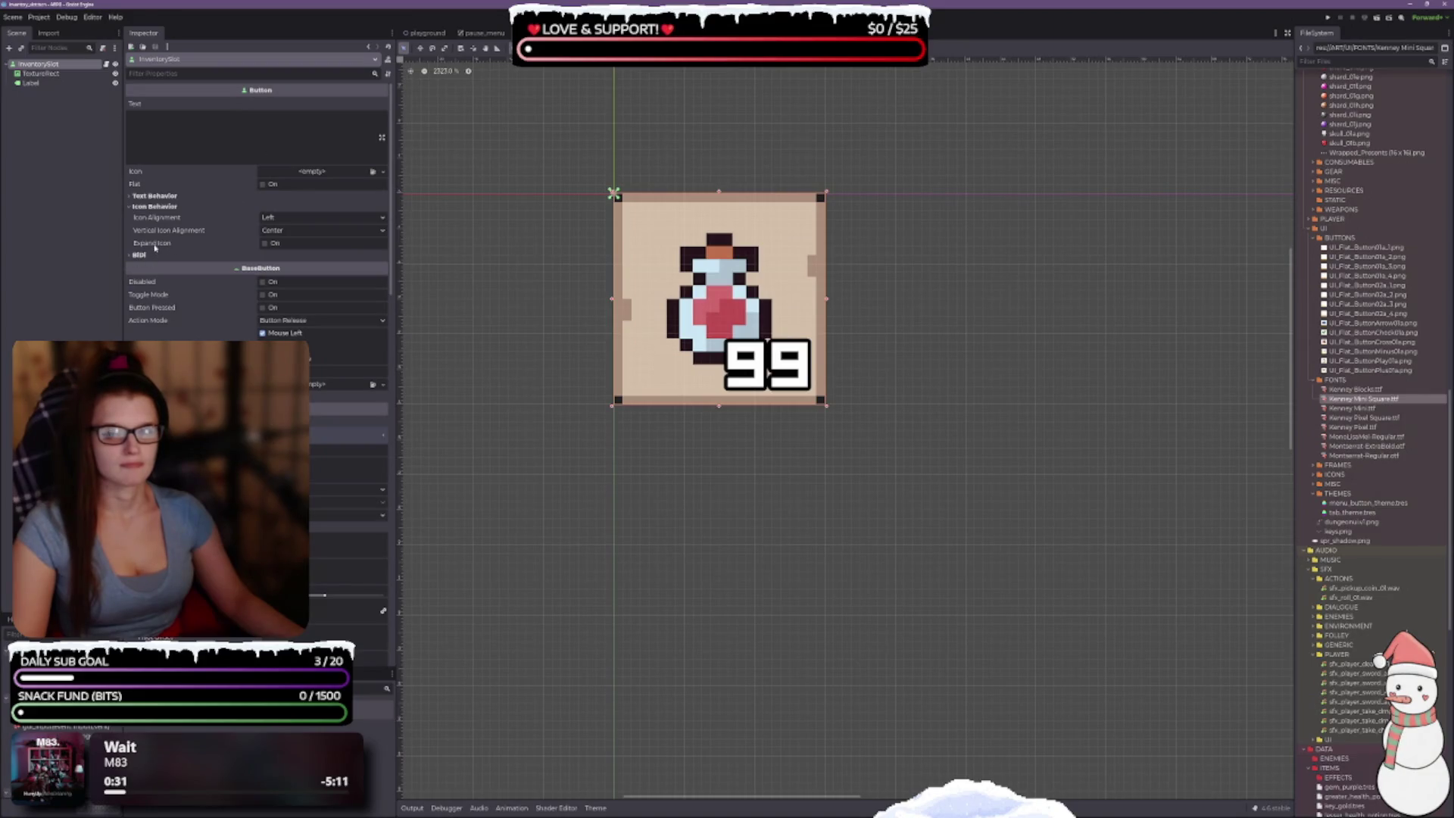
Step: Set the potion TextureRect's Stretch Mode to Keep Aspect Centered
left_click(40, 74)
scroll(258, 190, "up", 4)
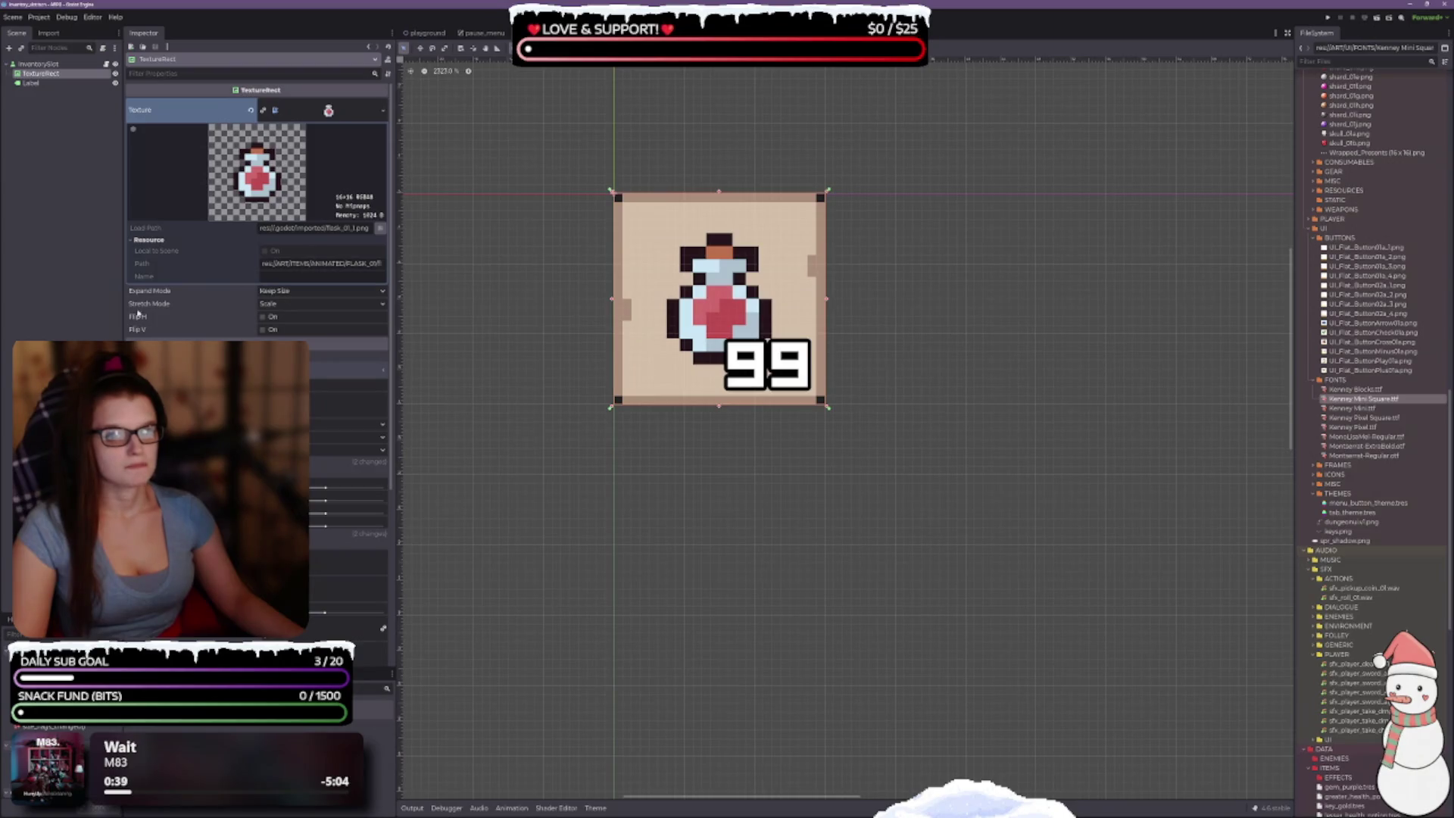
left_click(284, 293)
left_click(284, 293)
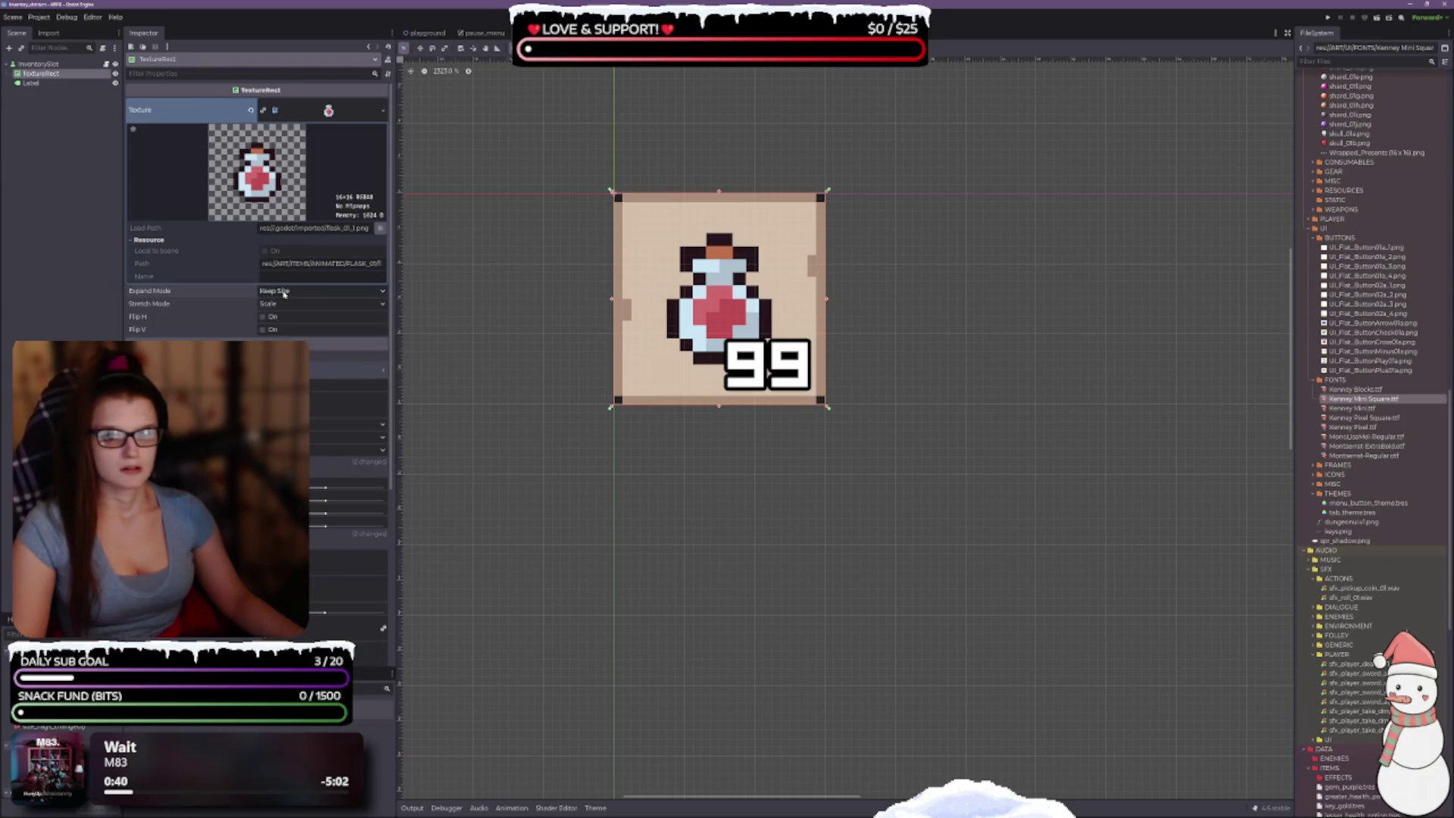
left_click(291, 305)
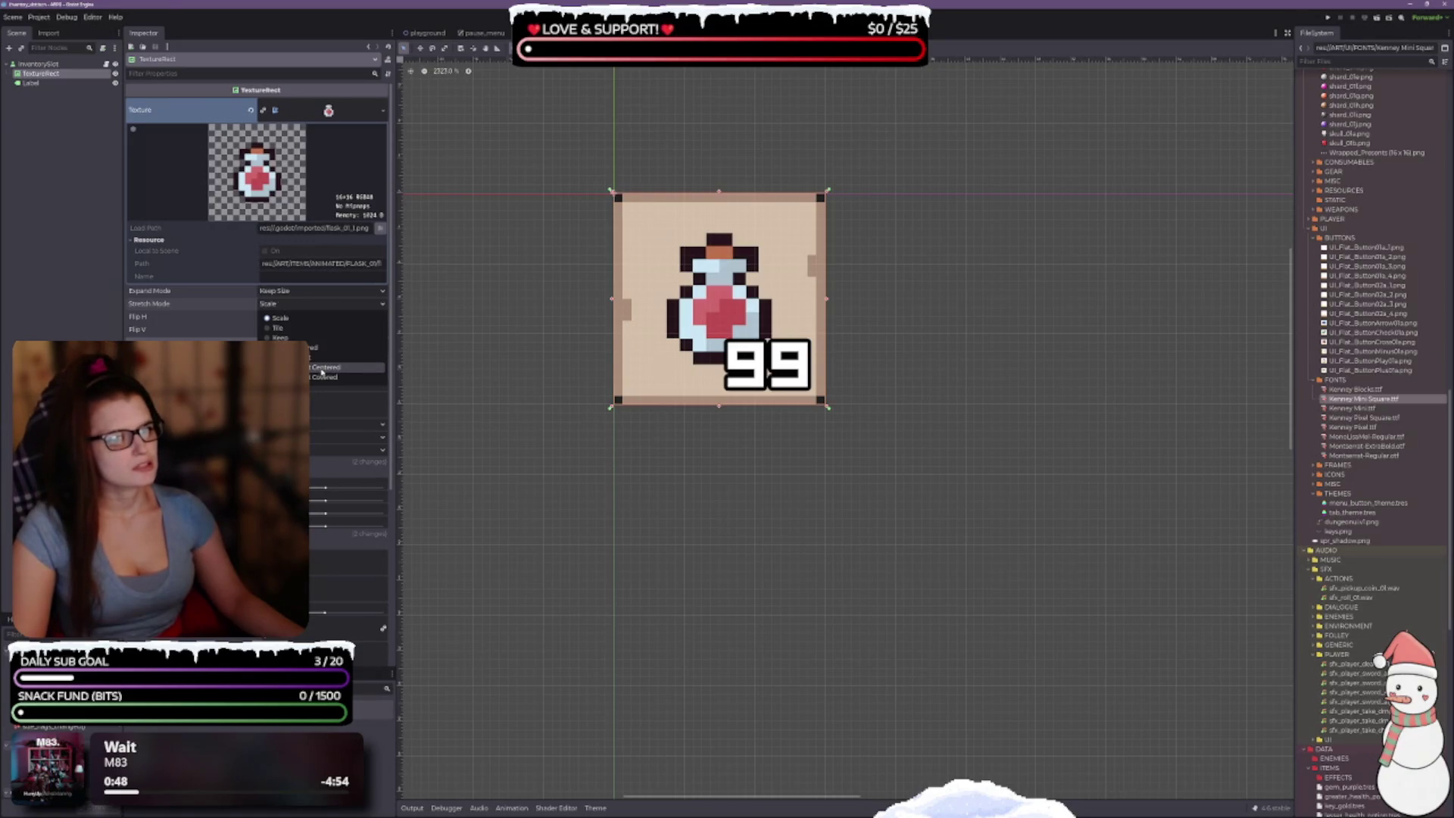
left_click(322, 369)
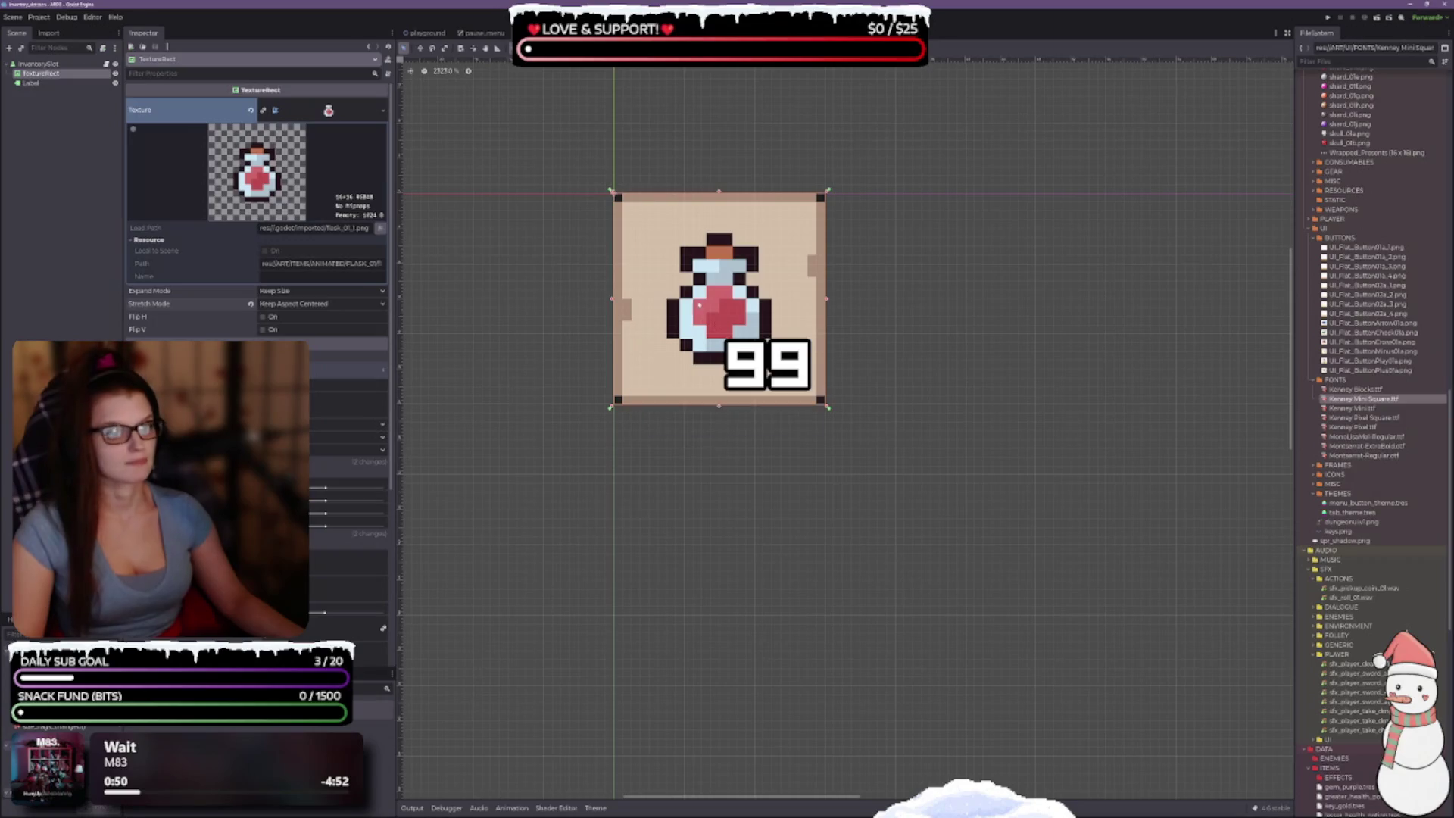
Step: Back in pause_menu, enlarge the inventory grid container down and to the left
left_click(482, 34)
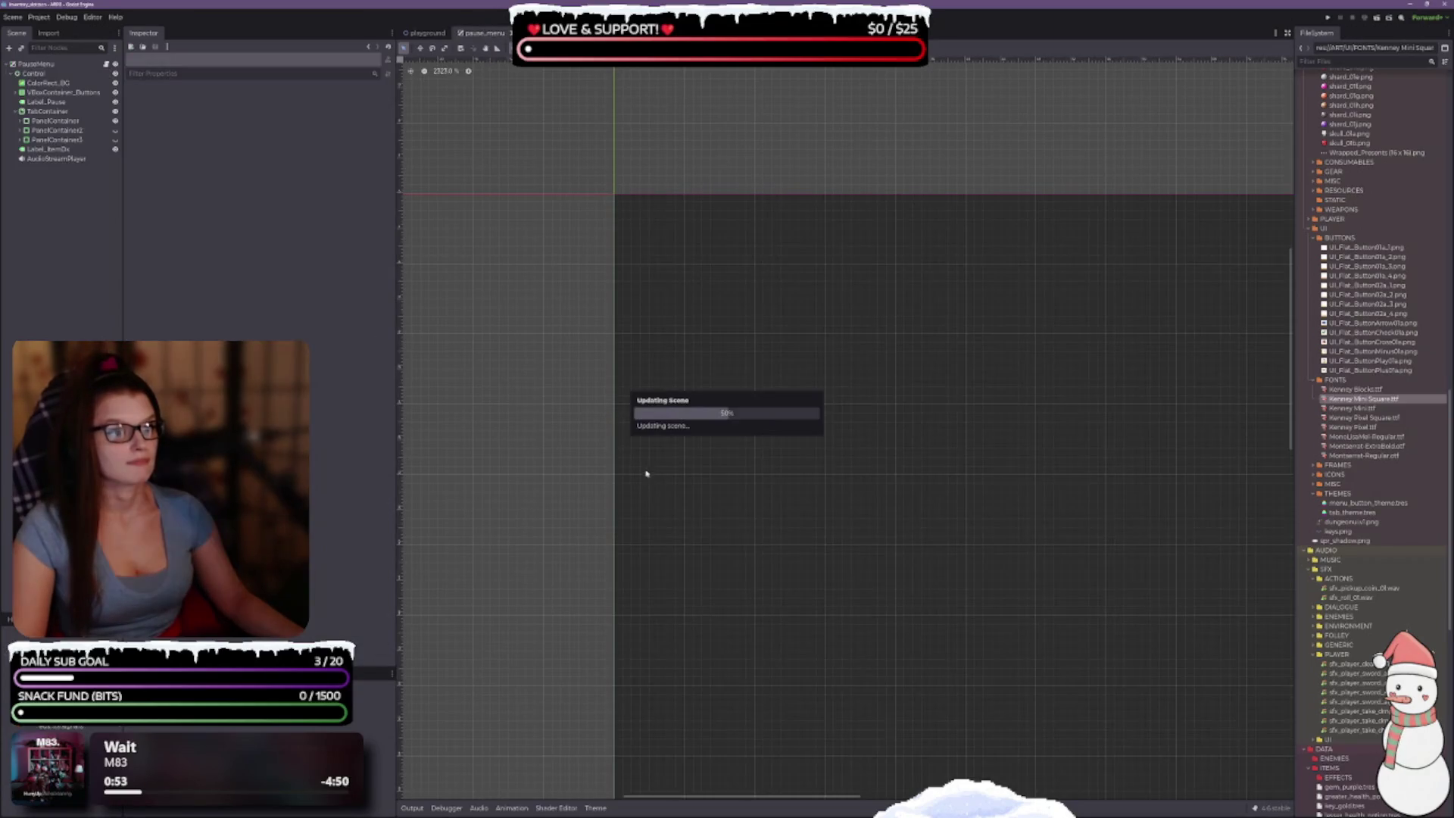
scroll(918, 390, "right", 2)
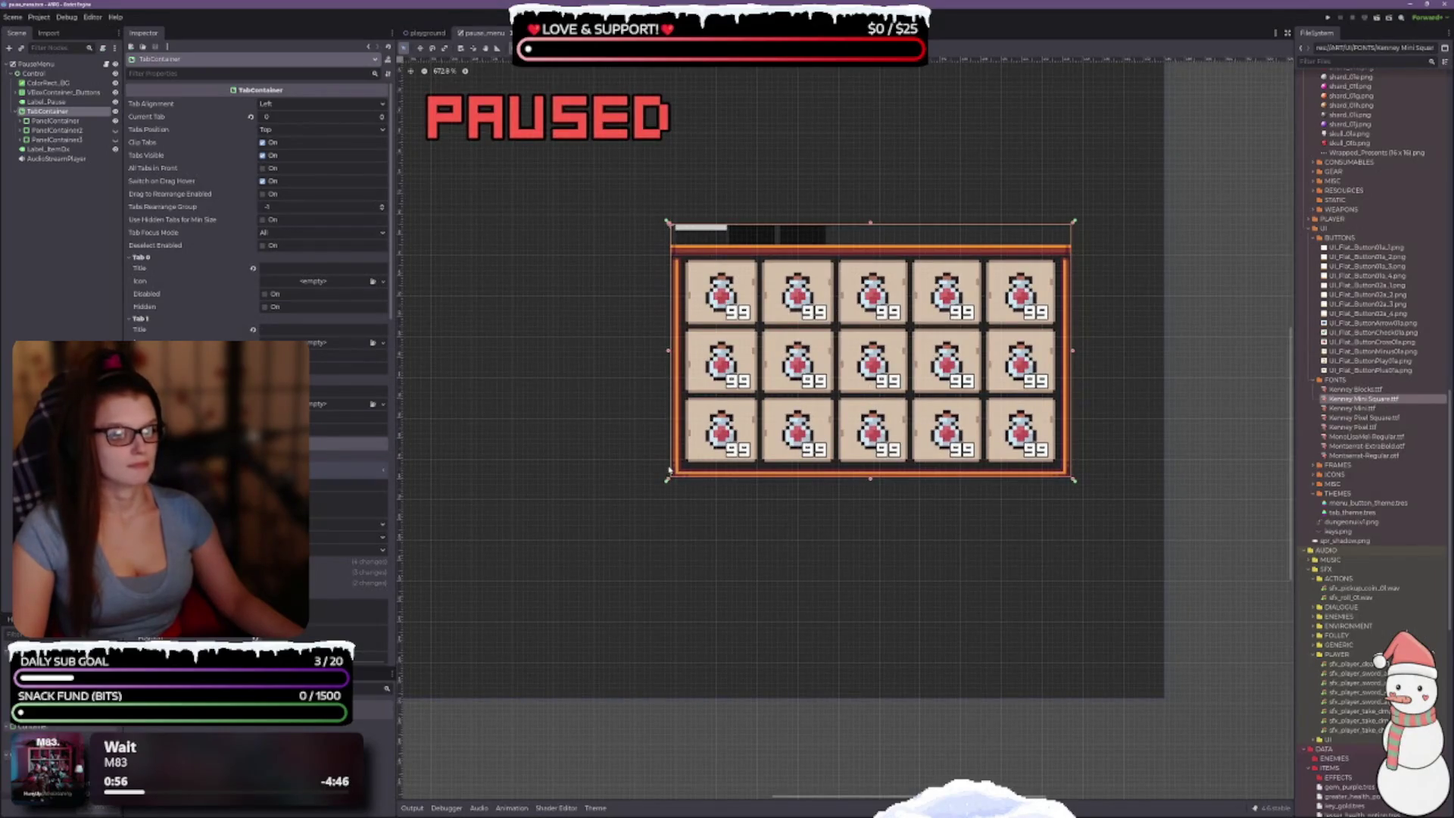
mouse_move(667, 481)
left_mouse_down()
mouse_move(633, 584)
mouse_move(539, 542)
mouse_move(649, 588)
mouse_move(637, 438)
mouse_move(598, 508)
mouse_move(585, 505)
mouse_move(715, 426)
mouse_move(748, 428)
mouse_move(632, 496)
mouse_move(666, 465)
mouse_move(708, 461)
mouse_move(692, 472)
left_mouse_up()
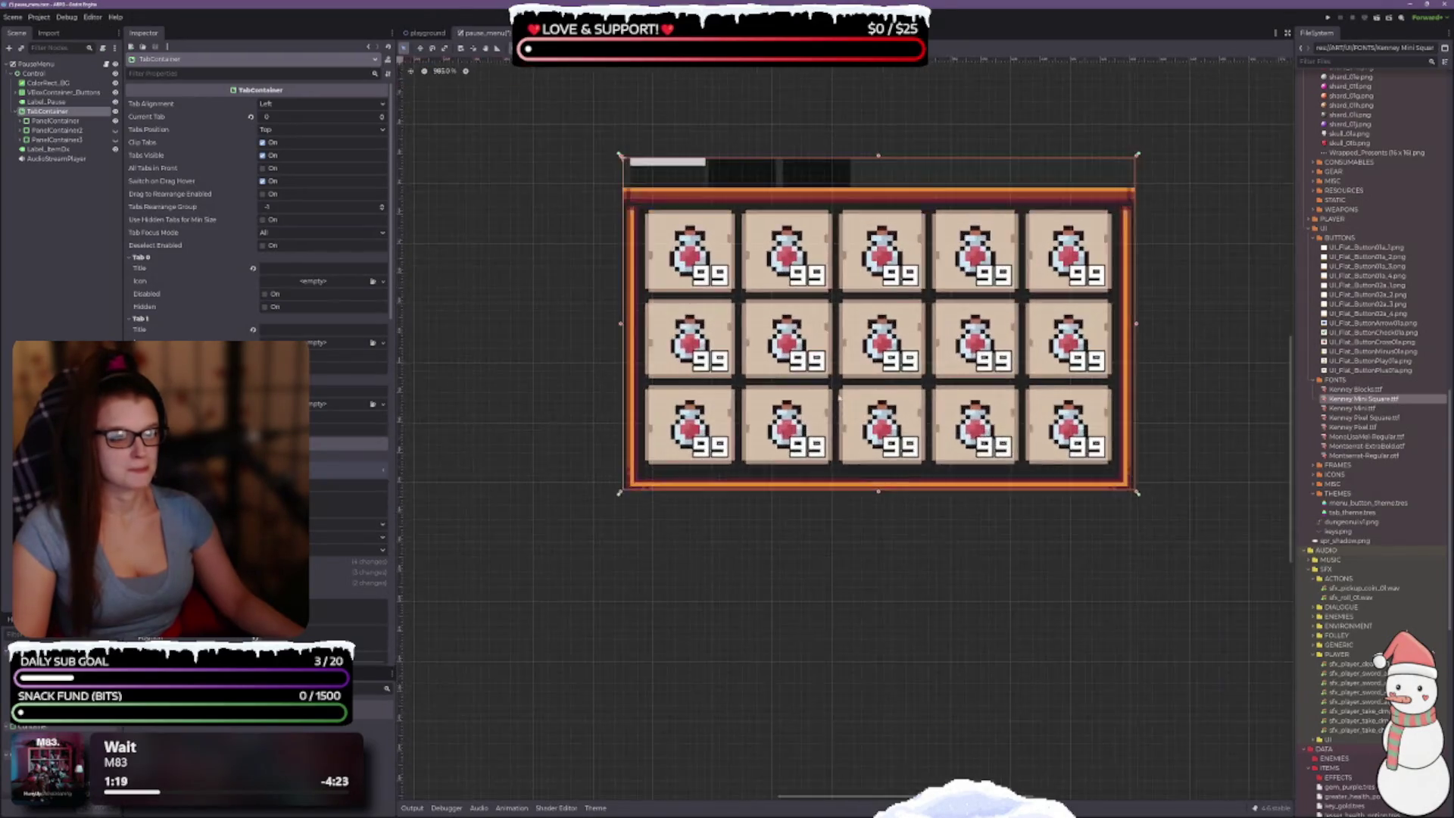
Step: Move the inventory grid container up-left, then narrow it from its right edge
scroll(804, 396, "up", 3)
scroll(804, 396, "up", 2)
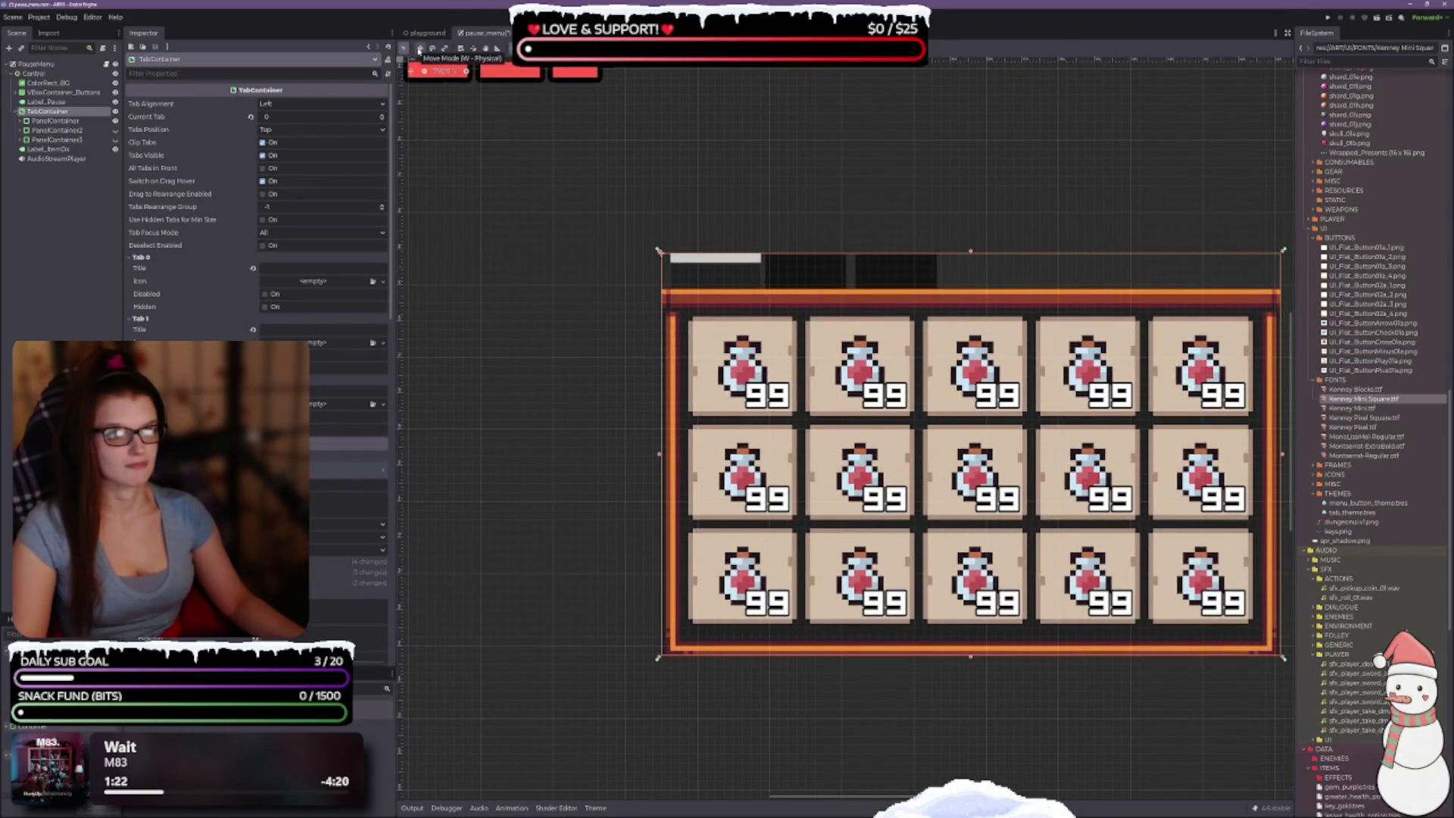
left_click(418, 48)
left_click_drag(834, 439, 782, 334)
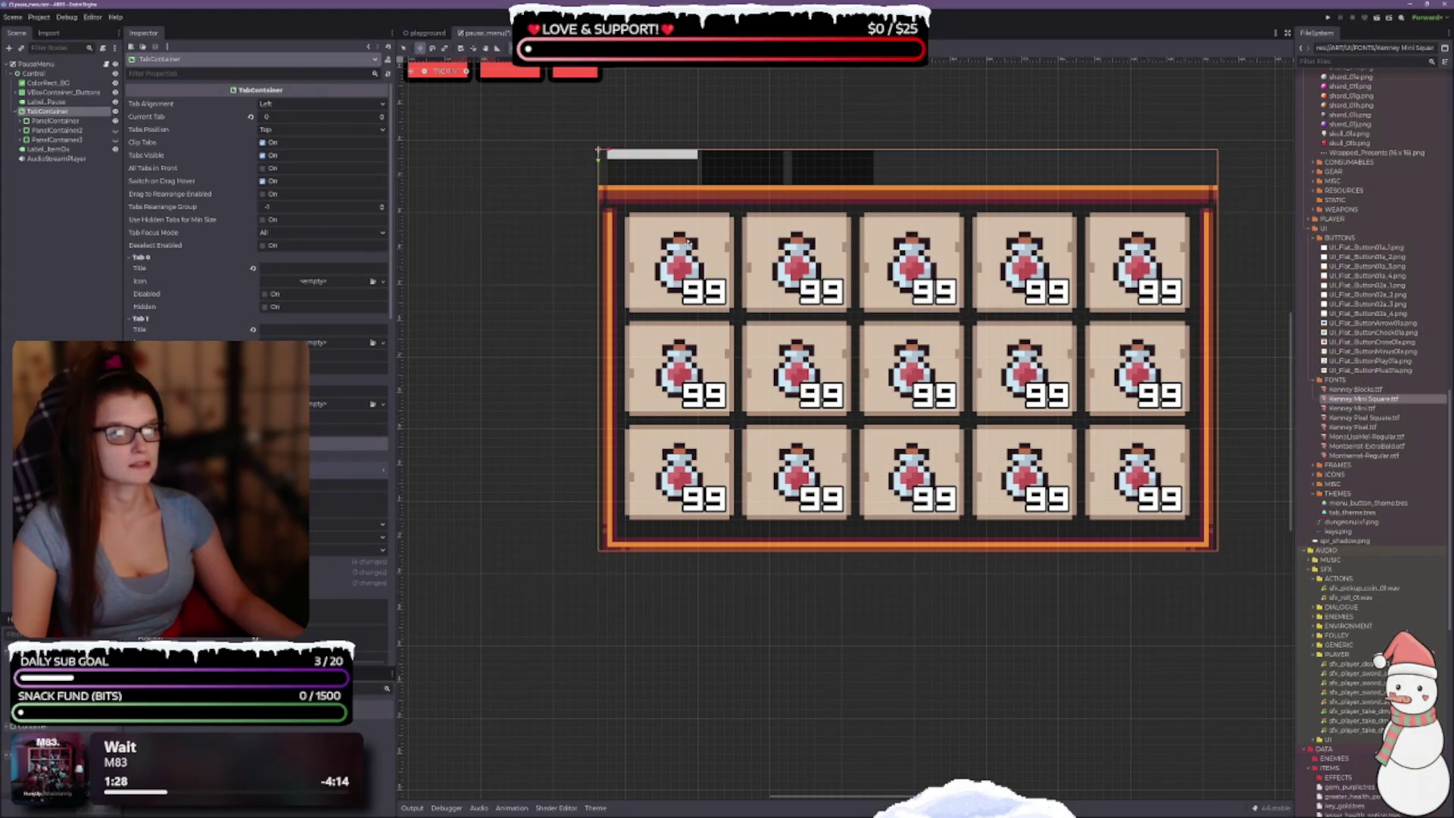
key("q")
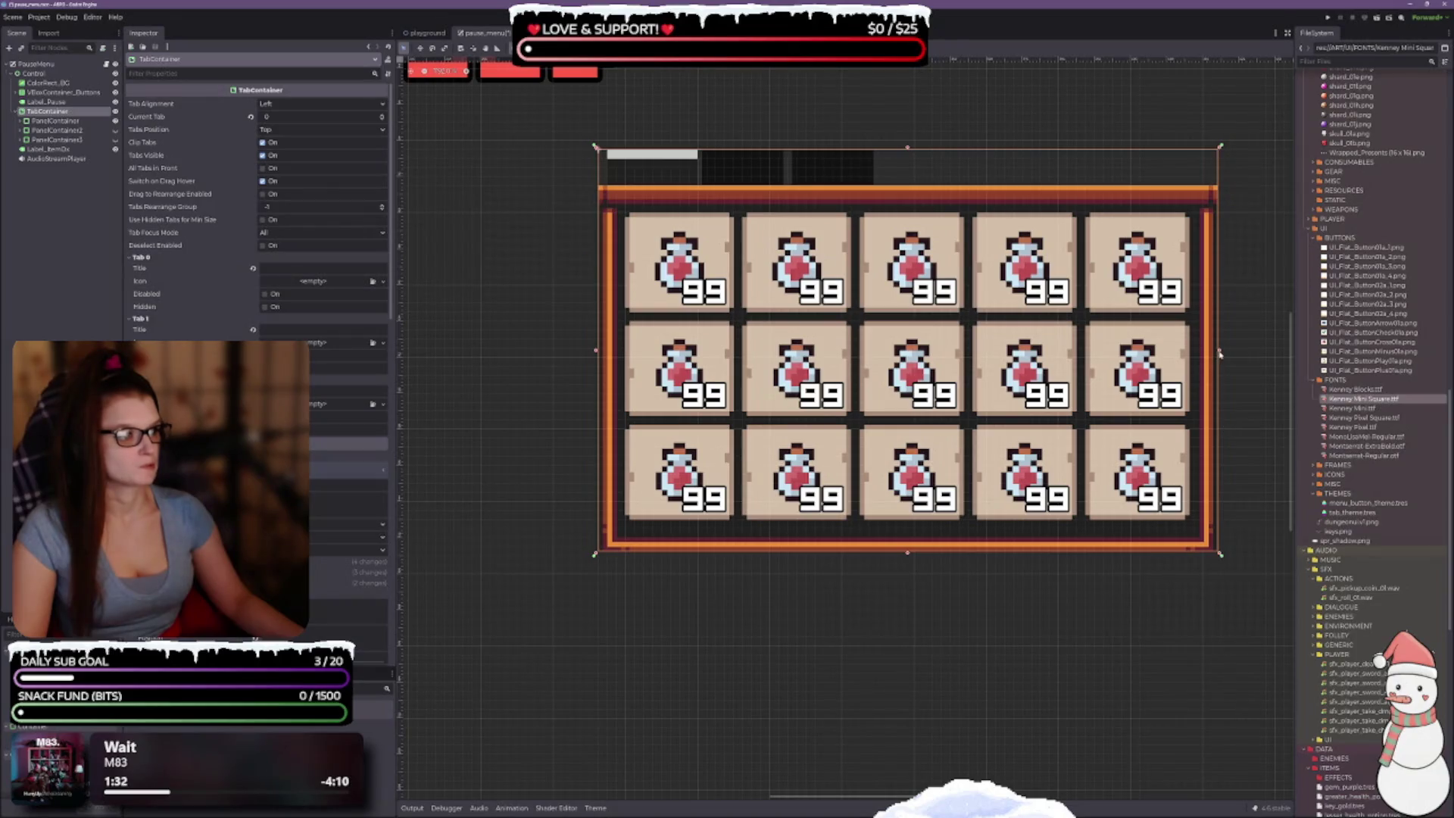
left_click_drag(1220, 351, 1030, 342)
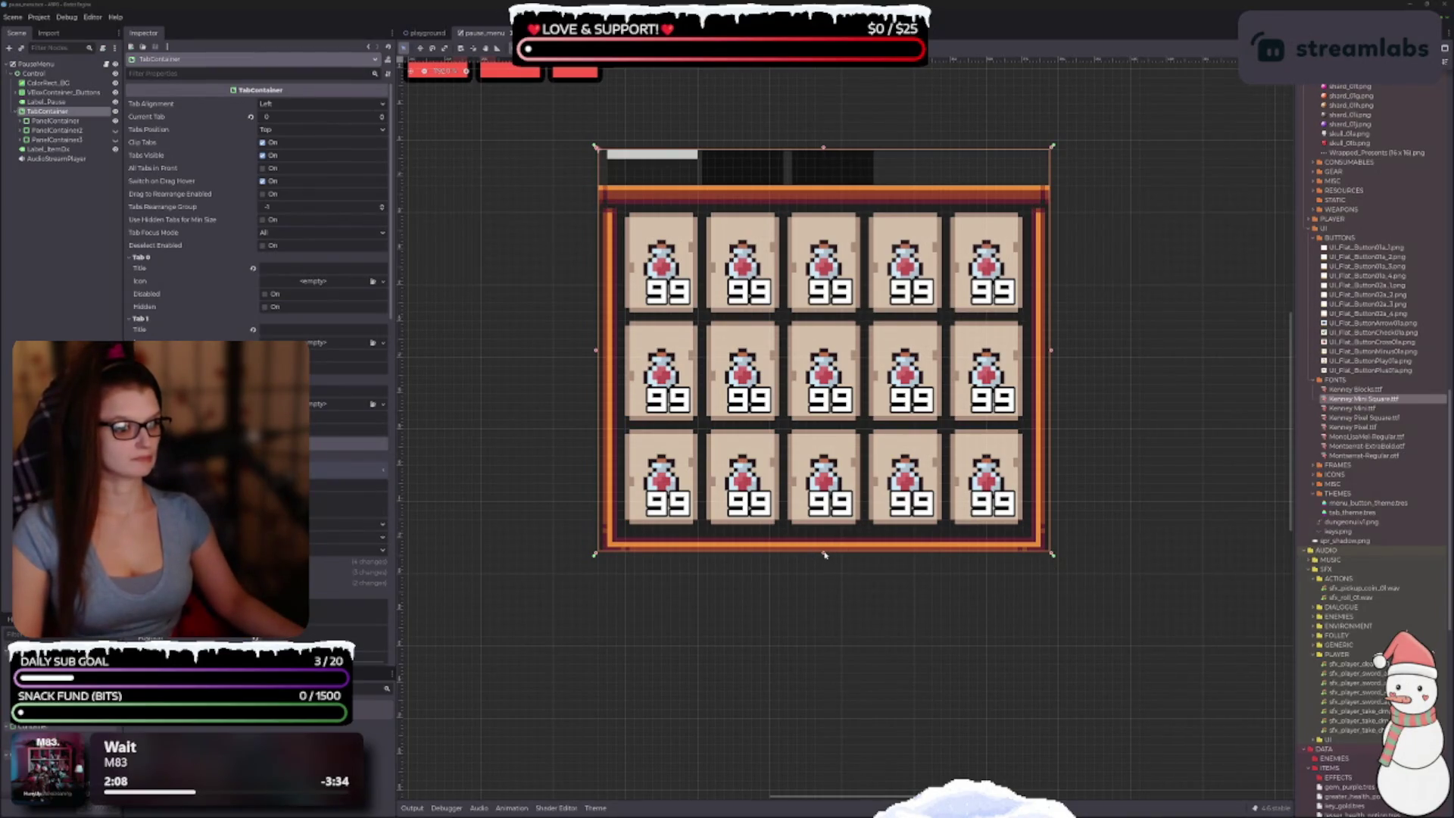
Step: Shorten the inventory grid from its bottom, then enlarge it toward the bottom right
left_click_drag(824, 555, 827, 463)
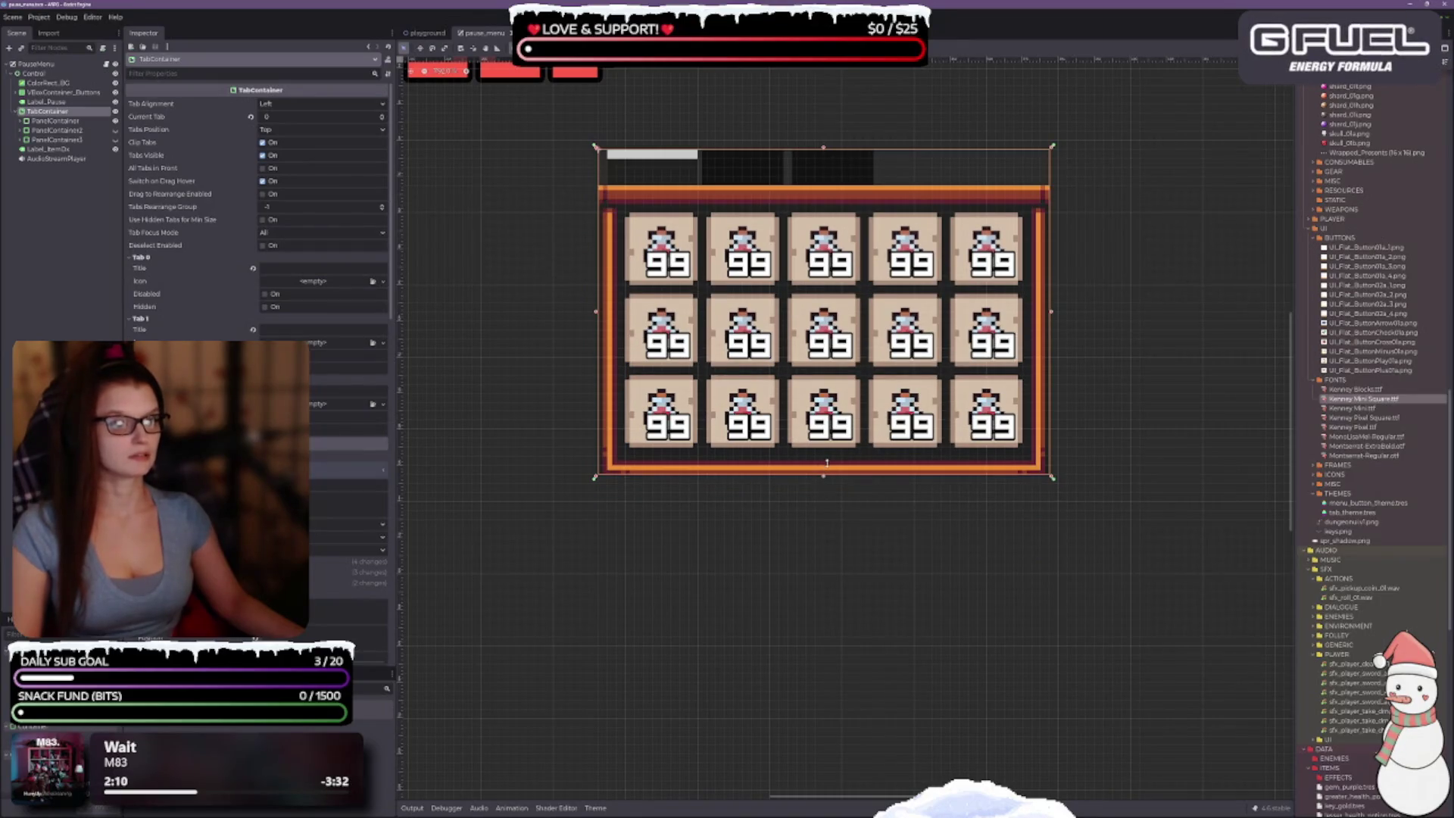
scroll(827, 462, "down", 5)
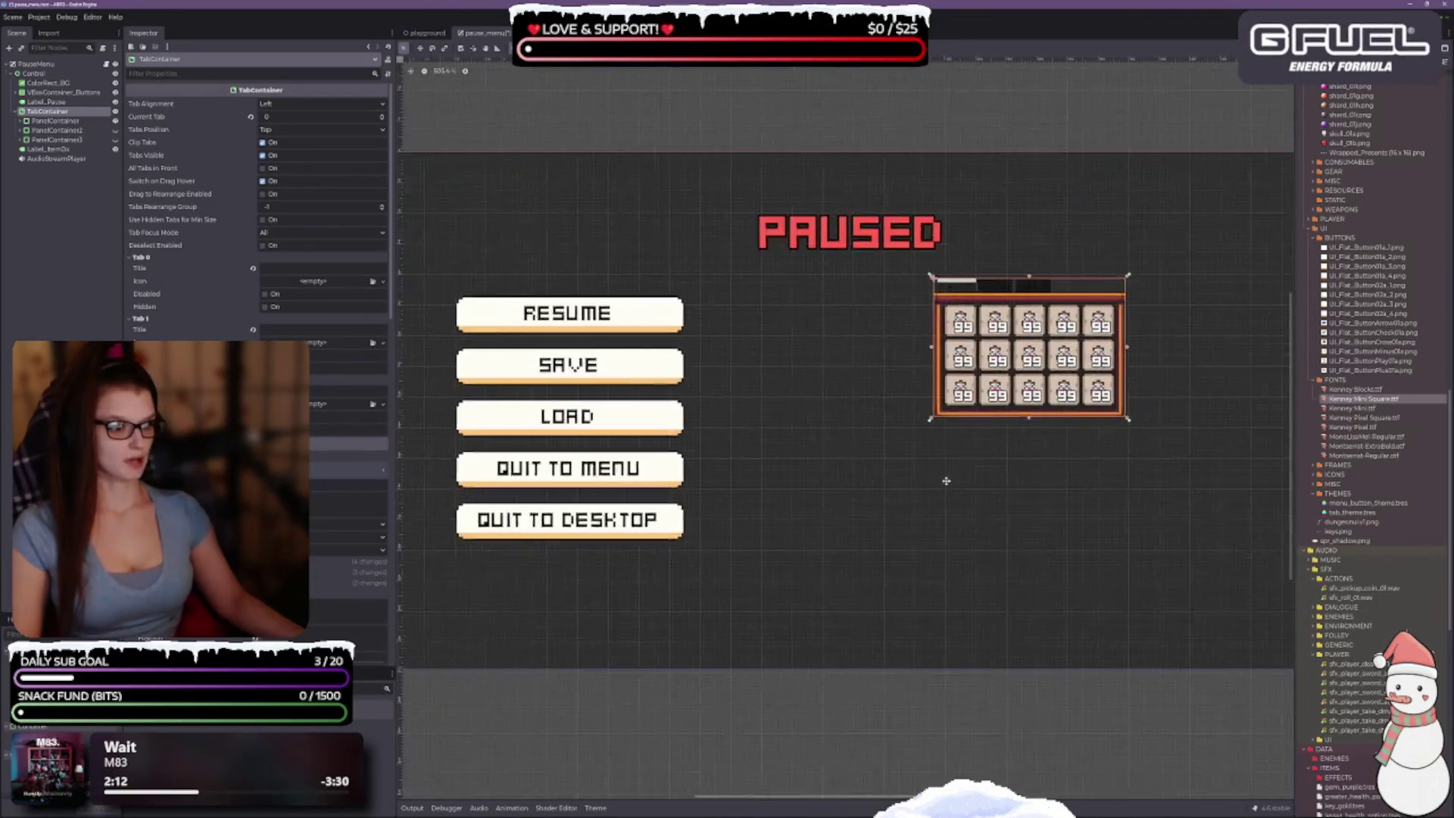
scroll(946, 481, "right", 2)
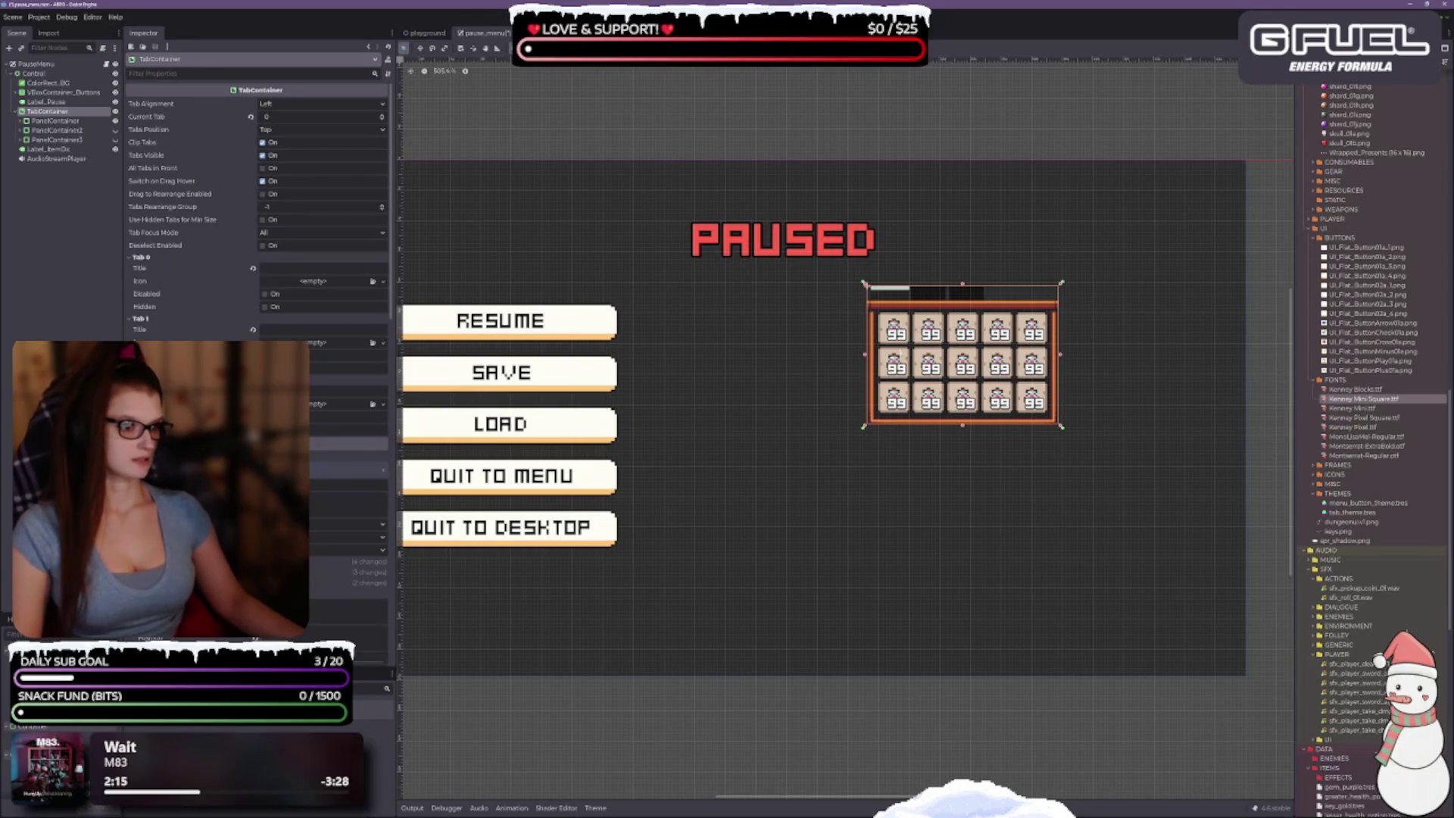
scroll(985, 382, "up", 3)
scroll(984, 382, "right", 3)
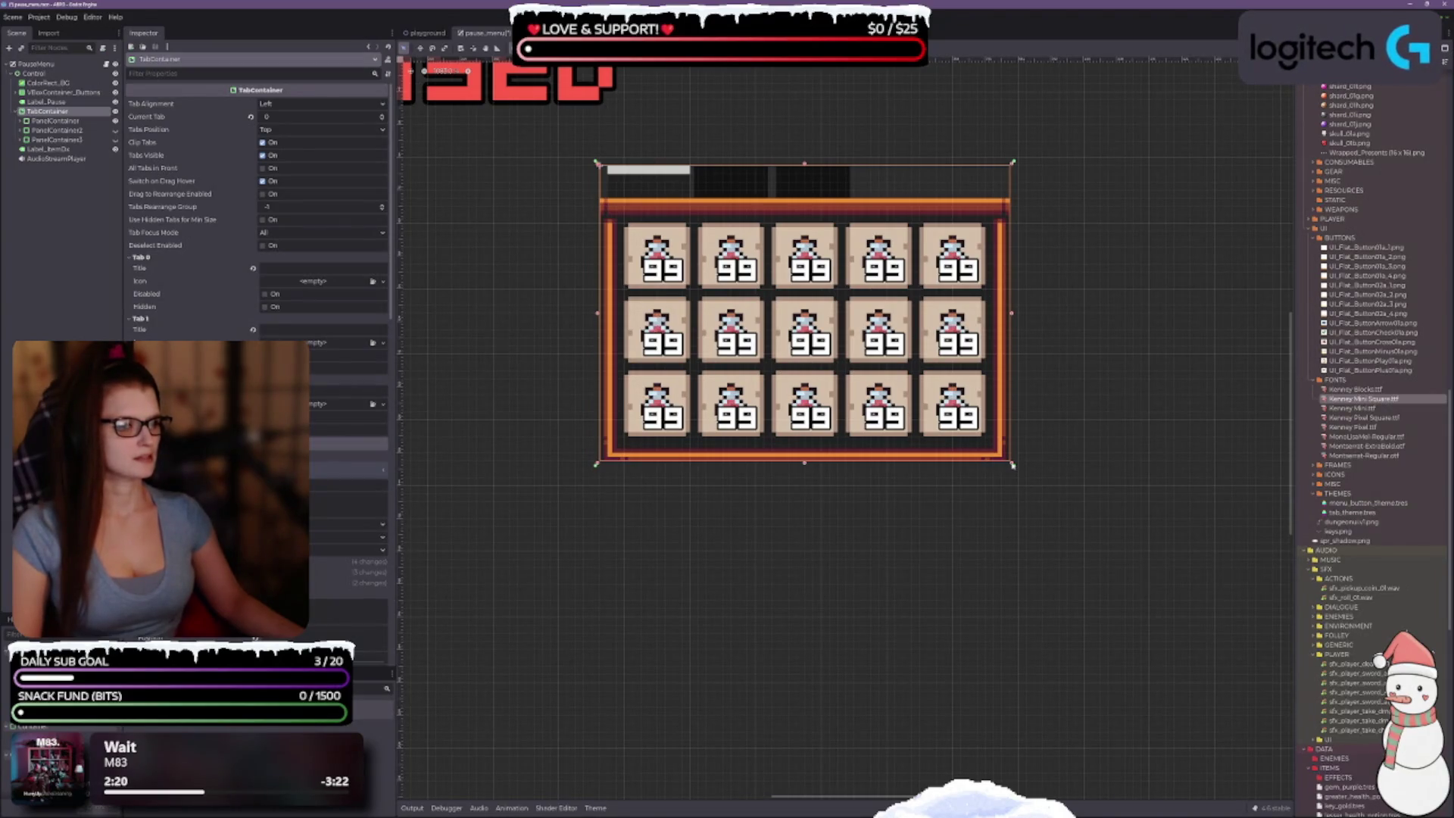
mouse_move(1011, 465)
left_mouse_down()
mouse_move(1126, 594)
mouse_move(1224, 597)
mouse_move(1296, 643)
mouse_move(1342, 698)
mouse_move(1339, 659)
left_mouse_up()
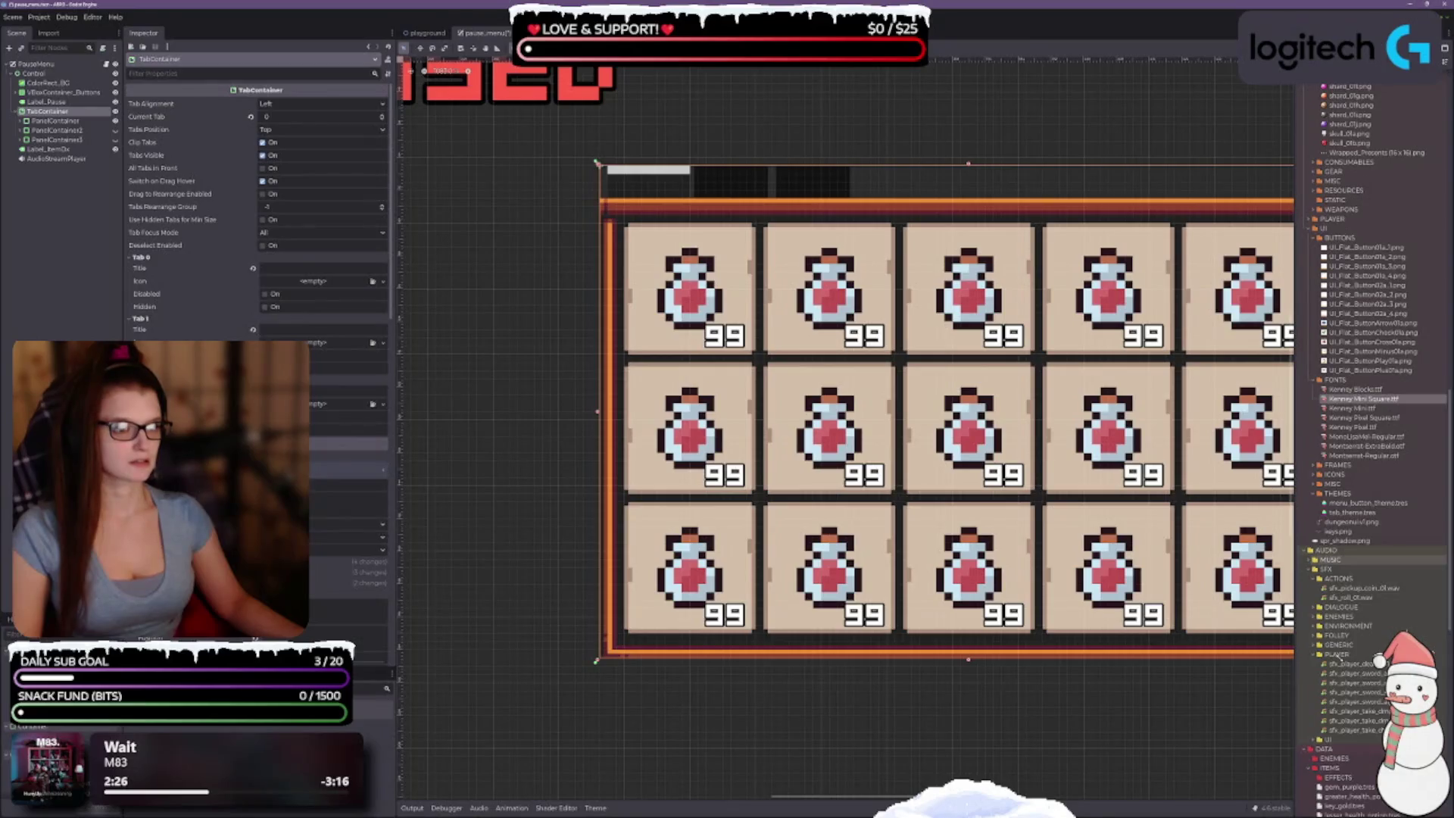
Step: Shift the potion slot grid a few pixels left and down, level with Resume
scroll(1287, 257, "down", 4)
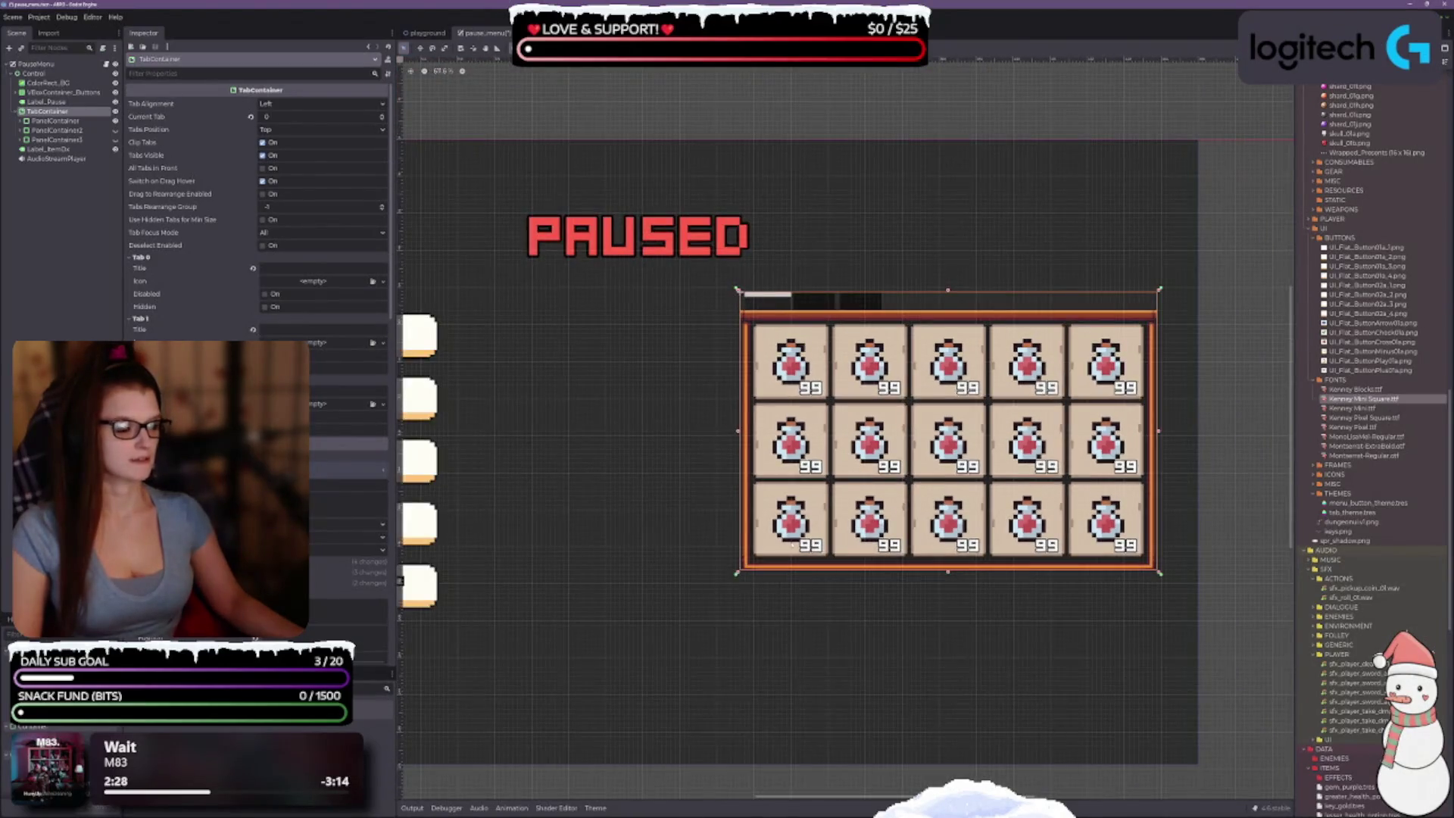
scroll(993, 490, "right", 6)
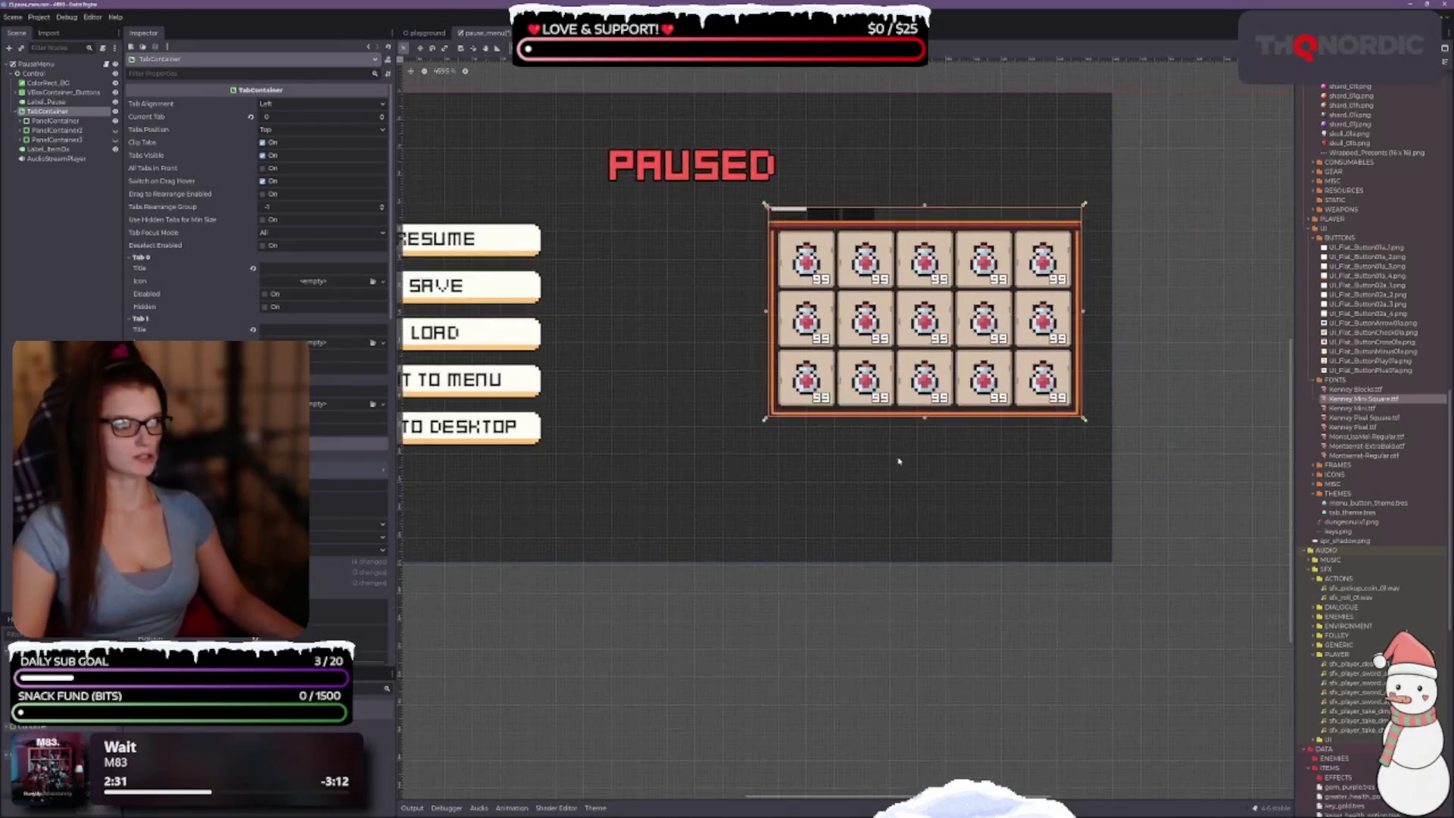
scroll(893, 454, "up", 2)
scroll(856, 485, "up", 2)
scroll(827, 517, "right", 1)
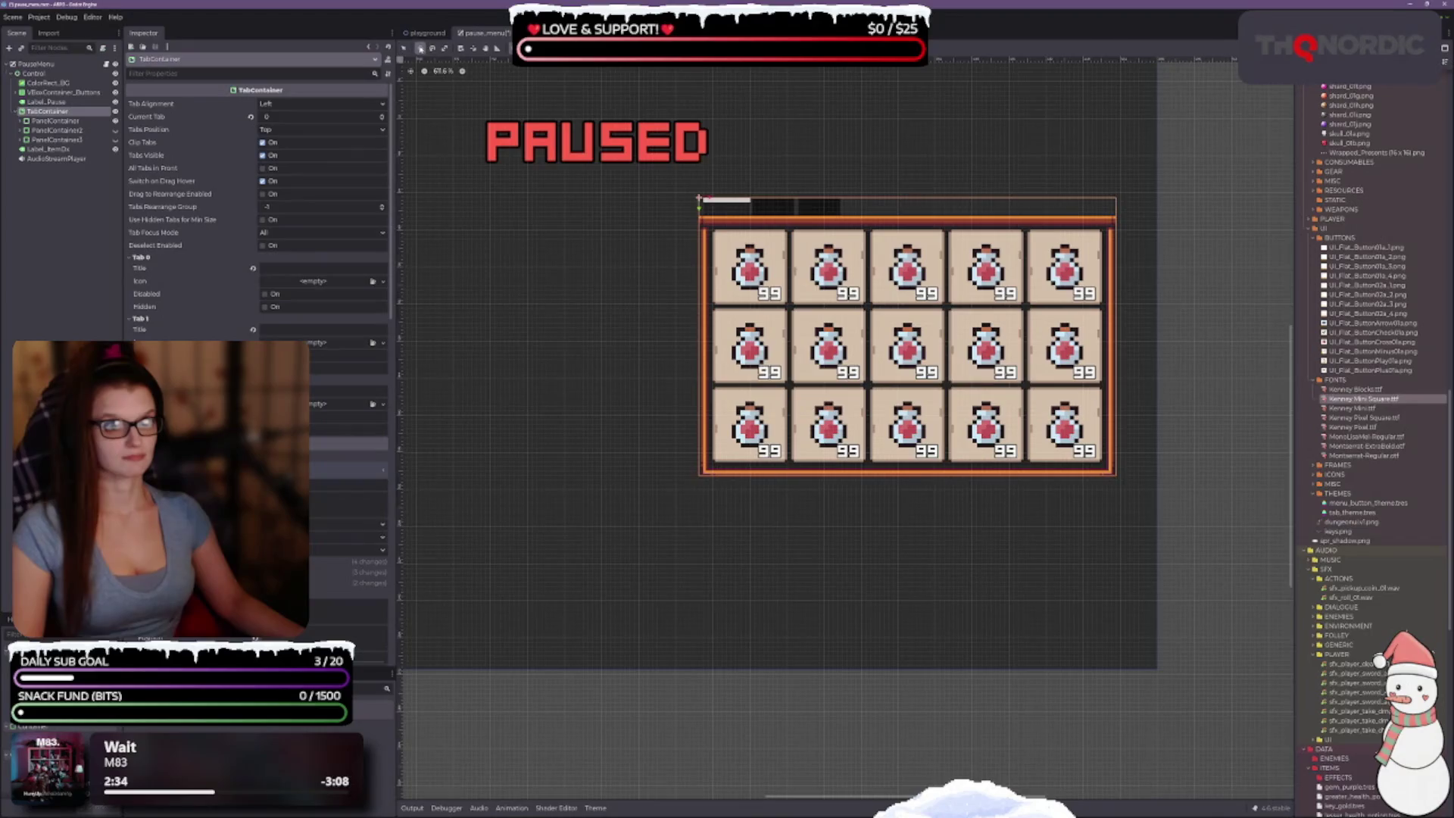
scroll(869, 346, "down", 1)
scroll(869, 345, "down", 1)
scroll(823, 509, "left", 2)
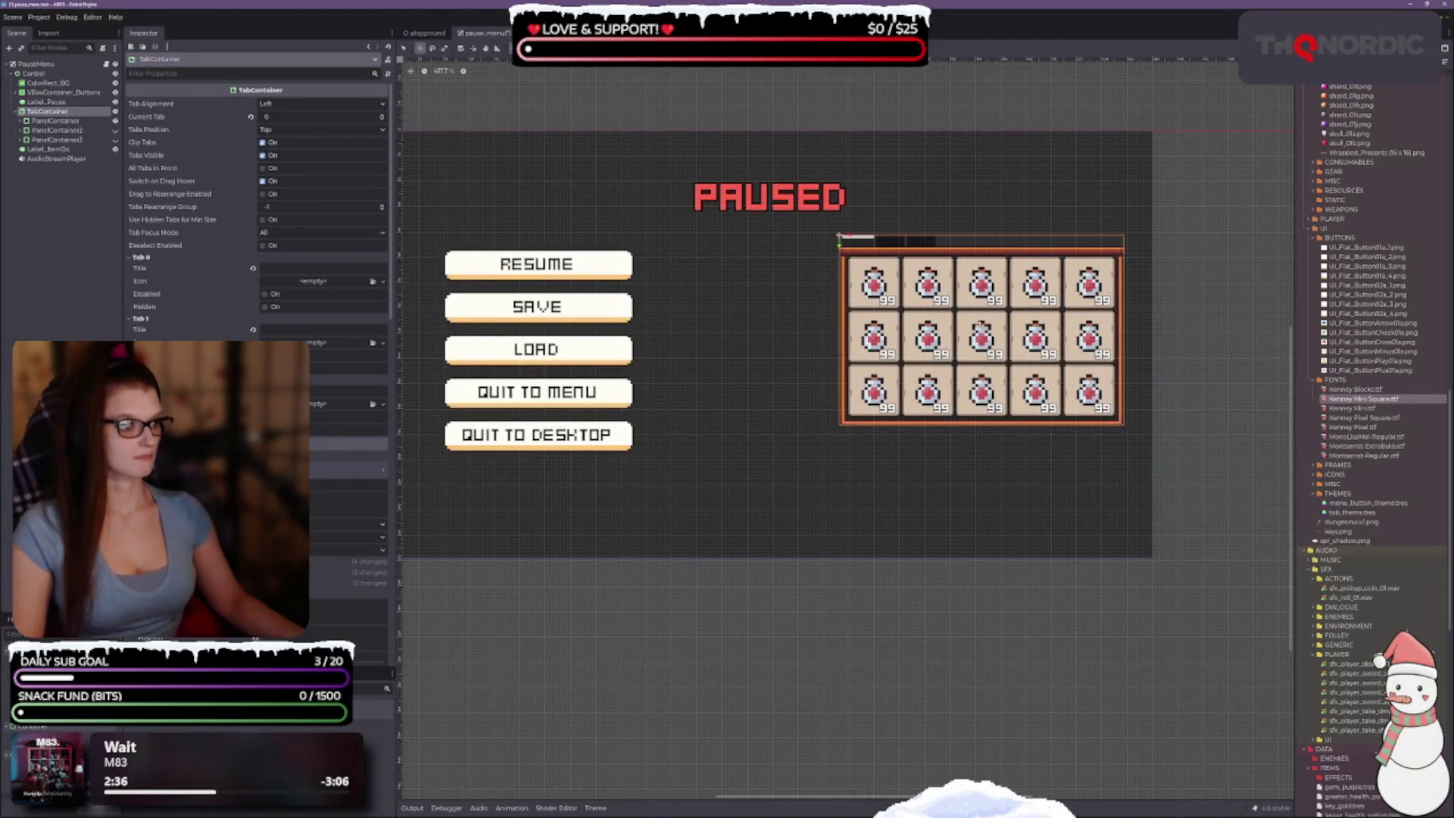
mouse_move(977, 341)
left_mouse_down()
mouse_move(973, 358)
mouse_move(963, 348)
left_mouse_up()
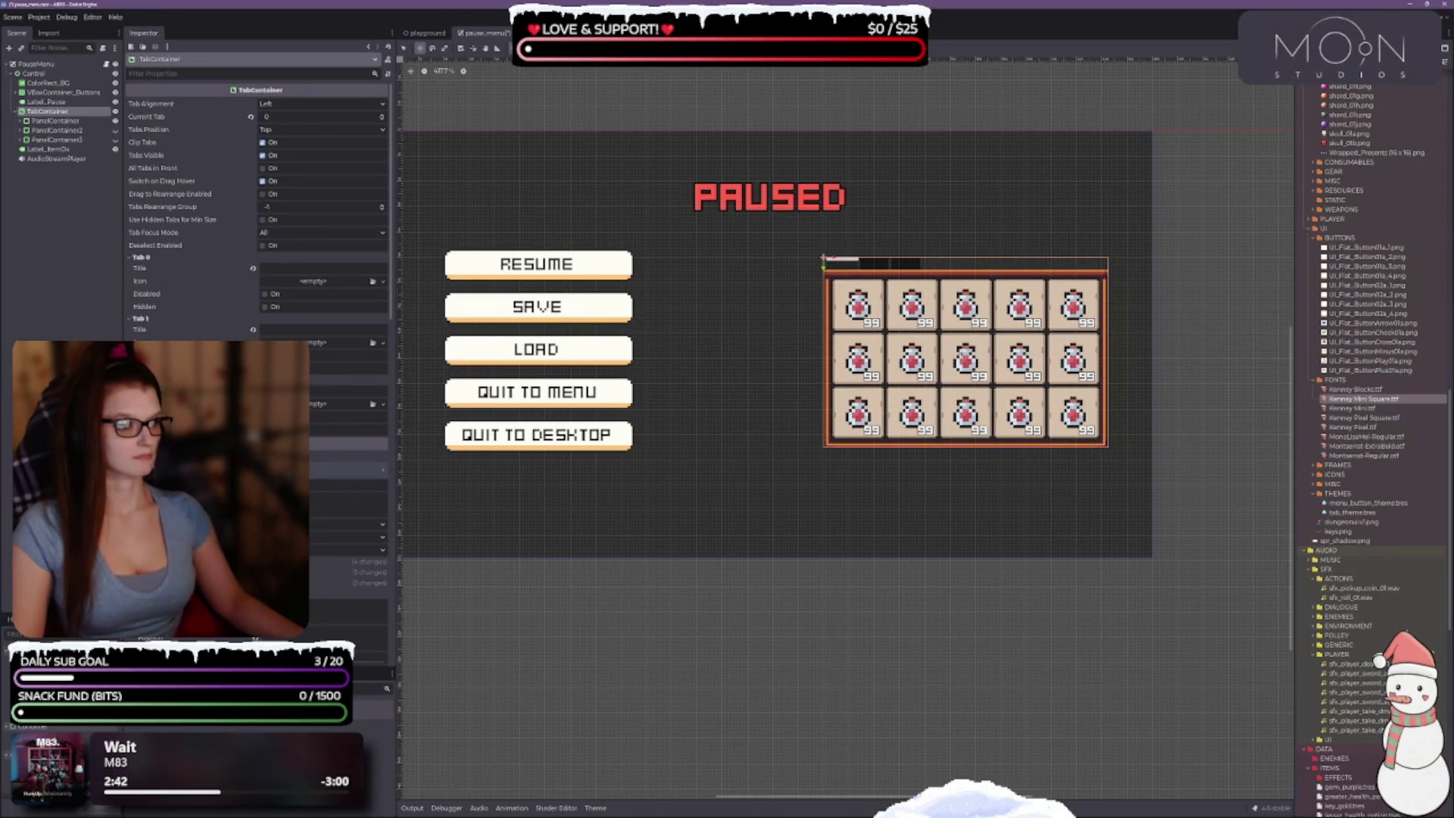
scroll(872, 320, "up", 3)
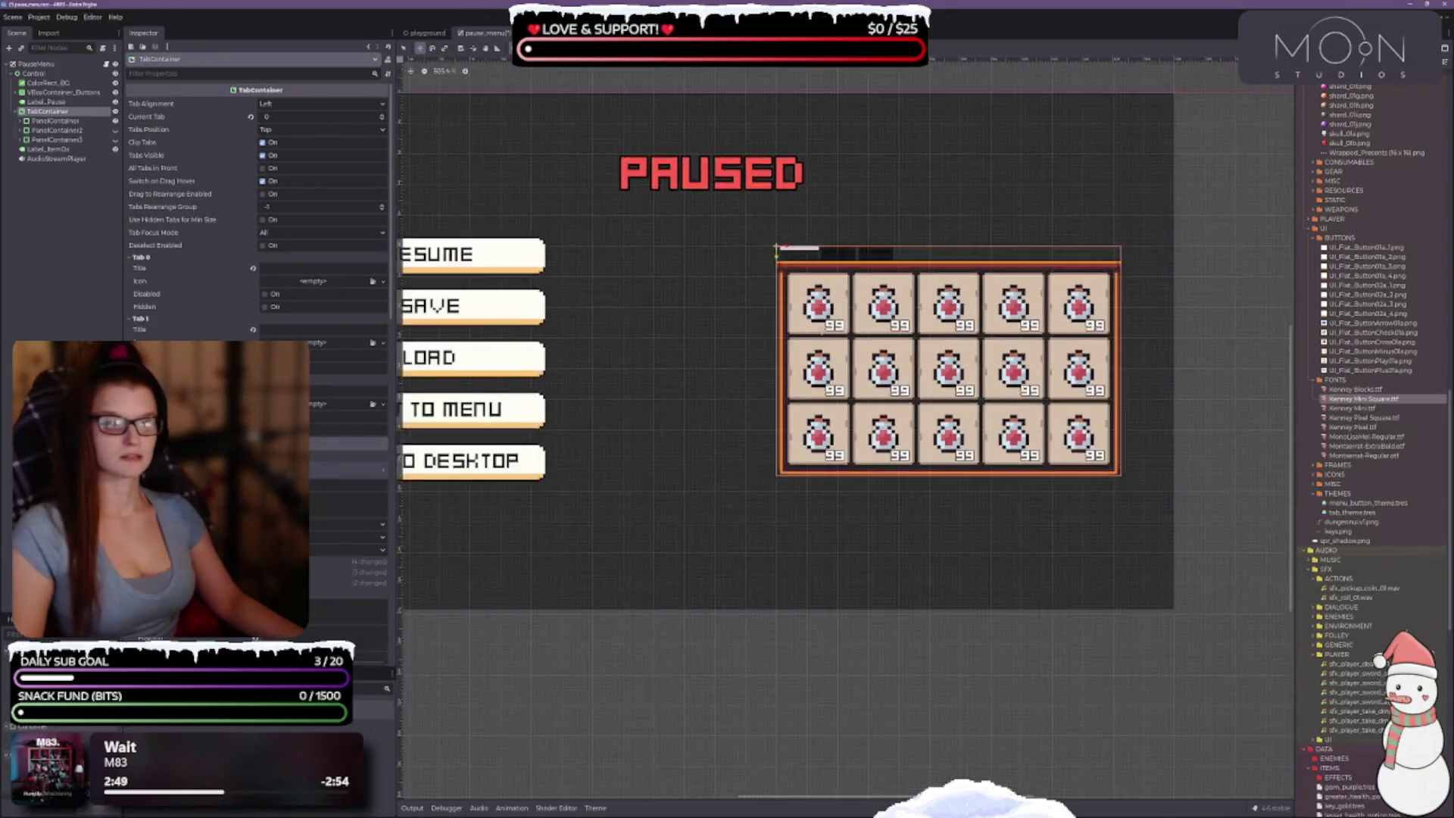
scroll(830, 311, "down", 4)
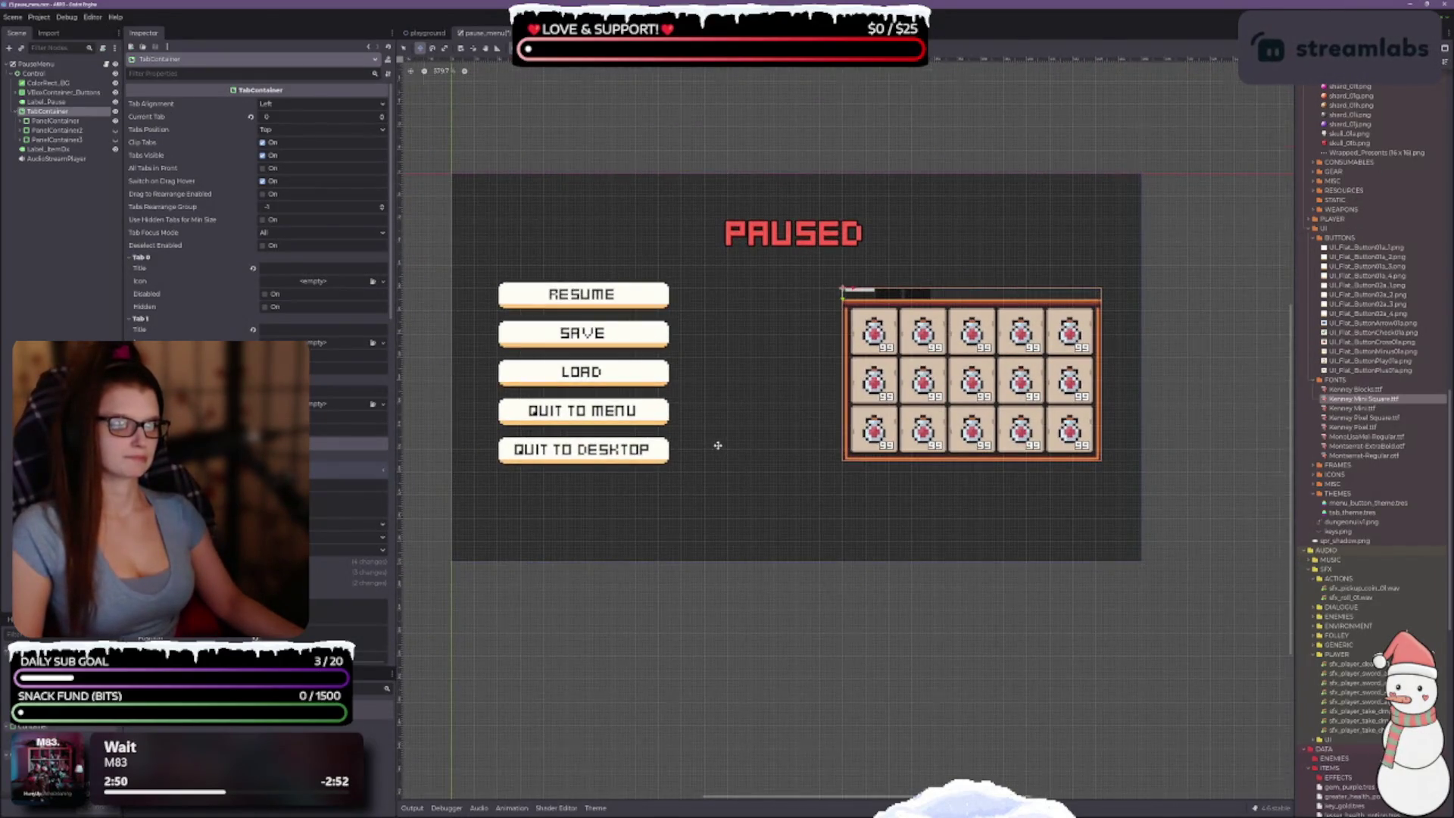
scroll(713, 443, "up", 2)
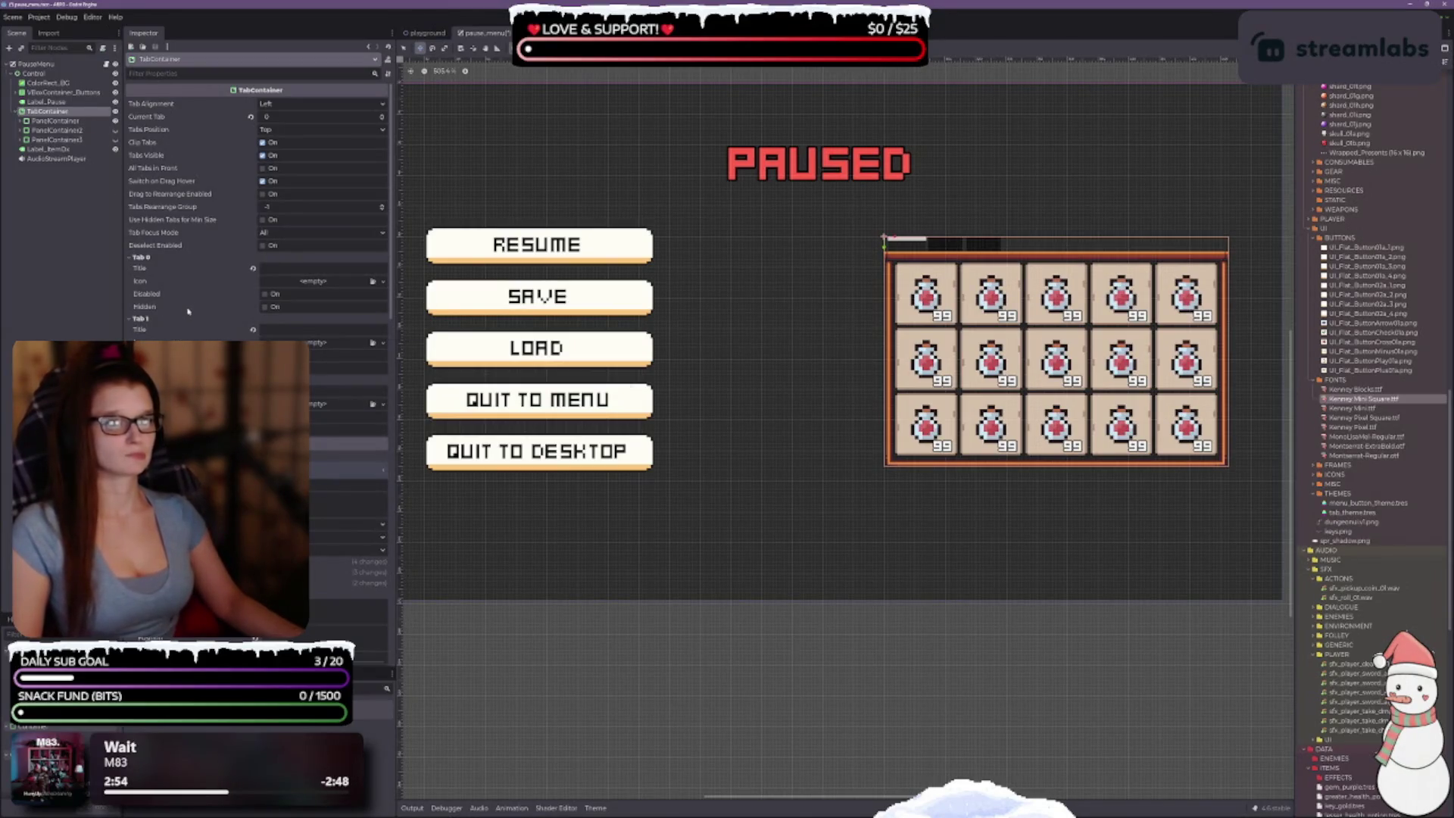
Step: Change the TabContainer's Tab Alignment from Left to Center
left_click(280, 106)
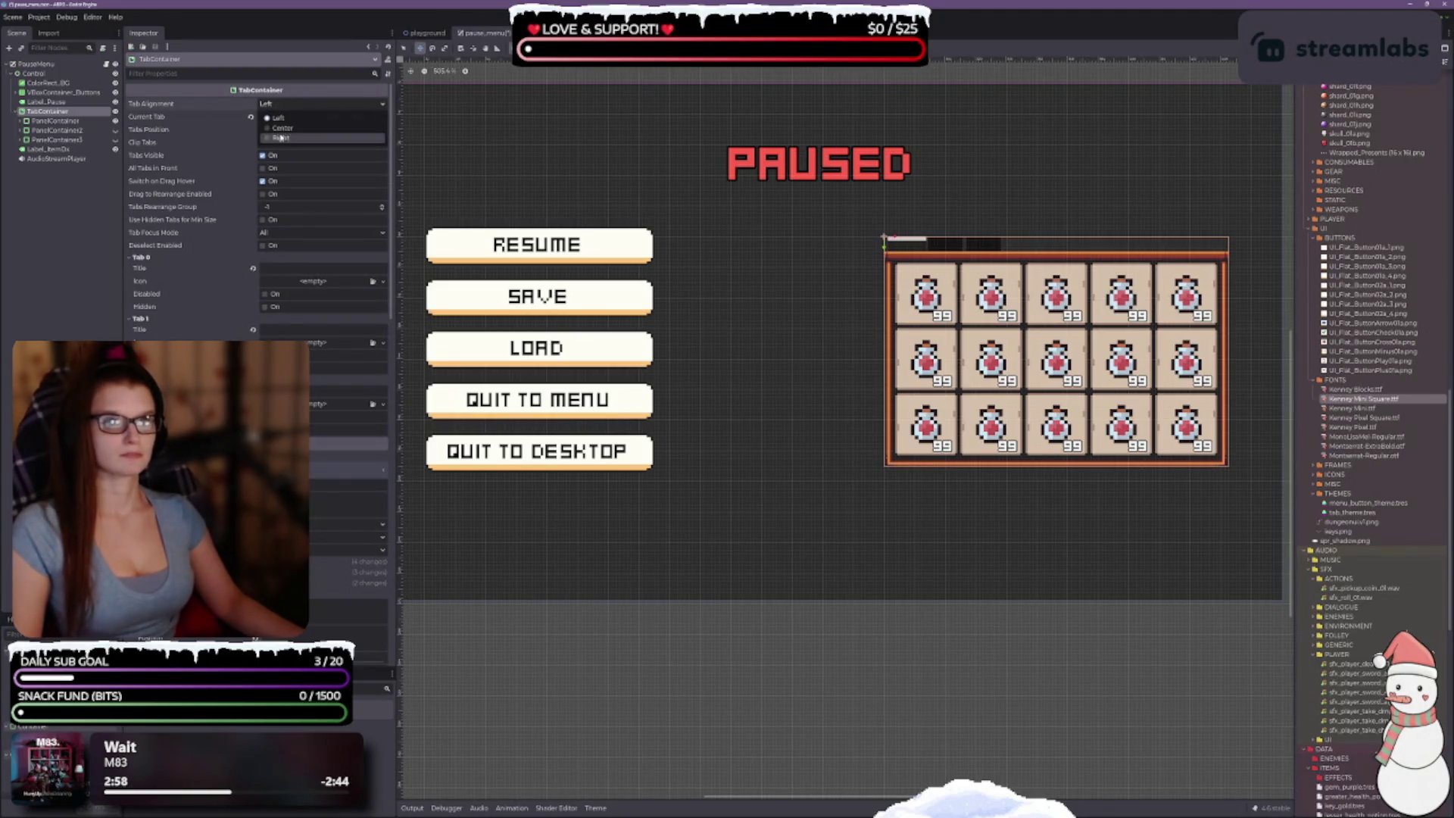
left_click(279, 130)
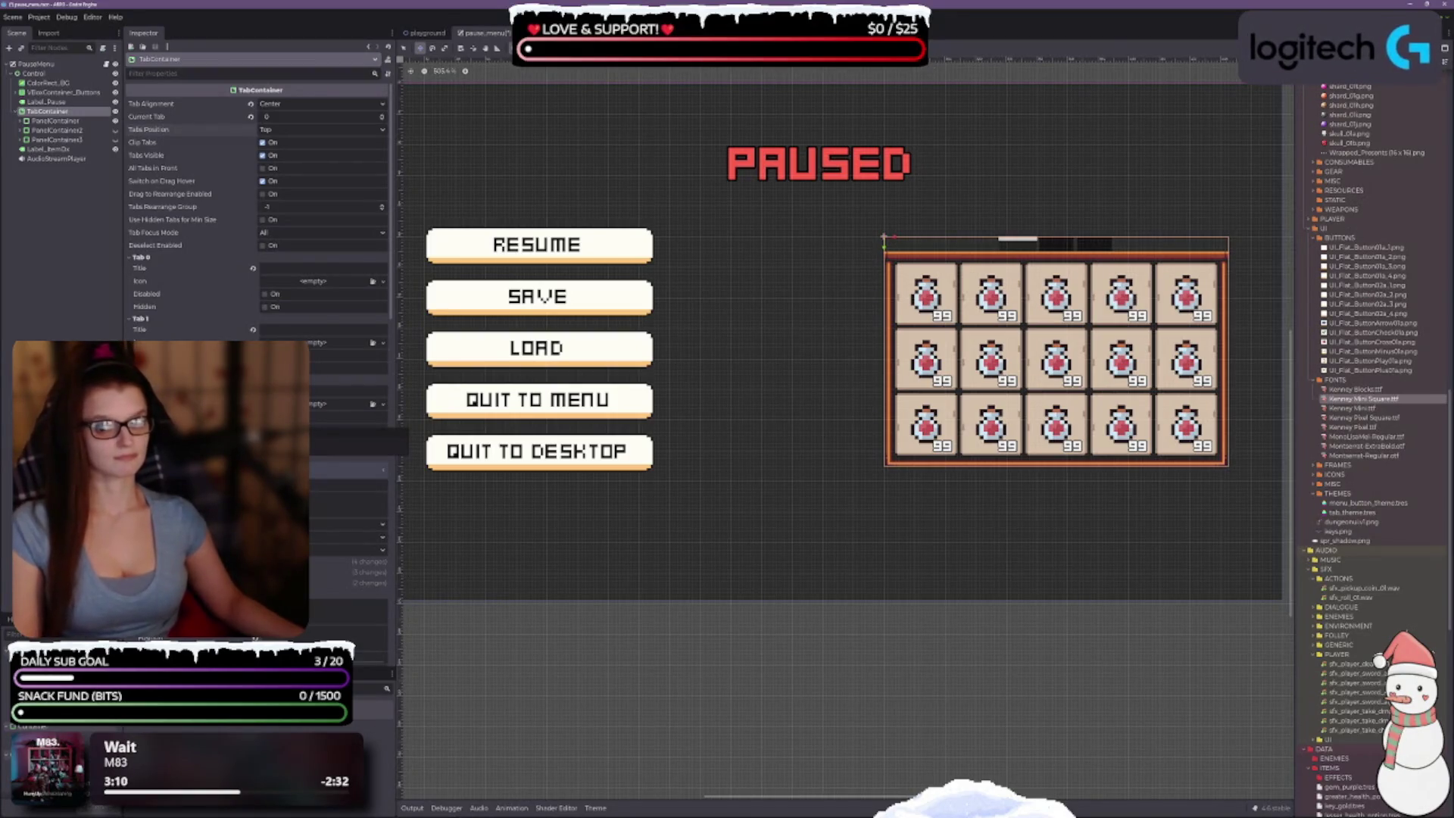
scroll(258, 227, "down", 5)
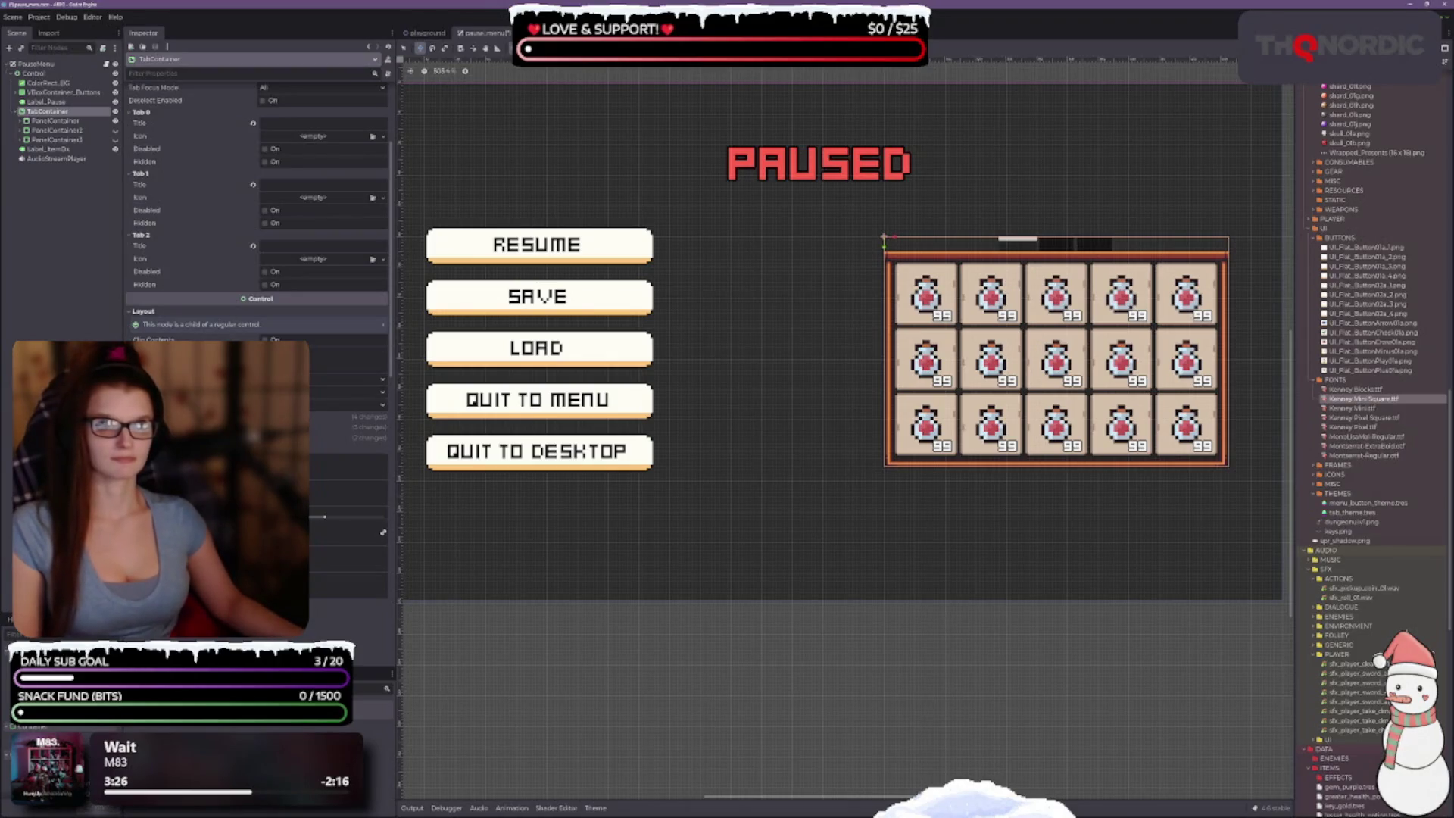
scroll(258, 227, "down", 5)
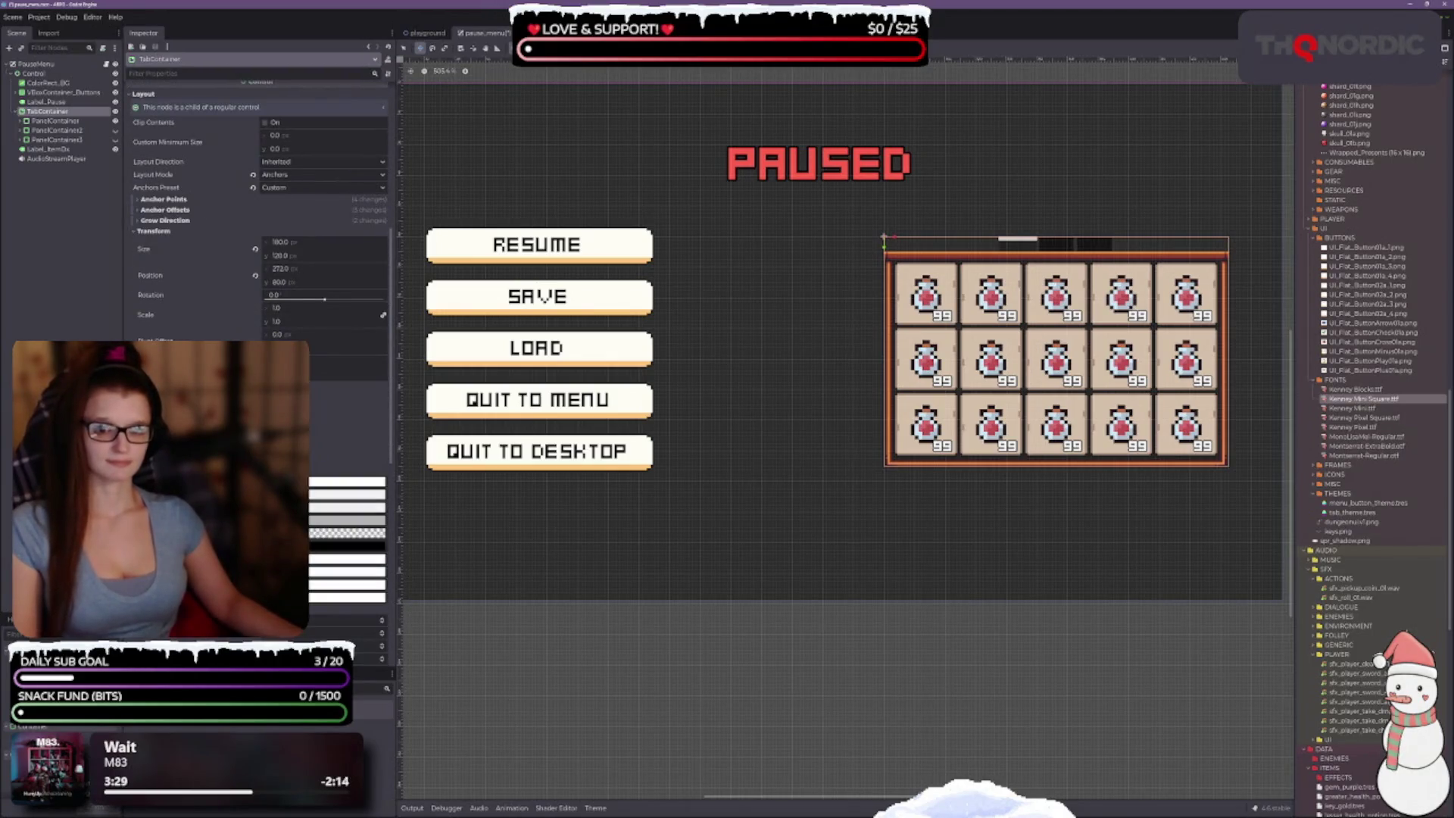
scroll(257, 212, "down", 3)
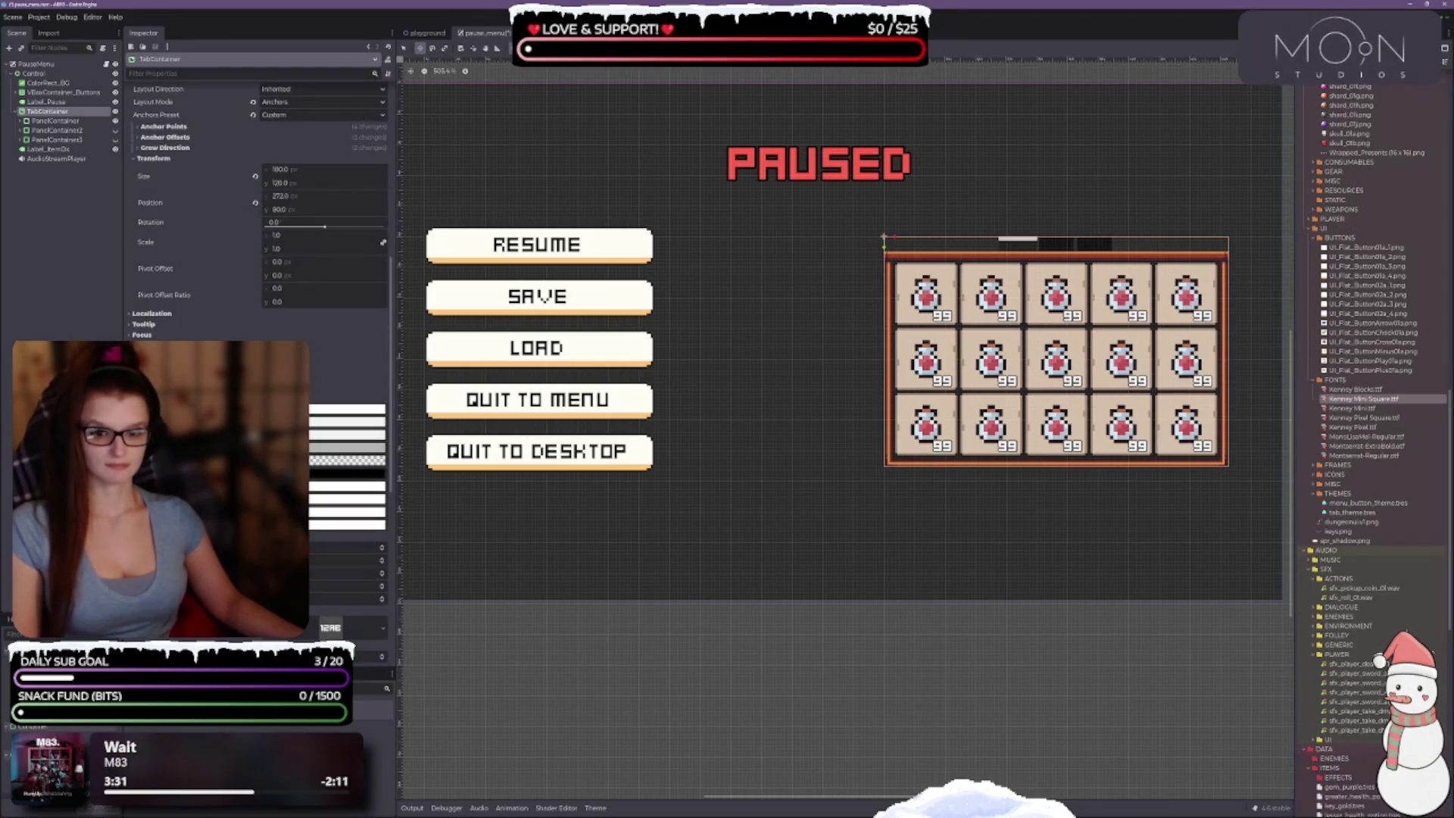
scroll(258, 212, "down", 2)
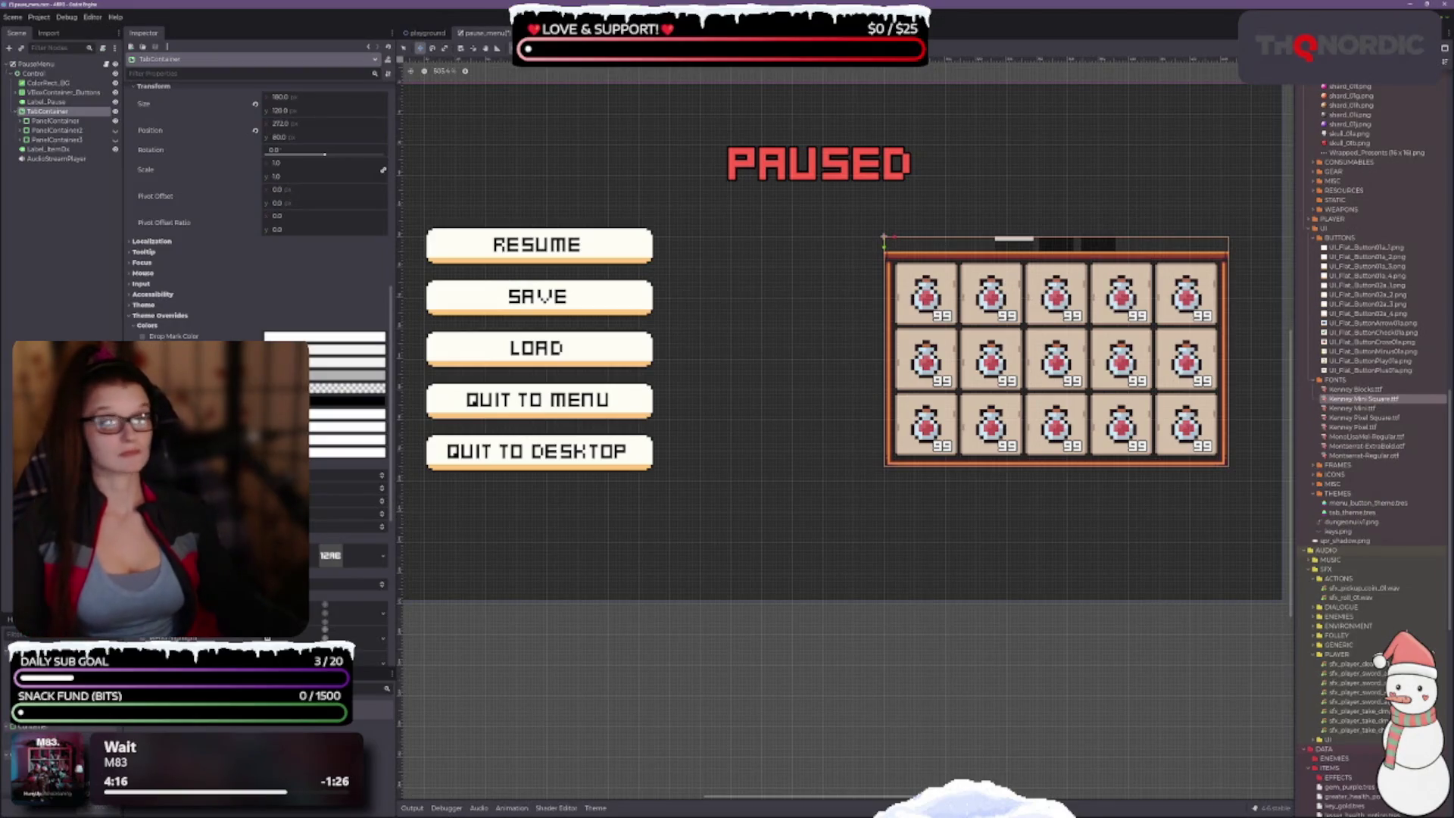
scroll(325, 379, "down", 5)
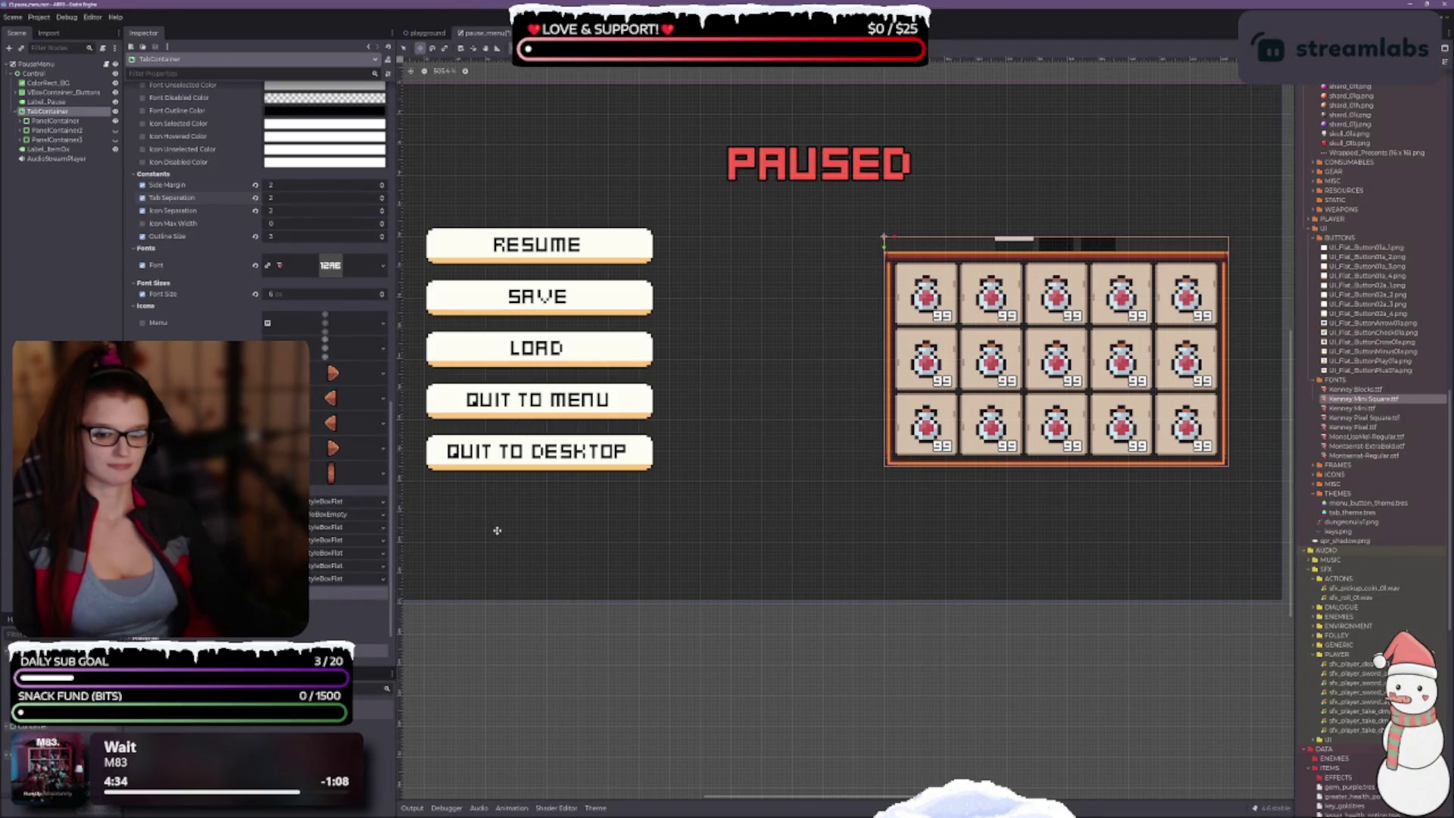
scroll(257, 227, "up", 15)
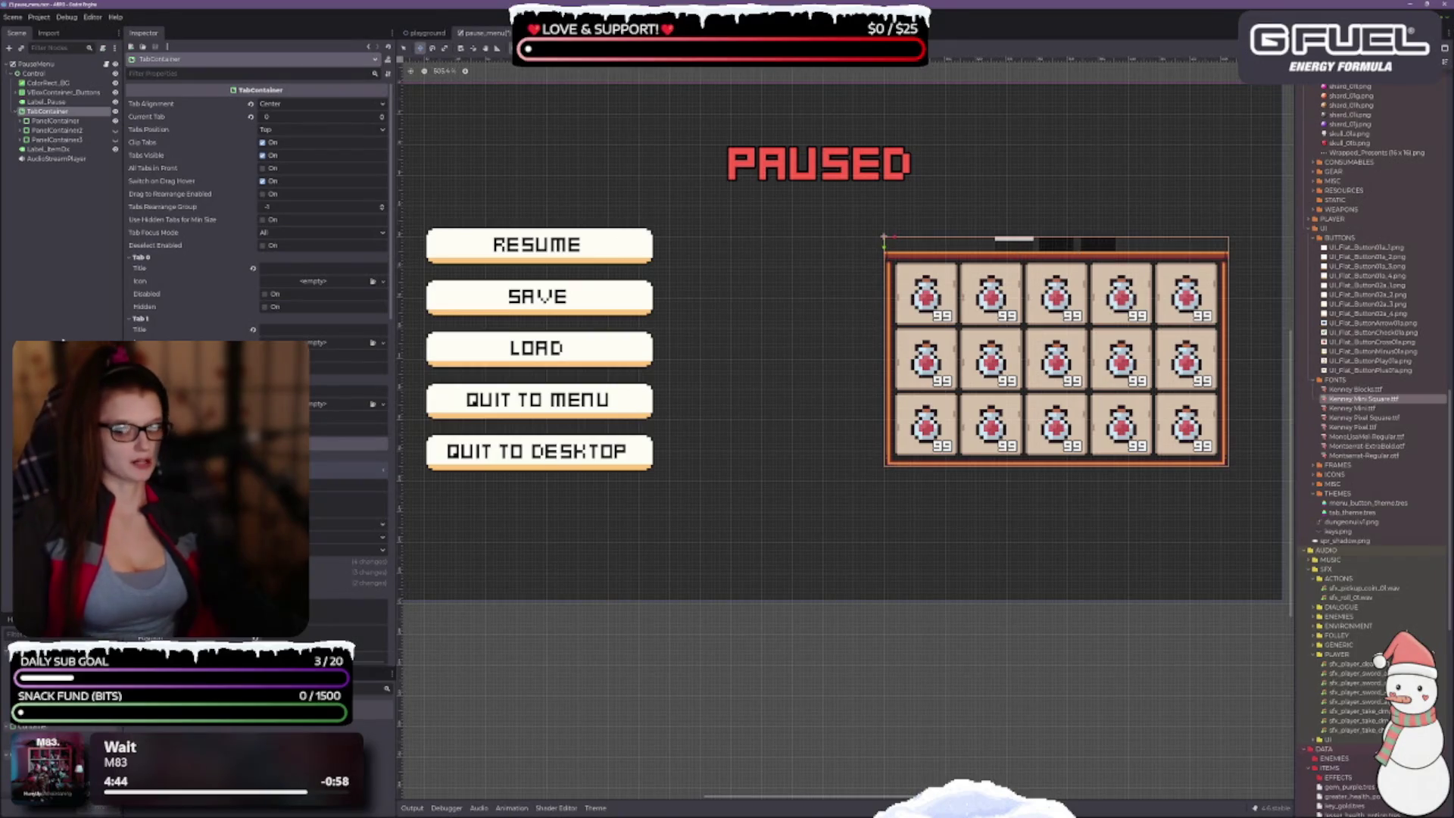
Step: Try titling the first tab 'Inventory' and 'tab', then clear the title entirely
left_click(275, 265)
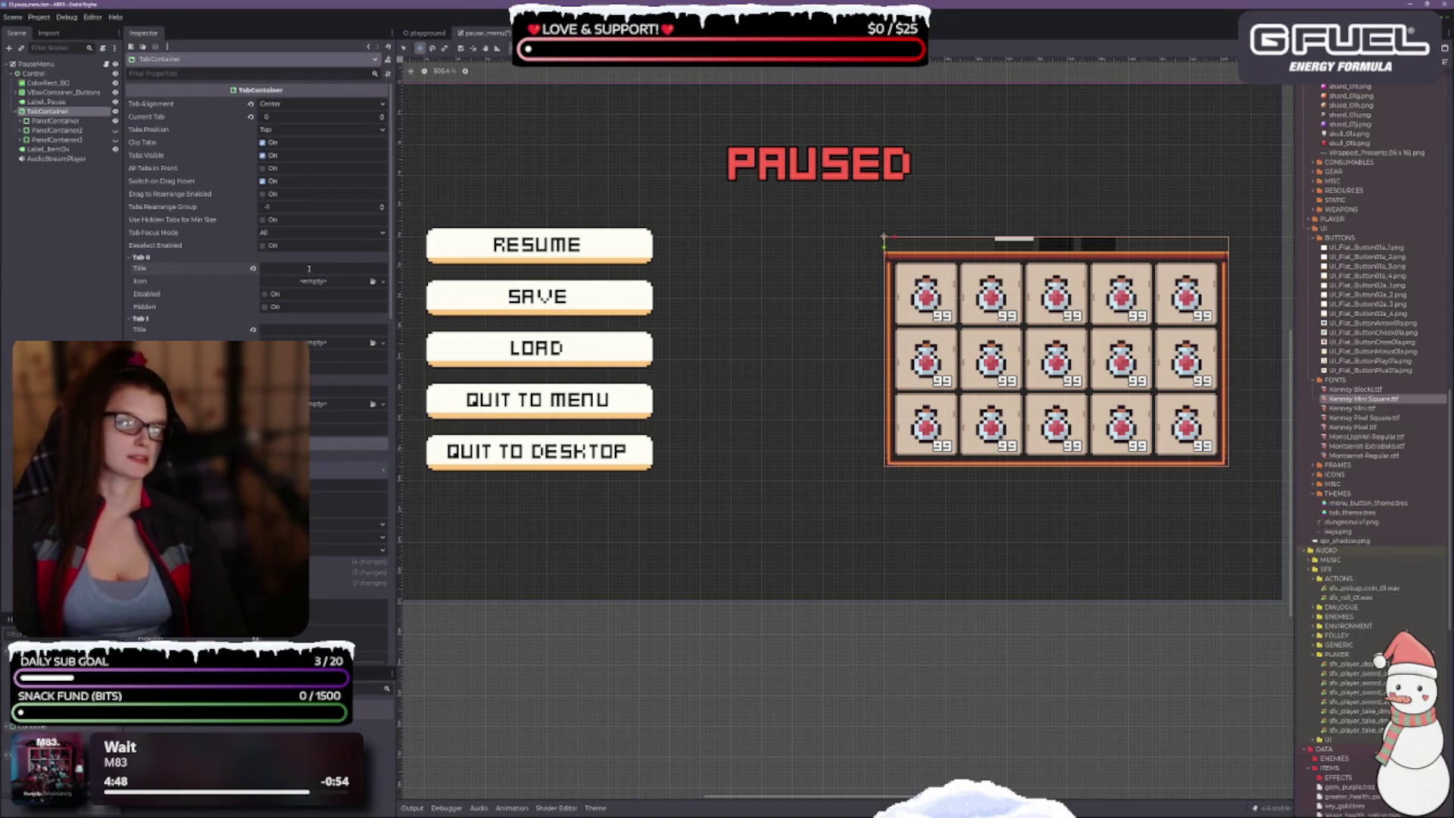
type("In")
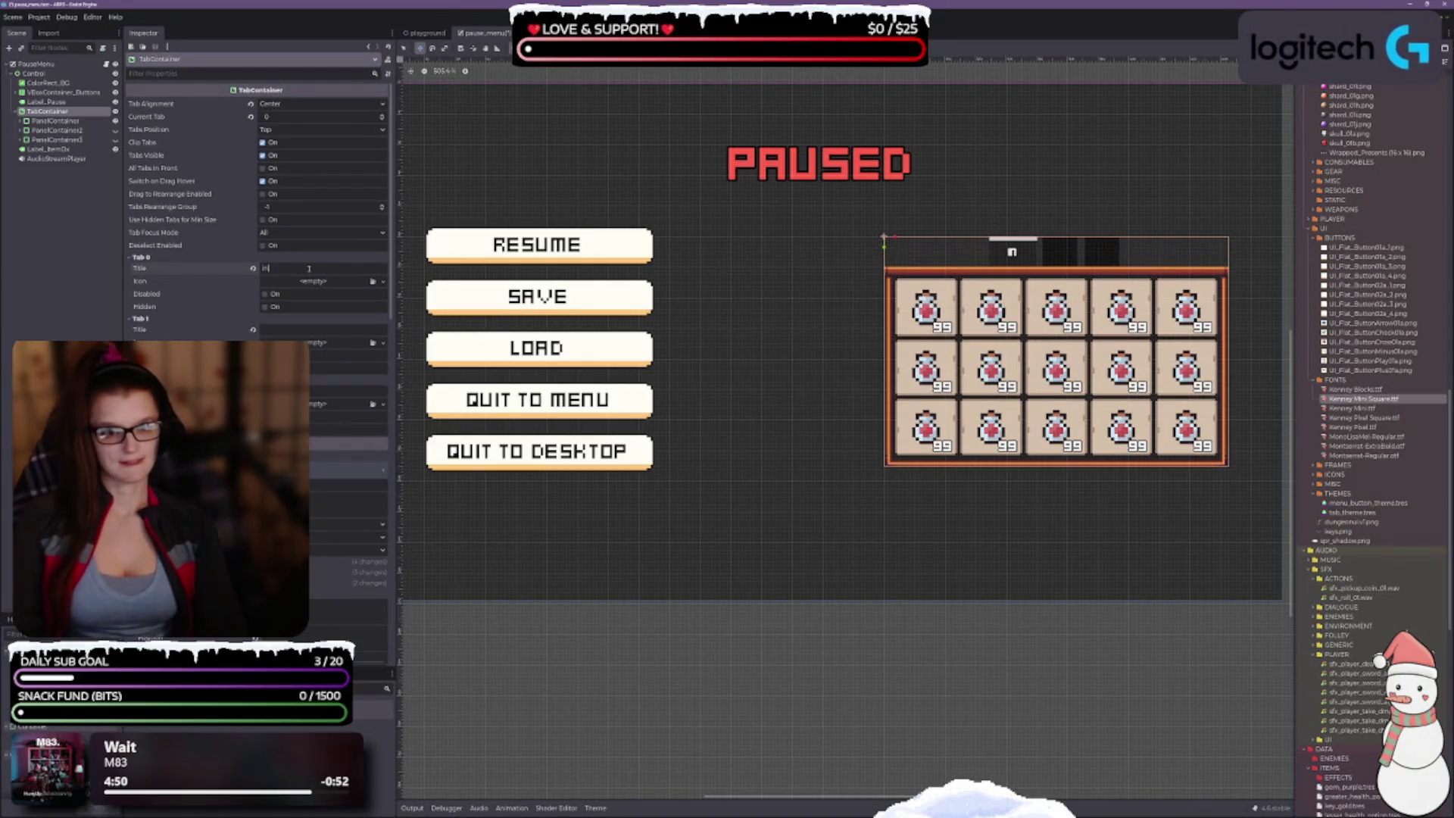
type("ve")
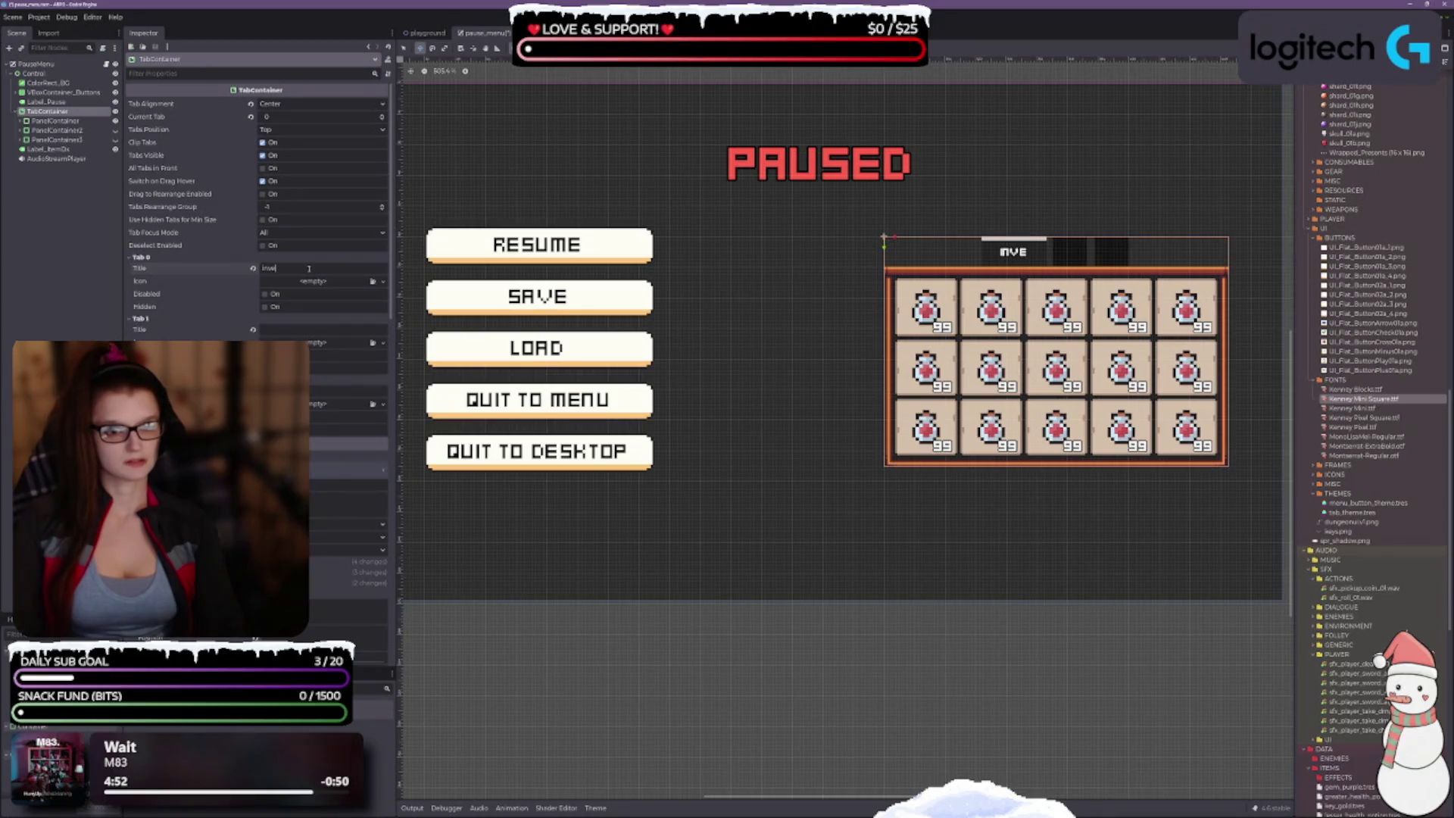
type("ntory")
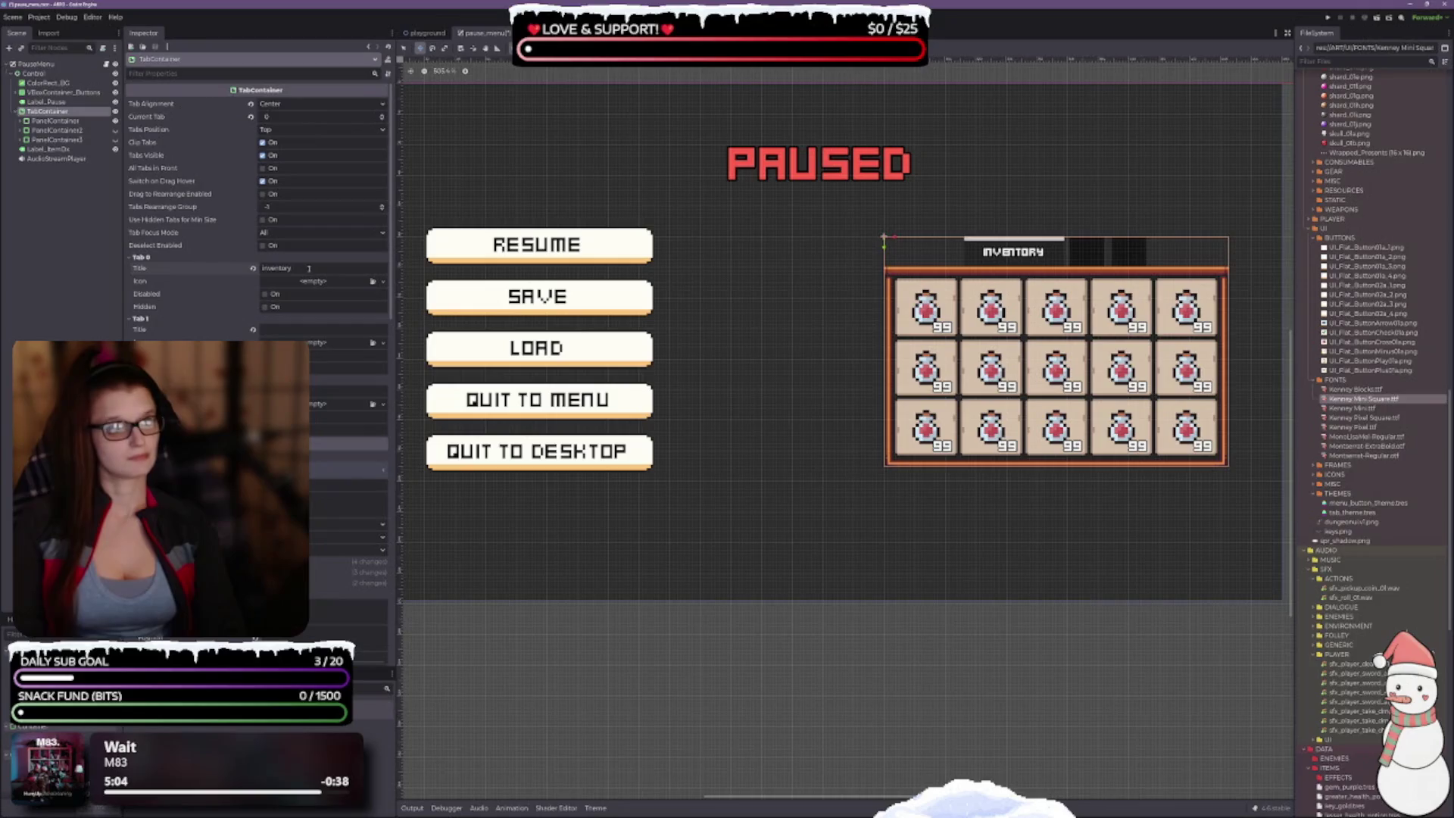
key("BackSpace")
key("BackSpace")
key("BackSpace")
key("BackSpace")
key("BackSpace")
key("BackSpace")
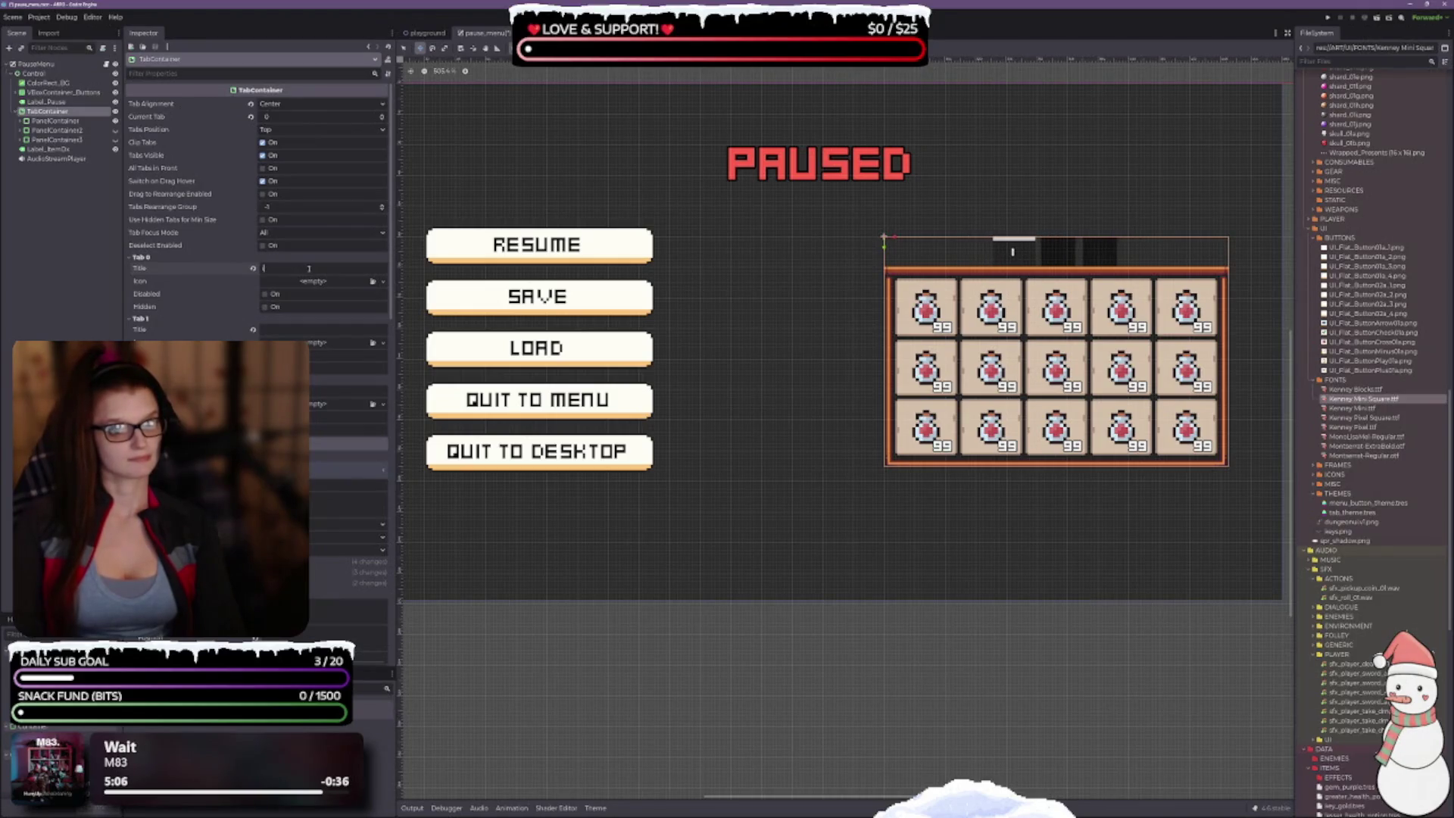
type("r")
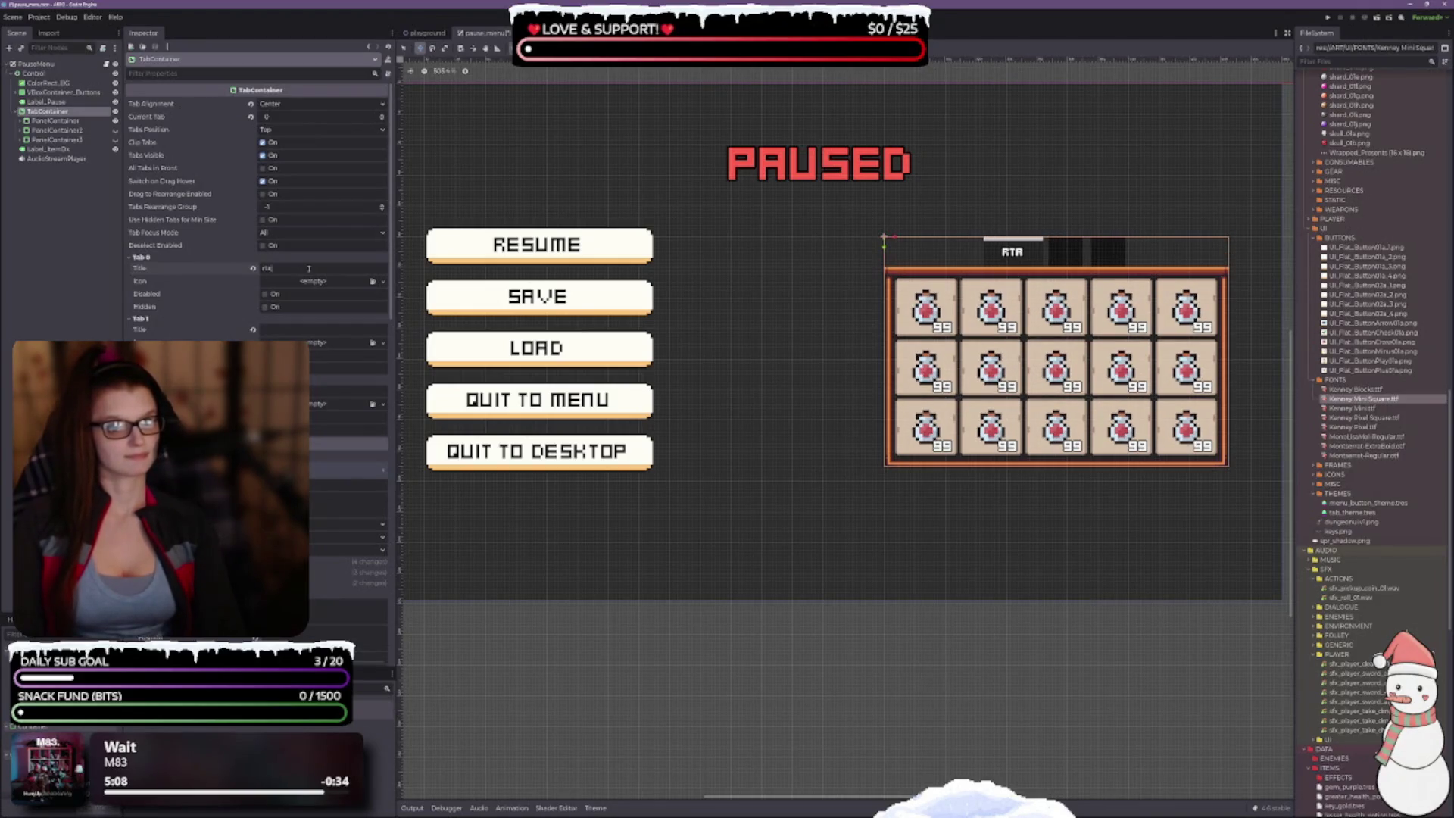
key("BackSpace")
type("tab")
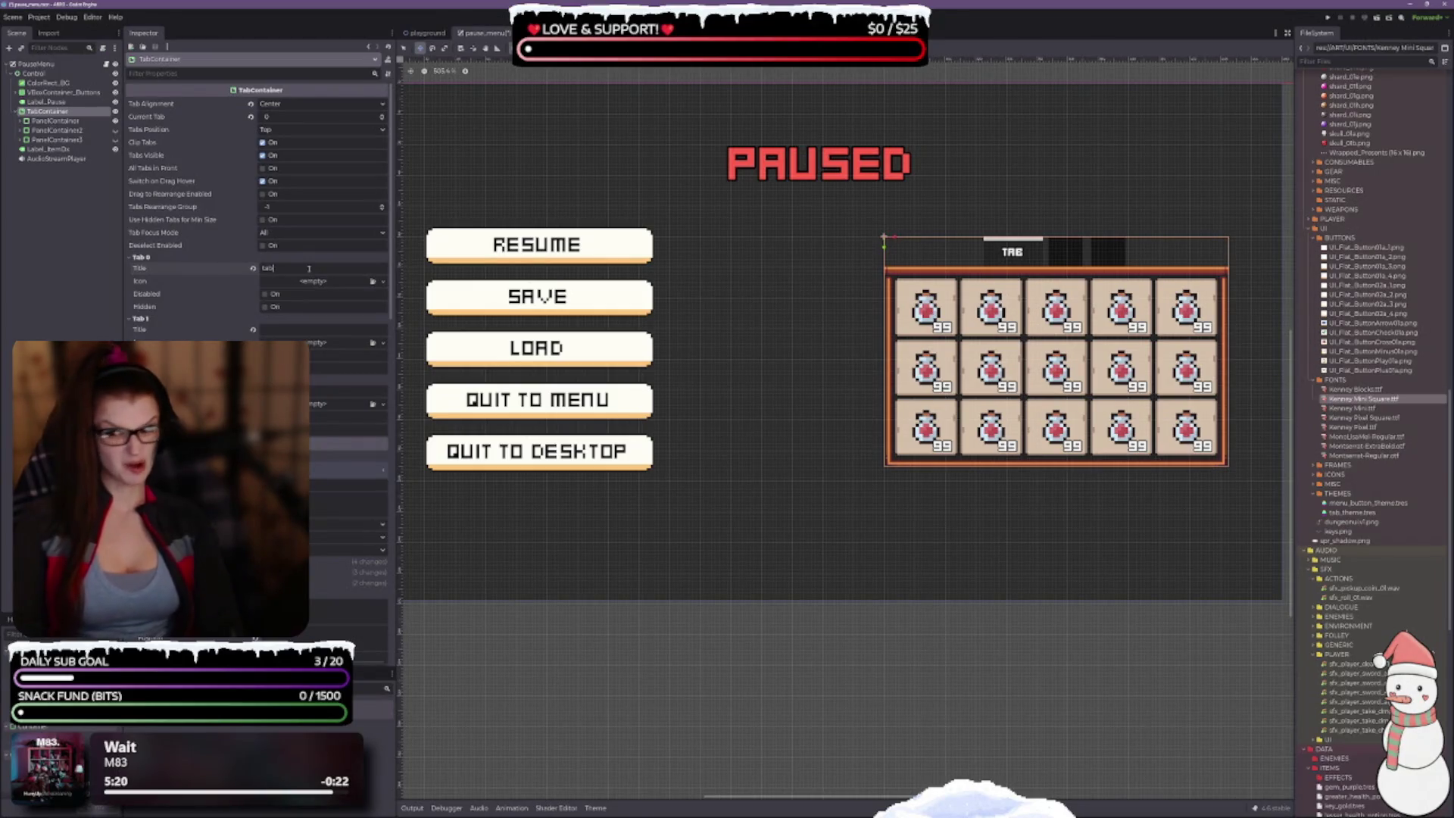
key("BackSpace")
key("BackSpace")
key("BackSpace")
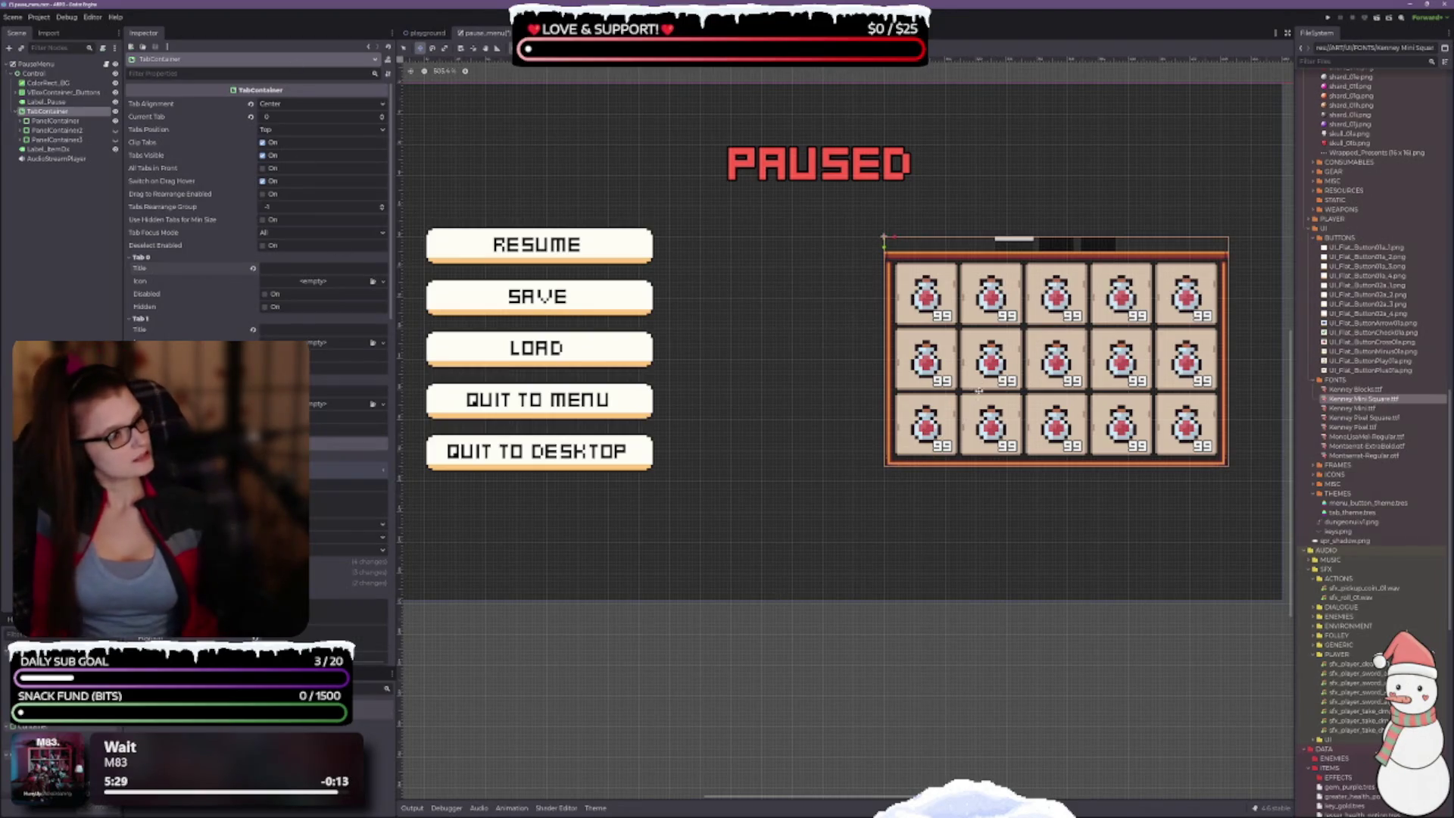
Step: Select PanelContainer3 in the Scene dock and press Delete to remove it
left_click(56, 119)
left_click(57, 112)
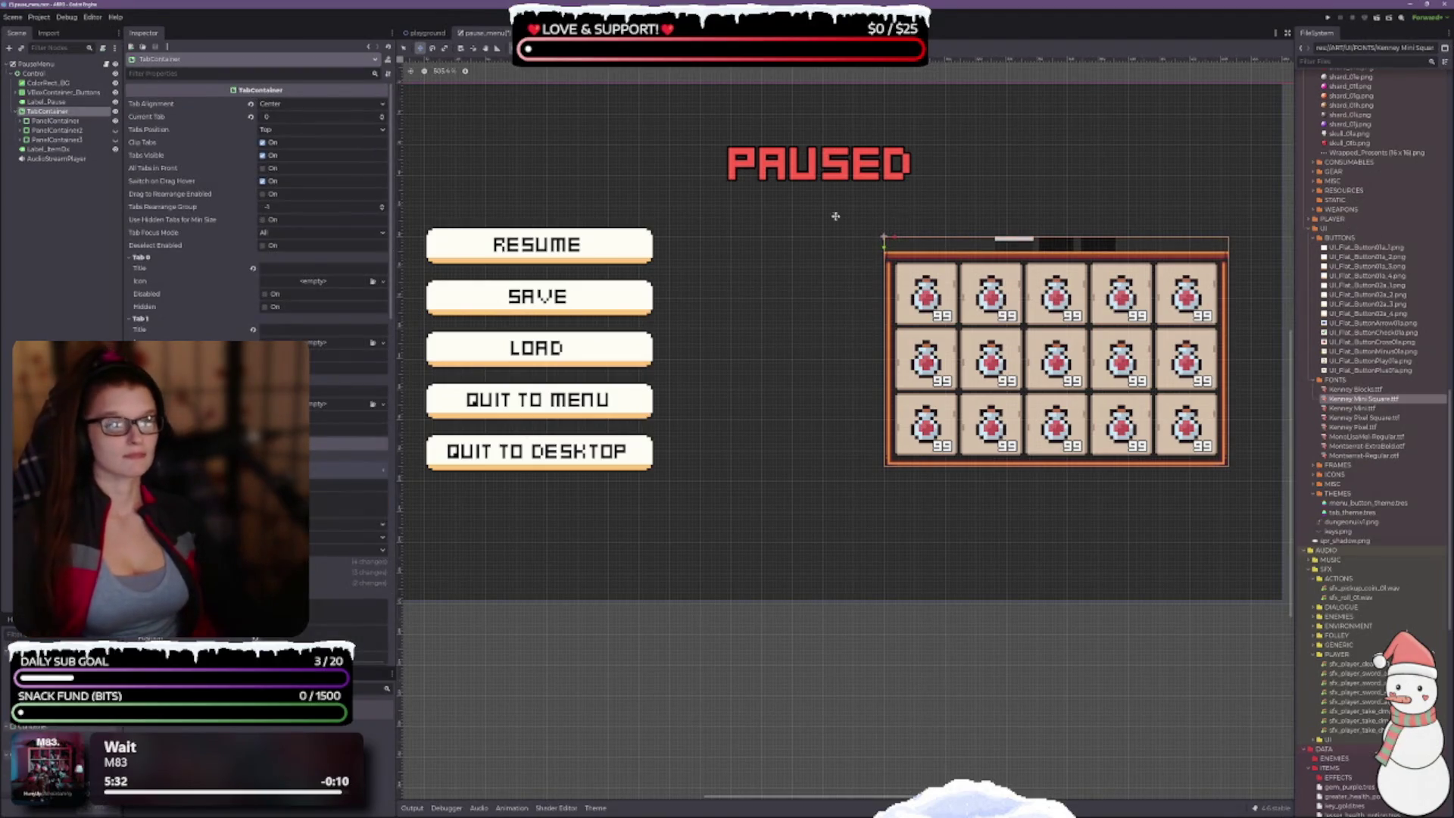
left_click(71, 140)
key("Delete")
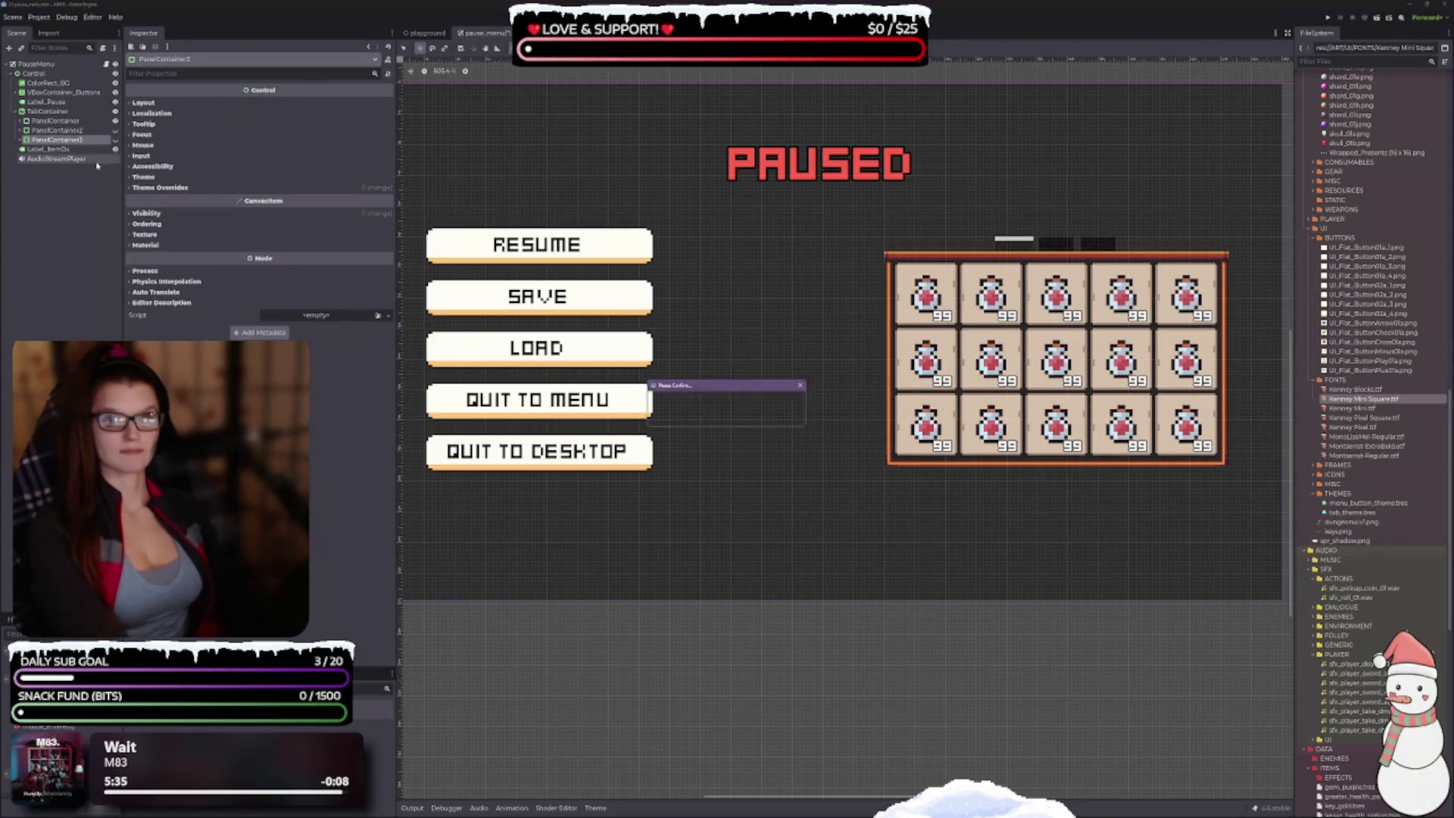
left_click(693, 415)
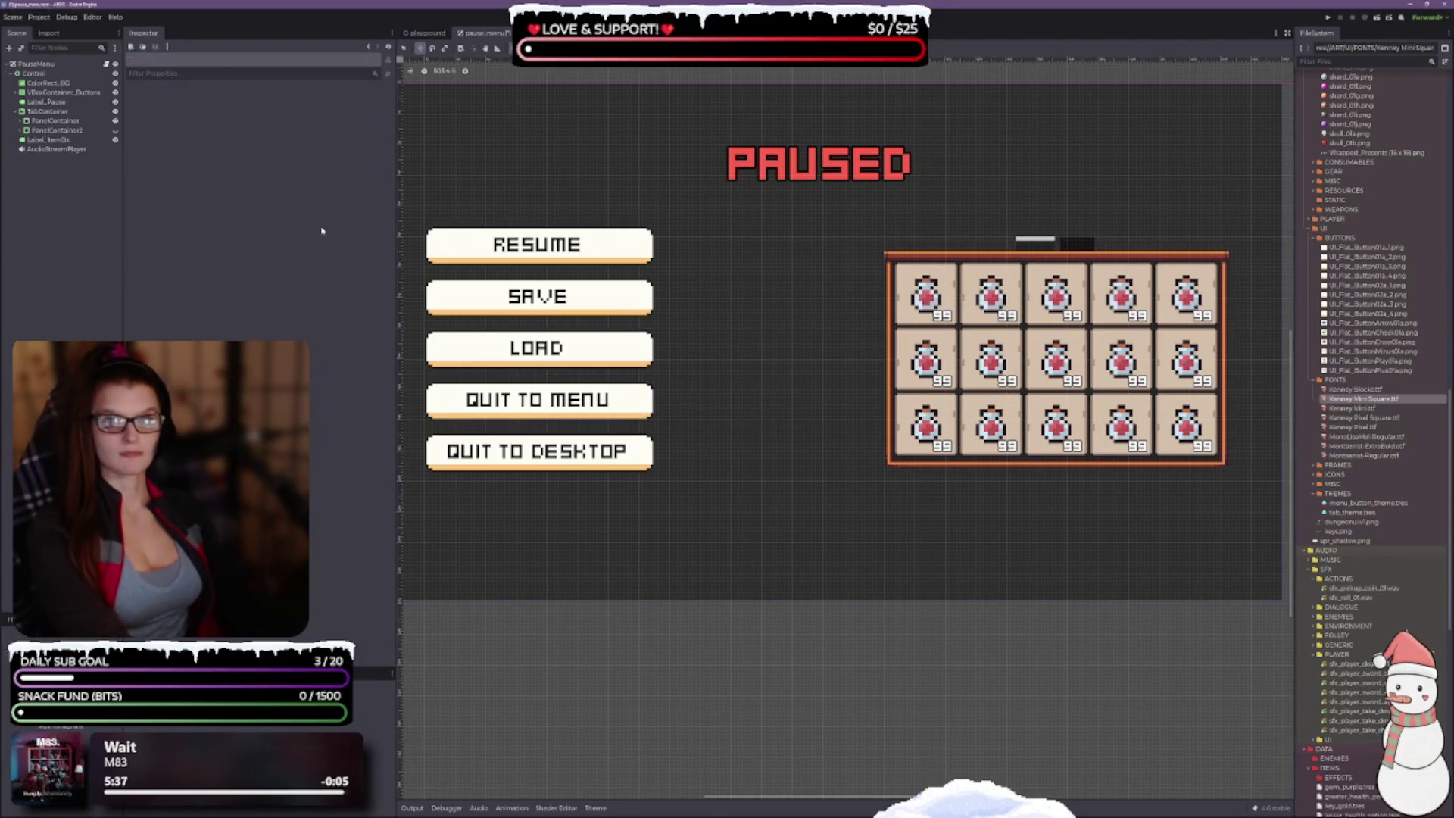
left_click(67, 135)
key("Delete")
left_click(693, 416)
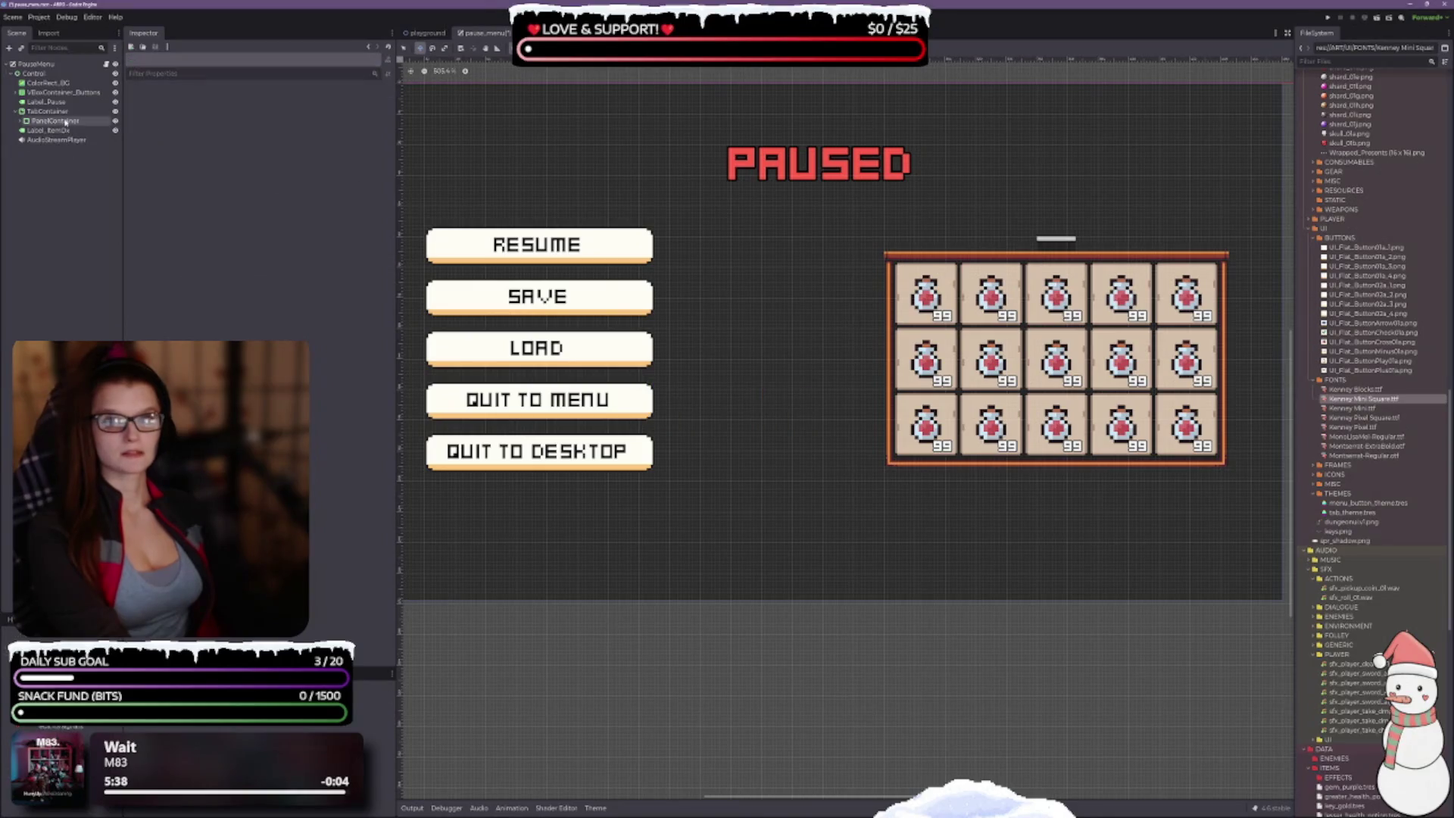
left_click(63, 113)
left_click(54, 122)
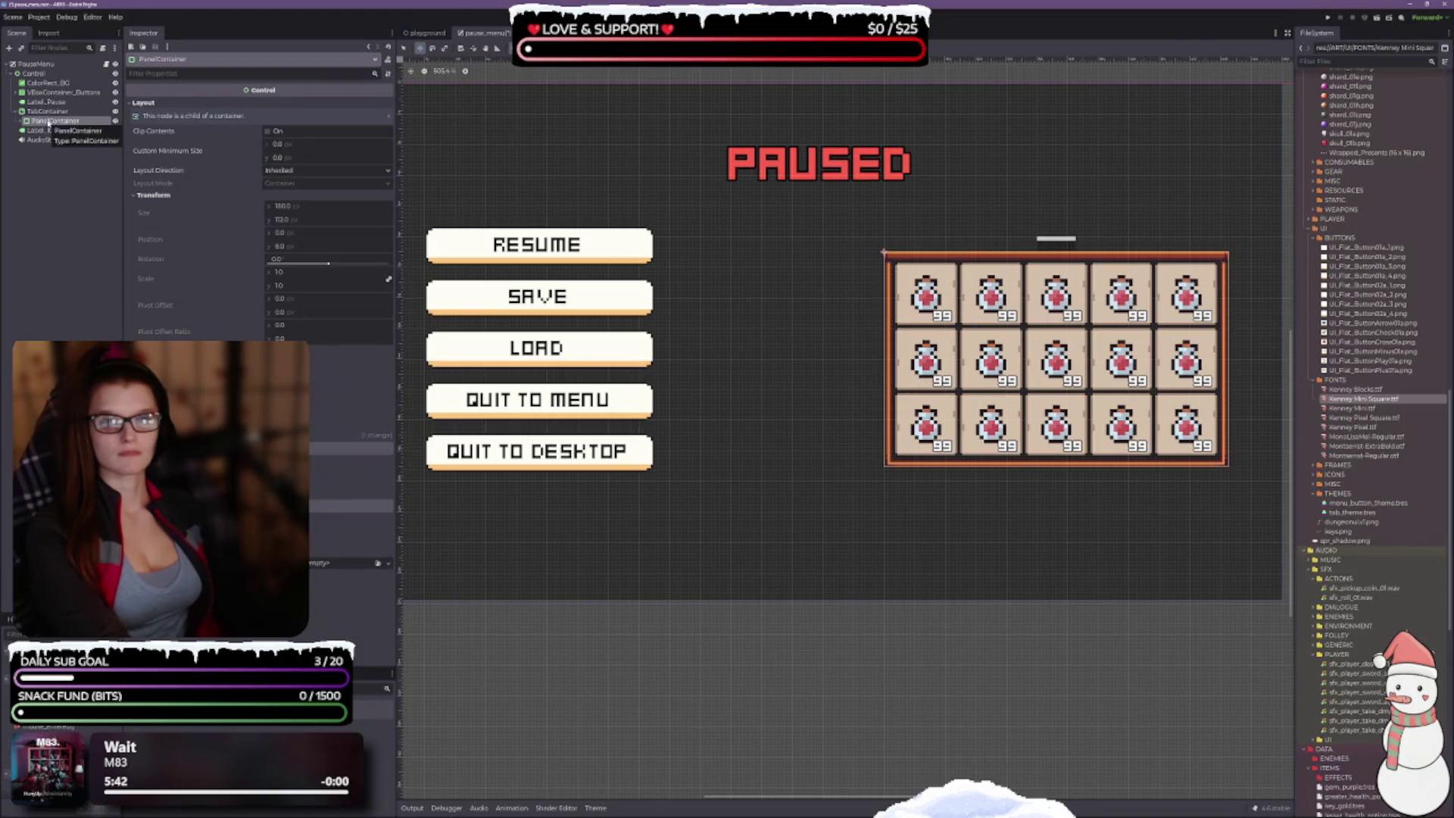
left_click_drag(48, 123, 37, 75)
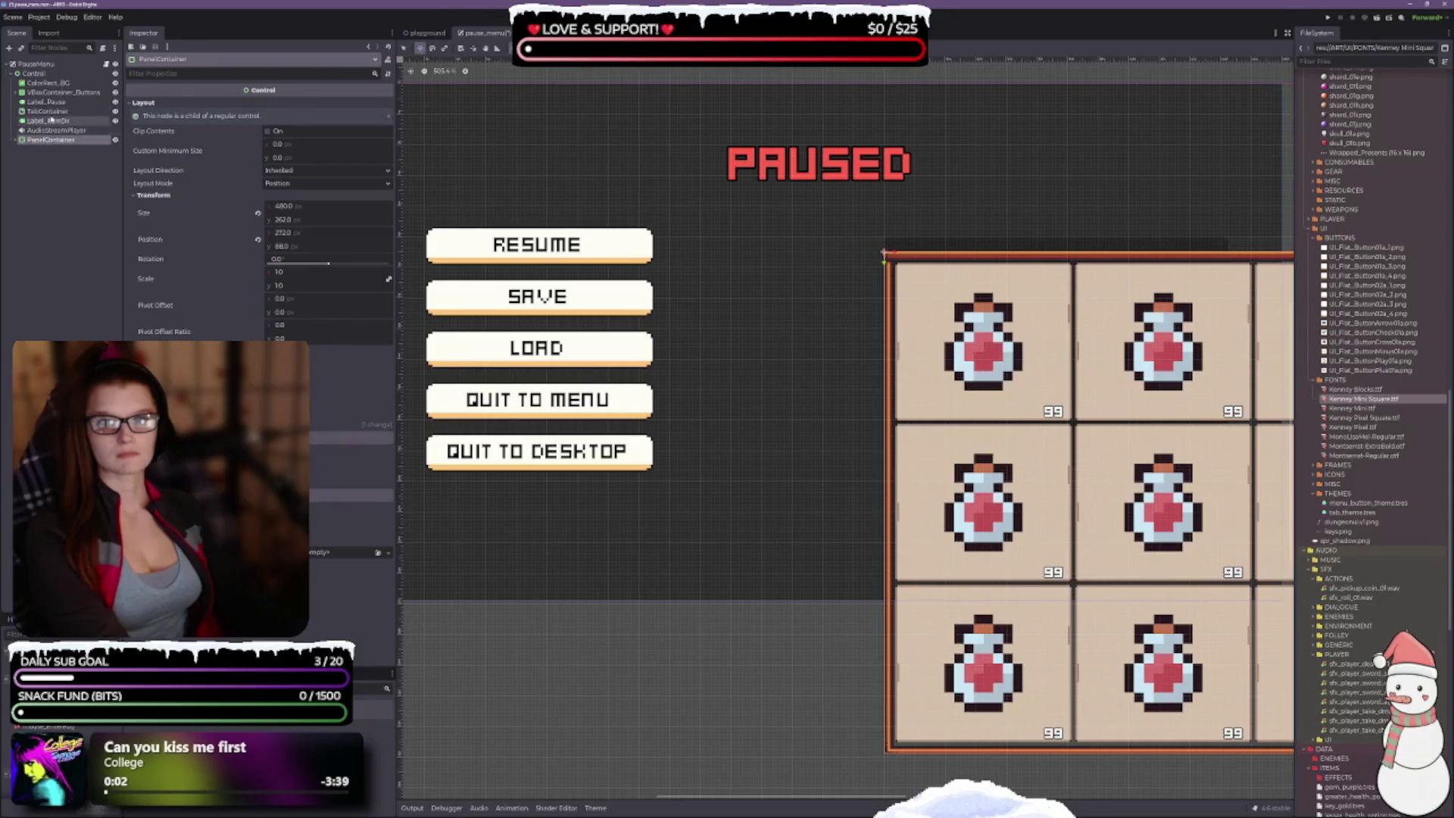
left_click(47, 111)
key("Delete")
key("Return")
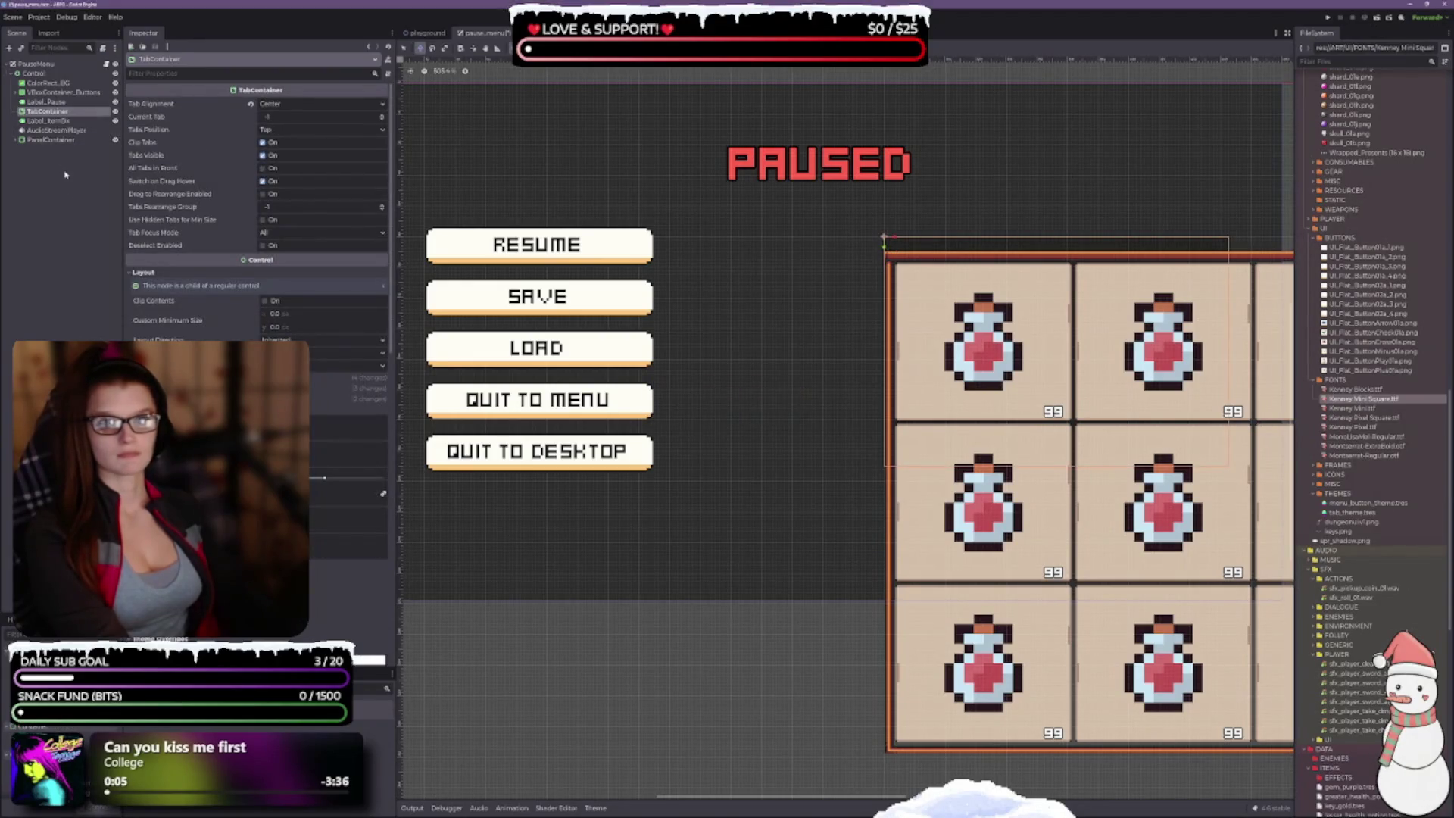
left_click(53, 131)
left_click_drag(42, 133, 46, 115)
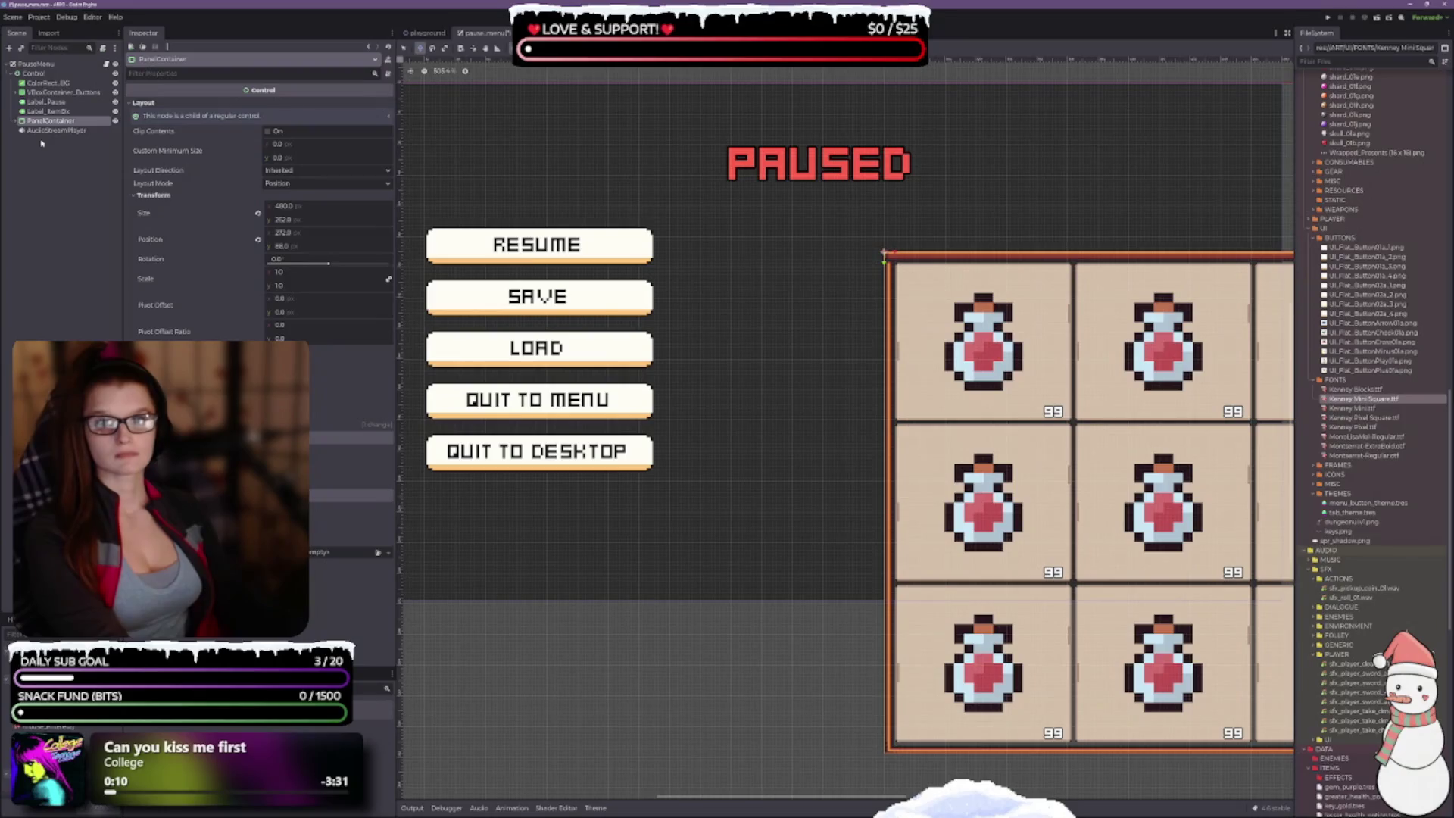
left_click(42, 130)
left_click(39, 121)
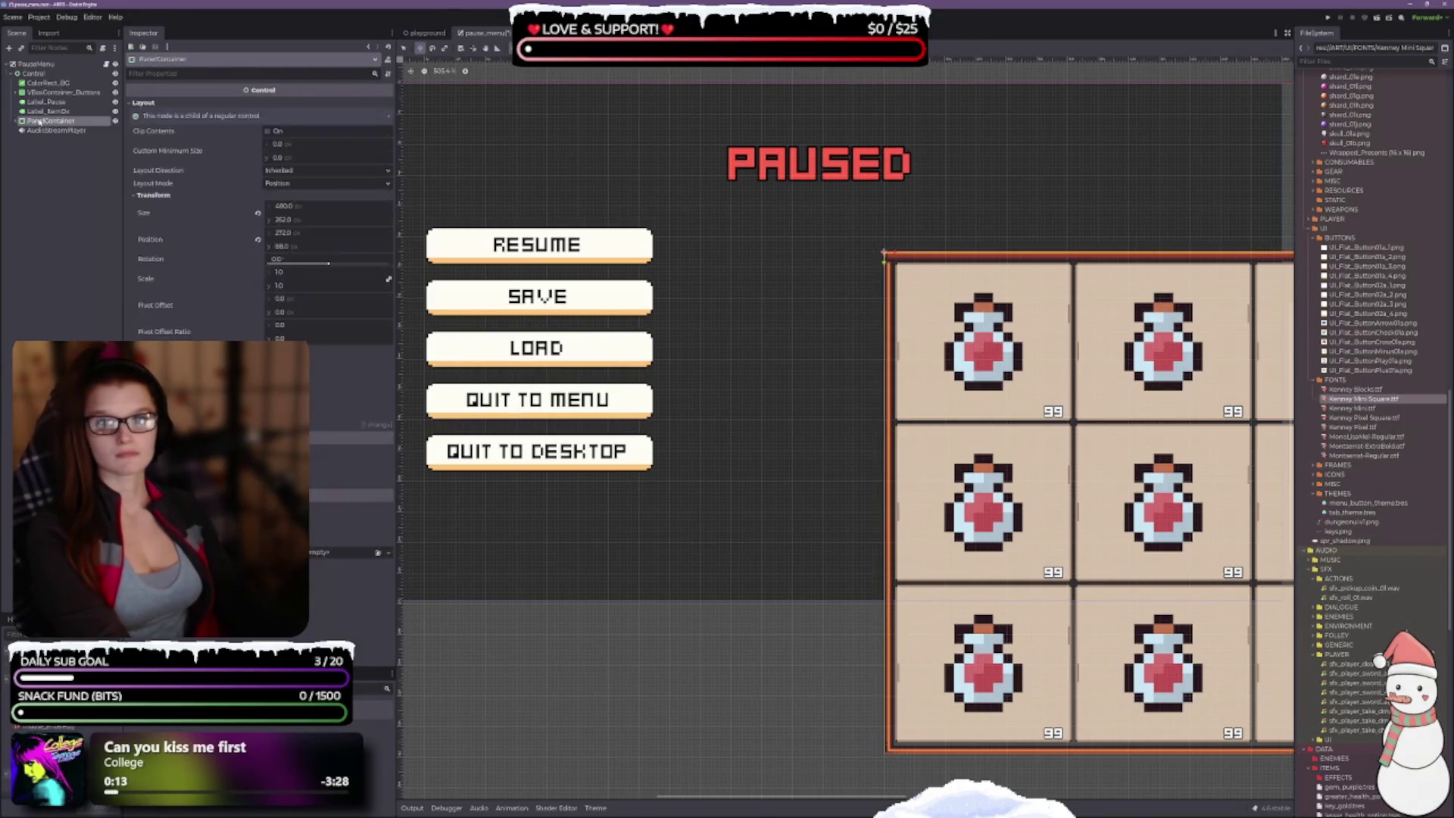
left_click(39, 131)
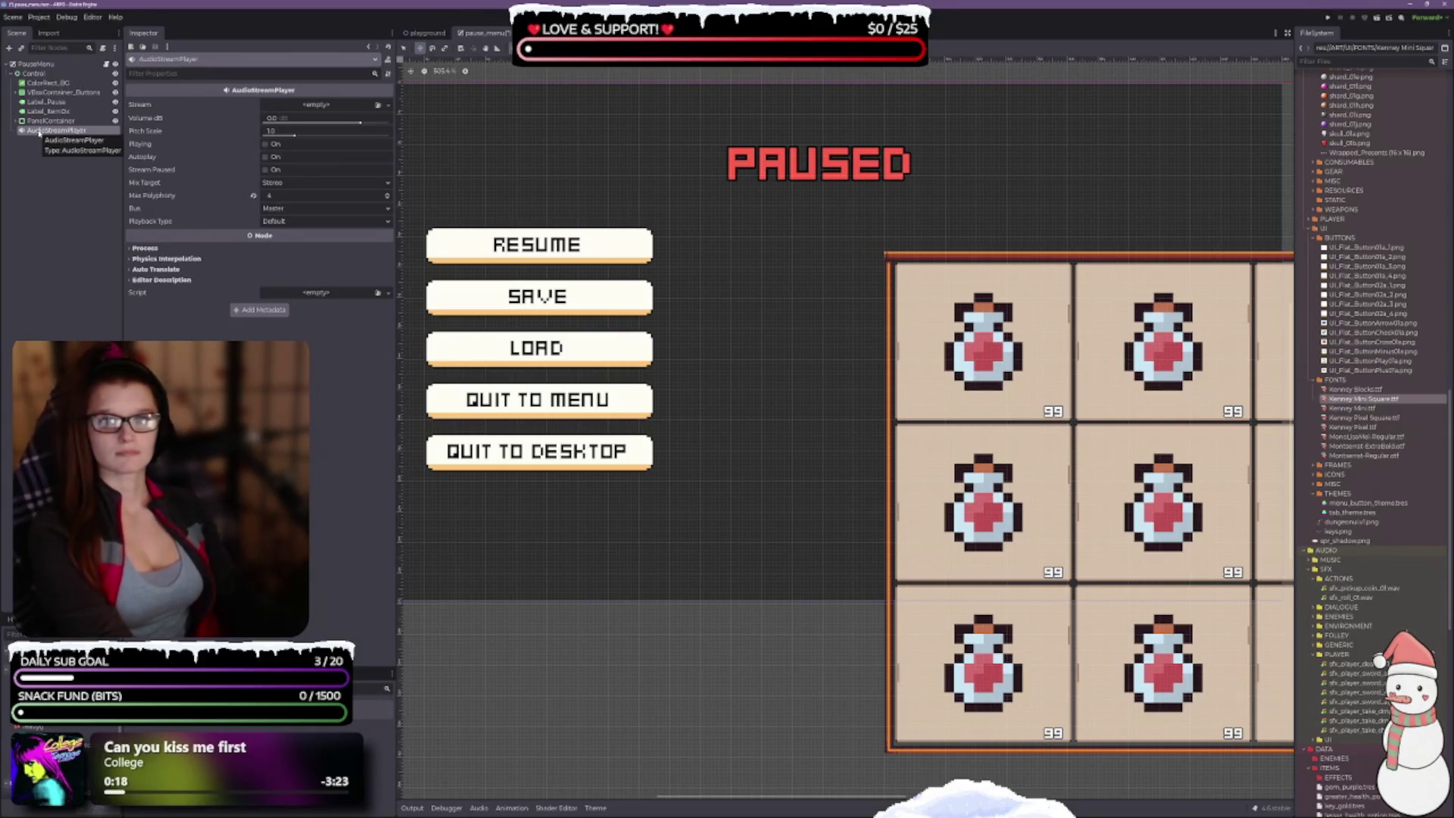
left_click(47, 120)
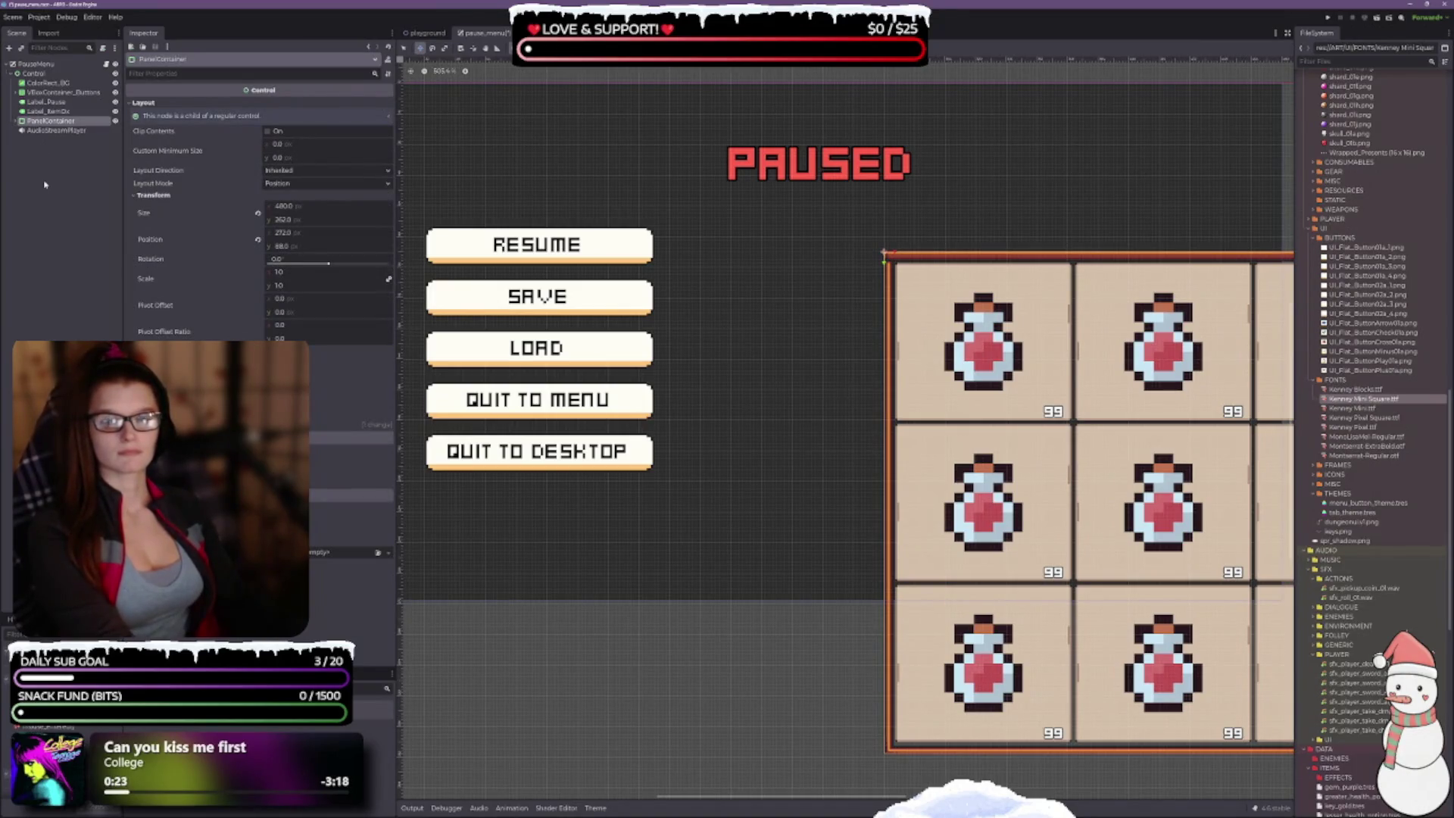
Step: In Select Mode, shrink the inventory panel around its centre
scroll(765, 409, "down", 4)
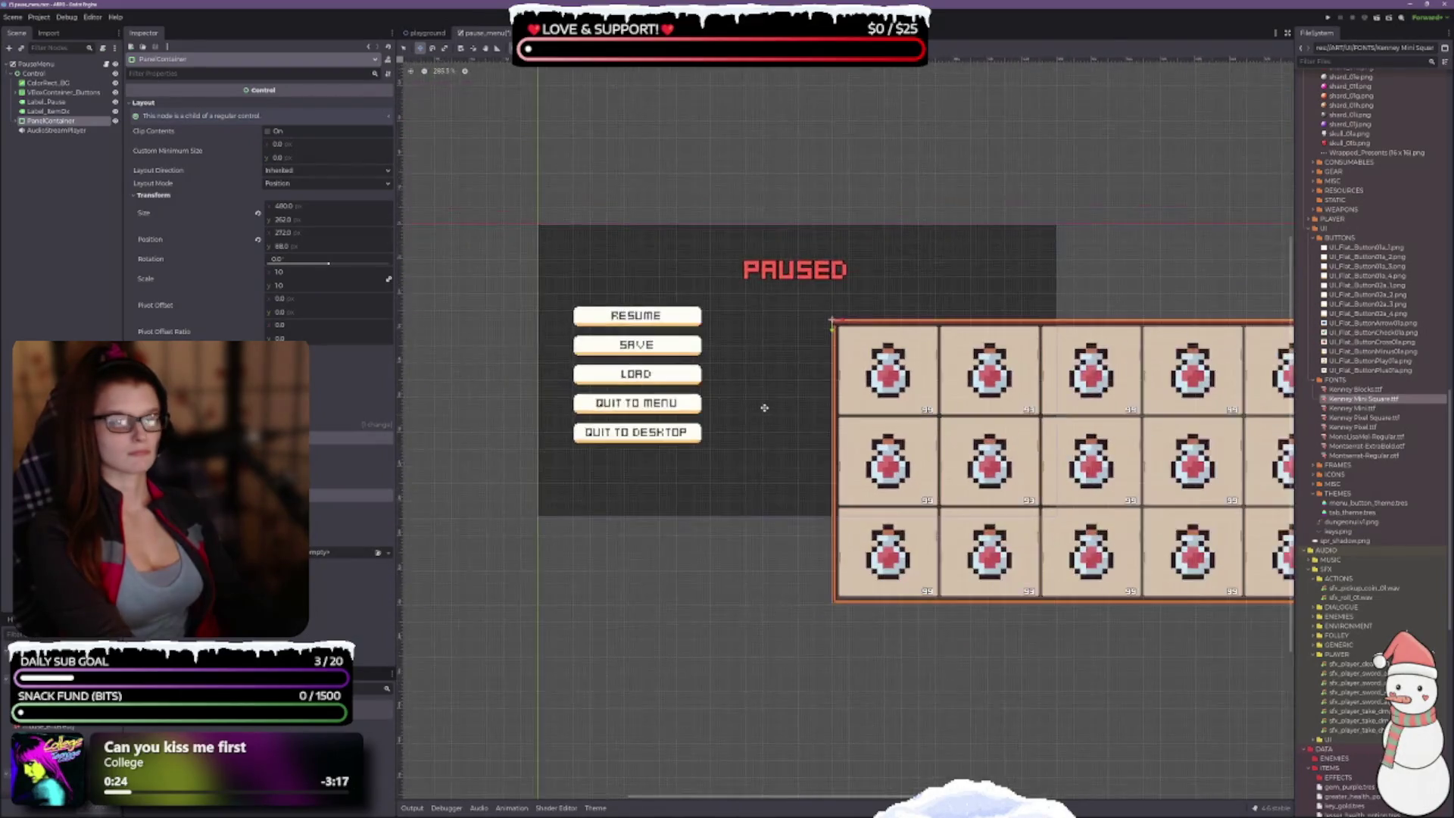
scroll(787, 442, "right", 2)
scroll(833, 476, "up", 3)
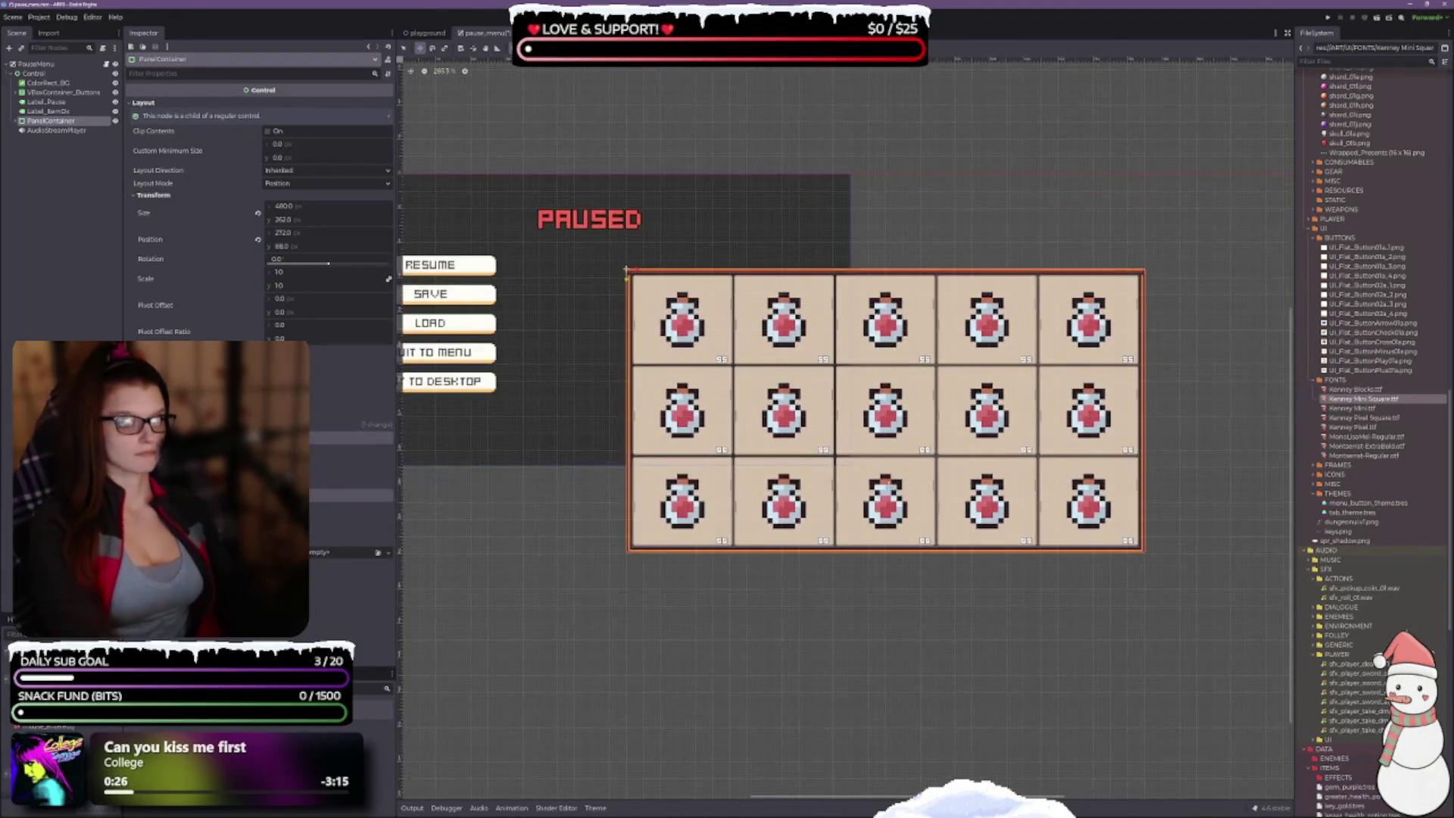
scroll(829, 465, "up", 1)
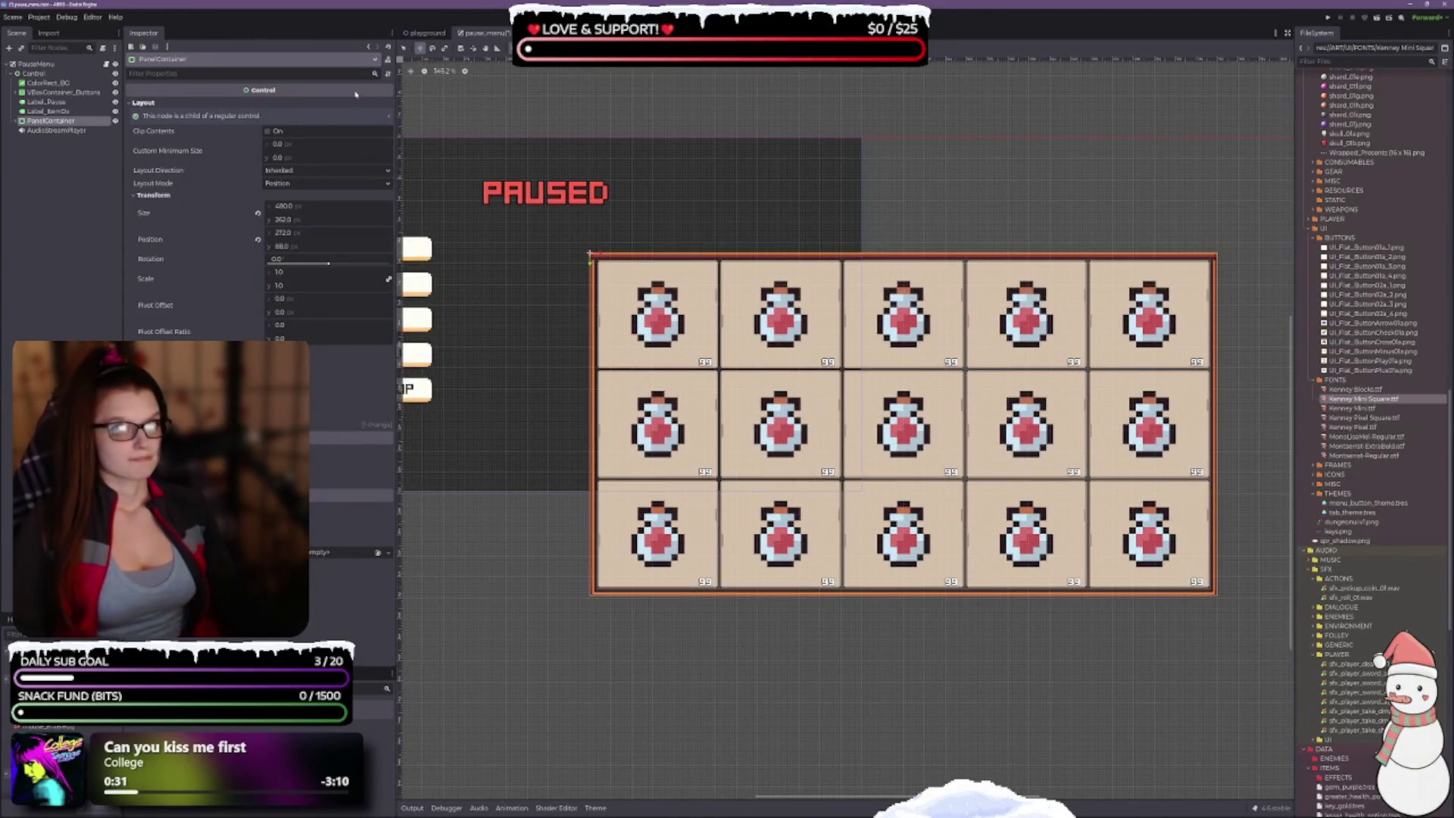
left_click(405, 47)
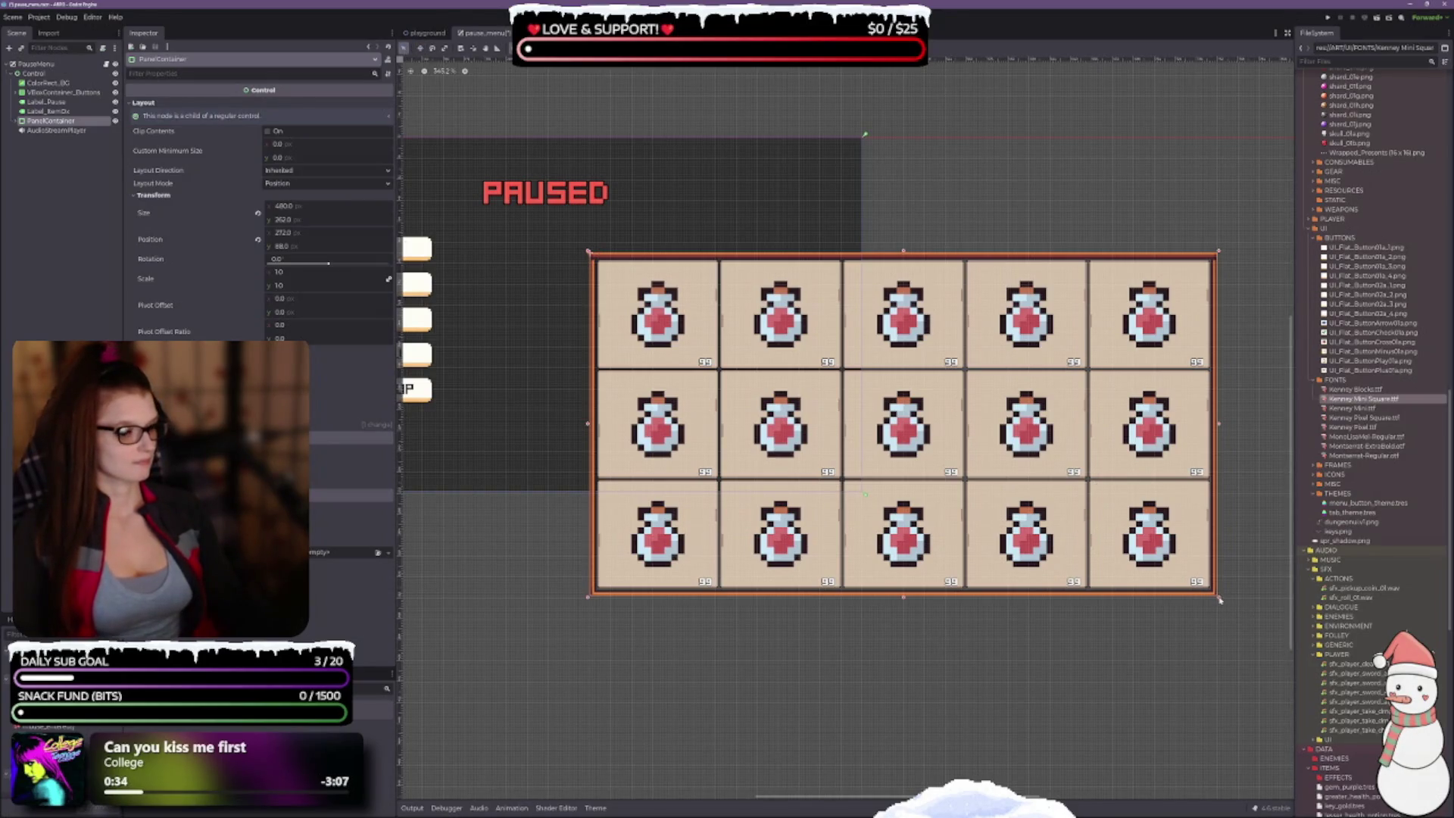
mouse_move(1219, 598)
left_mouse_down()
mouse_move(1032, 477)
mouse_move(1081, 519)
mouse_move(1068, 494)
mouse_move(1119, 491)
mouse_move(1067, 514)
mouse_move(1052, 502)
left_mouse_up()
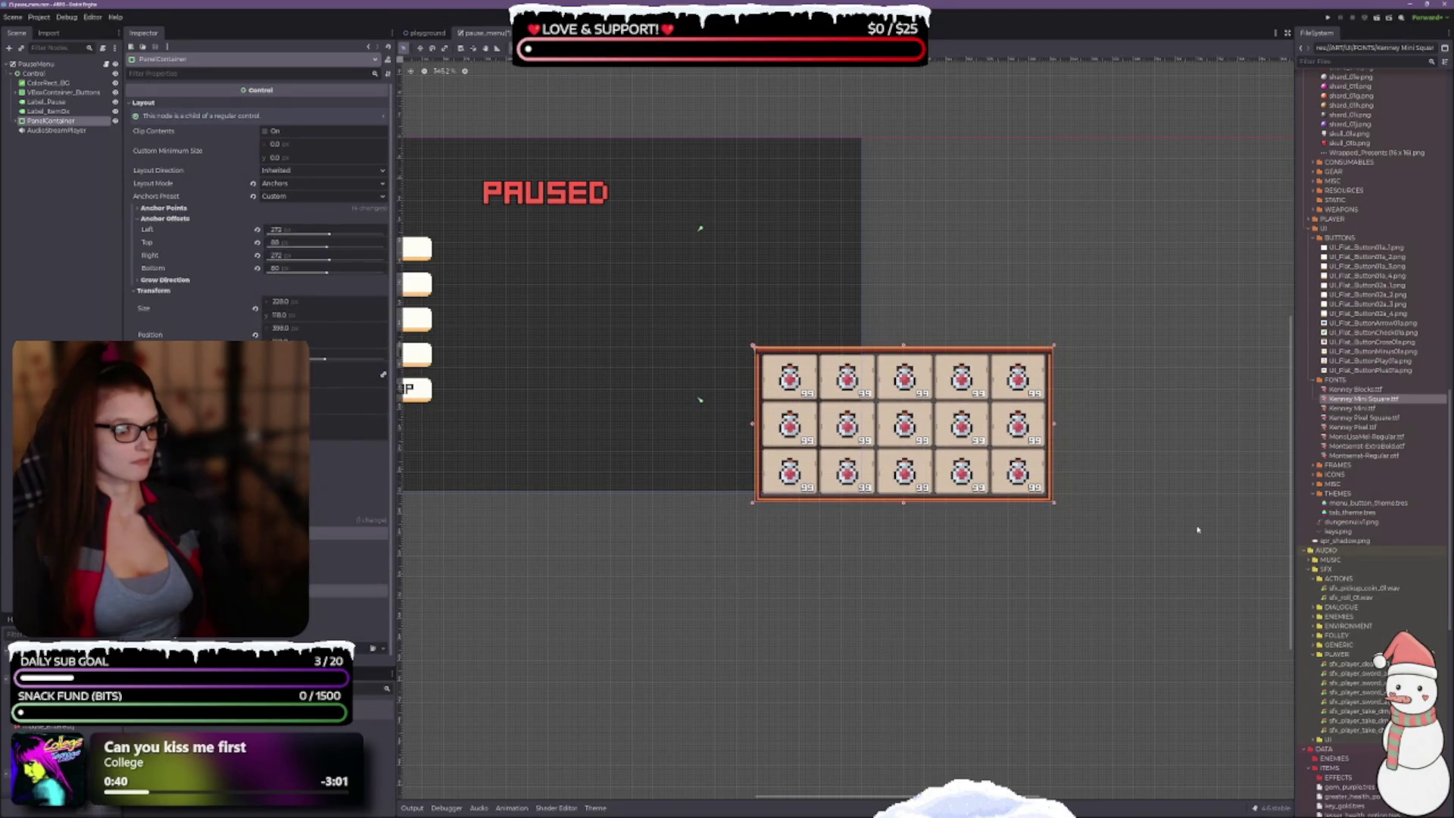
scroll(628, 258, "up", 1)
scroll(651, 303, "up", 2)
mouse_move(675, 354)
left_mouse_down()
mouse_move(892, 356)
mouse_move(783, 341)
left_mouse_up()
scroll(899, 348, "down", 1)
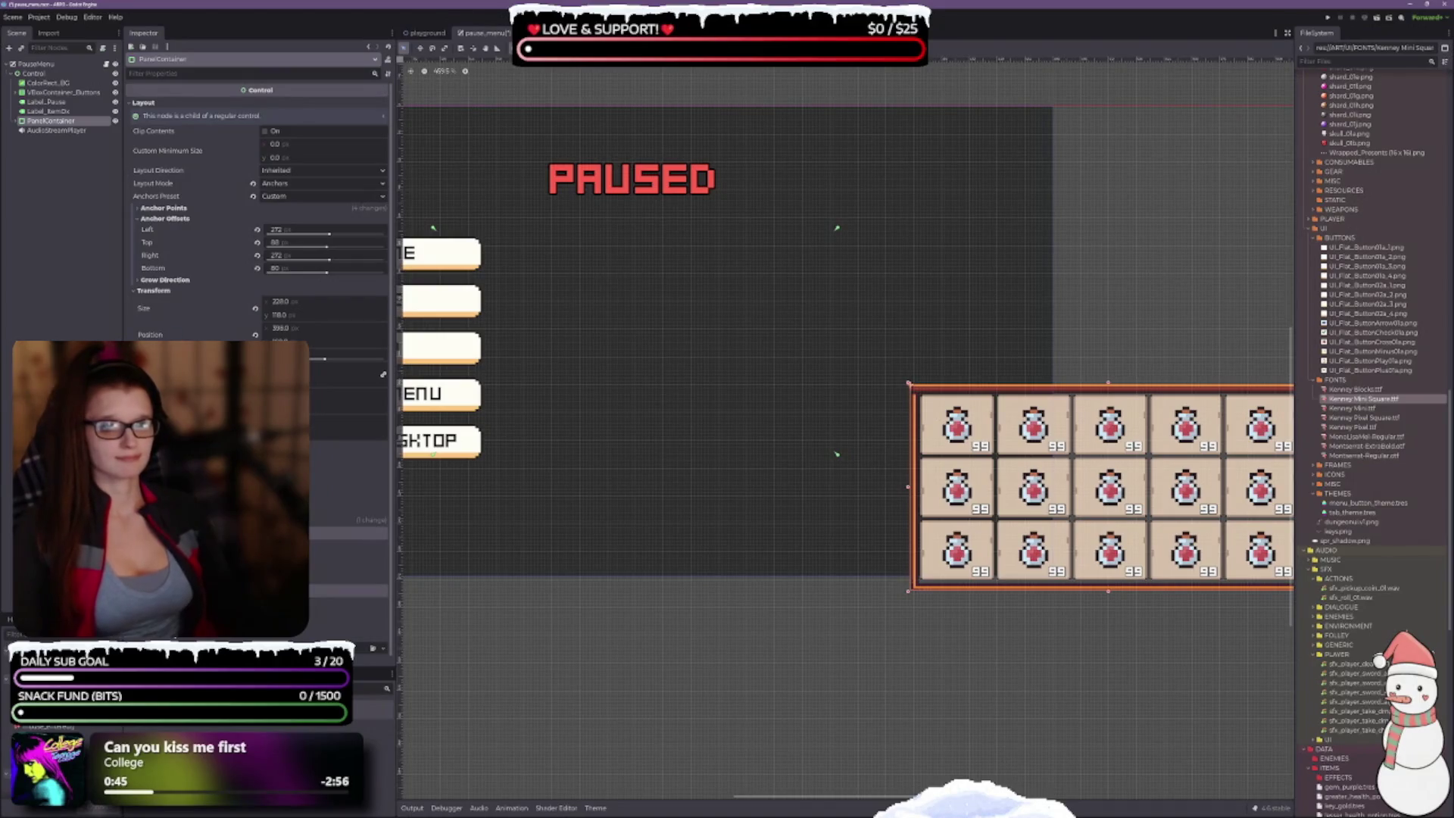
Step: Revert the panel's position, size and four anchor offsets to defaults, anchoring it top-left
left_click(255, 335)
left_click(255, 308)
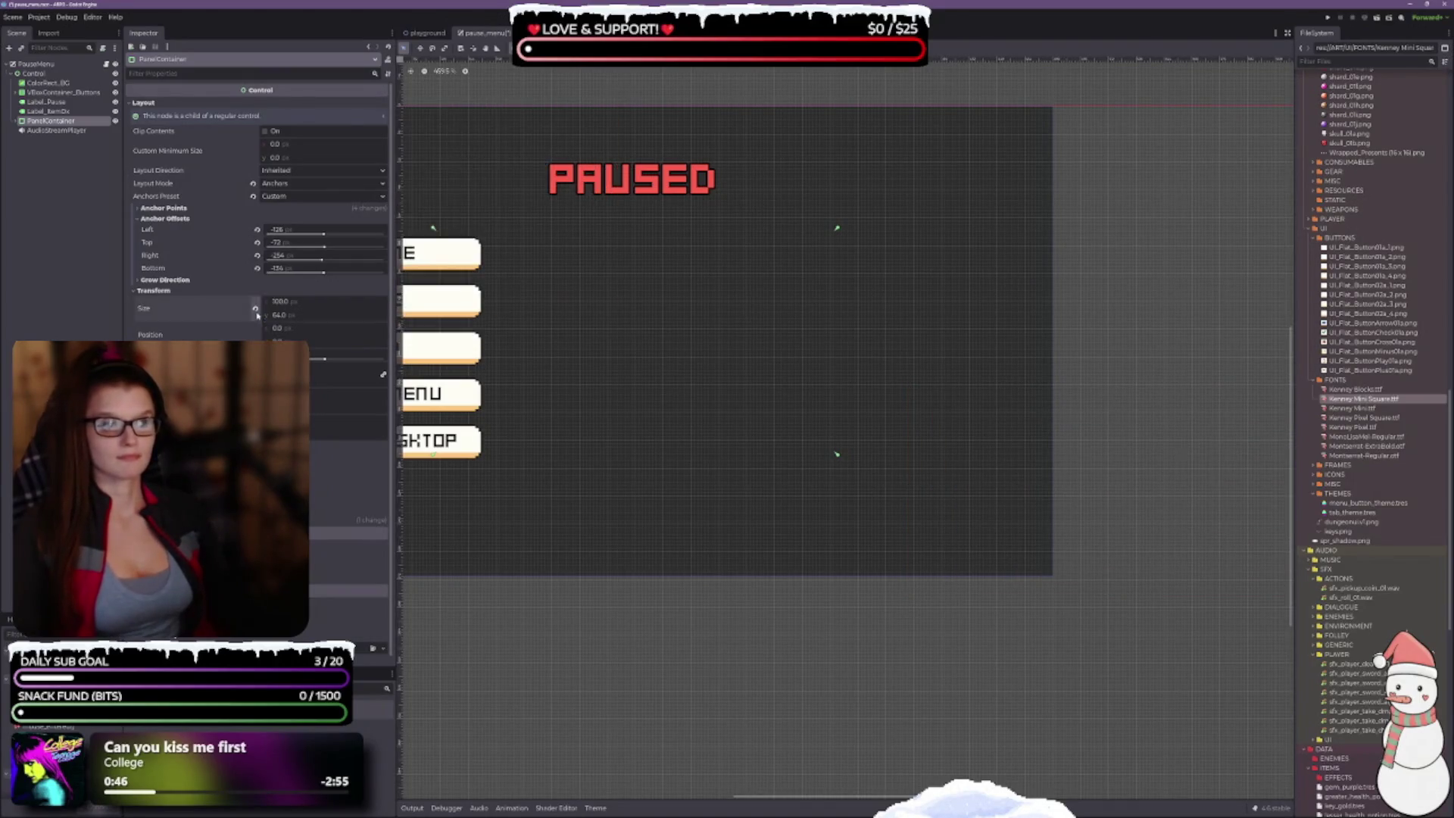
mouse_move(666, 312)
left_mouse_down()
mouse_move(1120, 409)
mouse_move(1077, 415)
mouse_move(900, 373)
left_mouse_up()
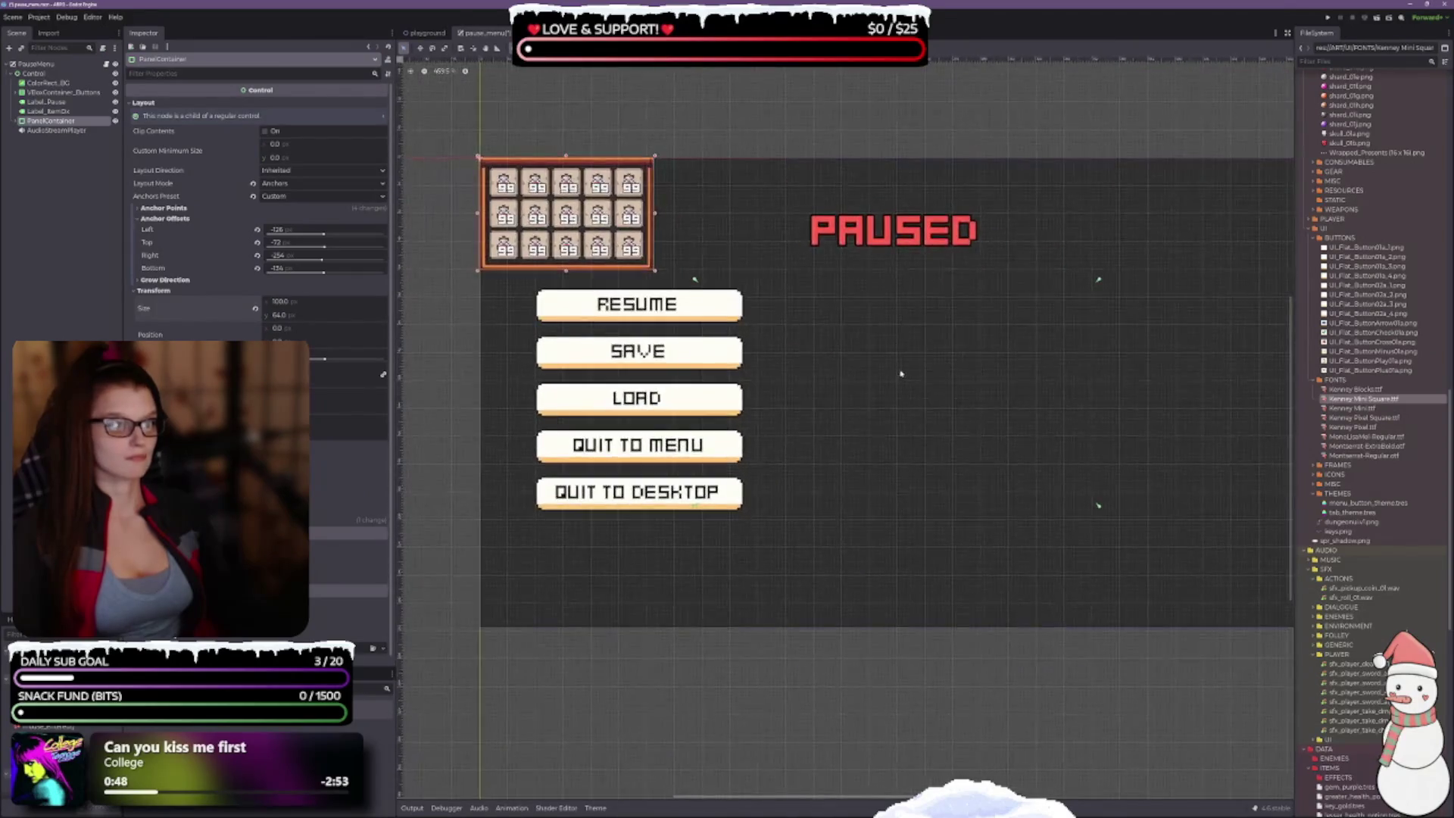
left_click(257, 268)
left_click(257, 256)
left_click(257, 243)
left_click(257, 229)
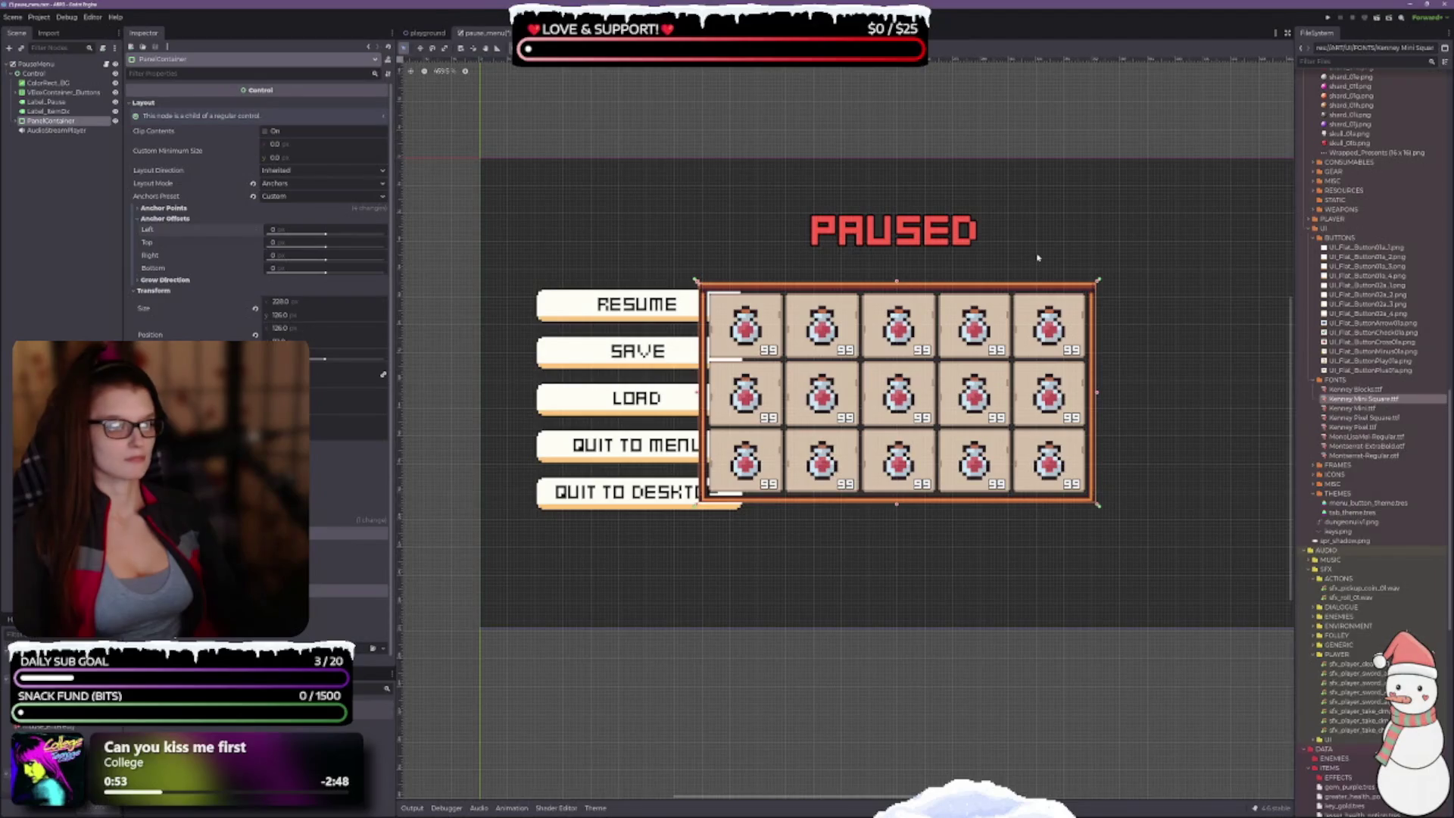
left_click(254, 197)
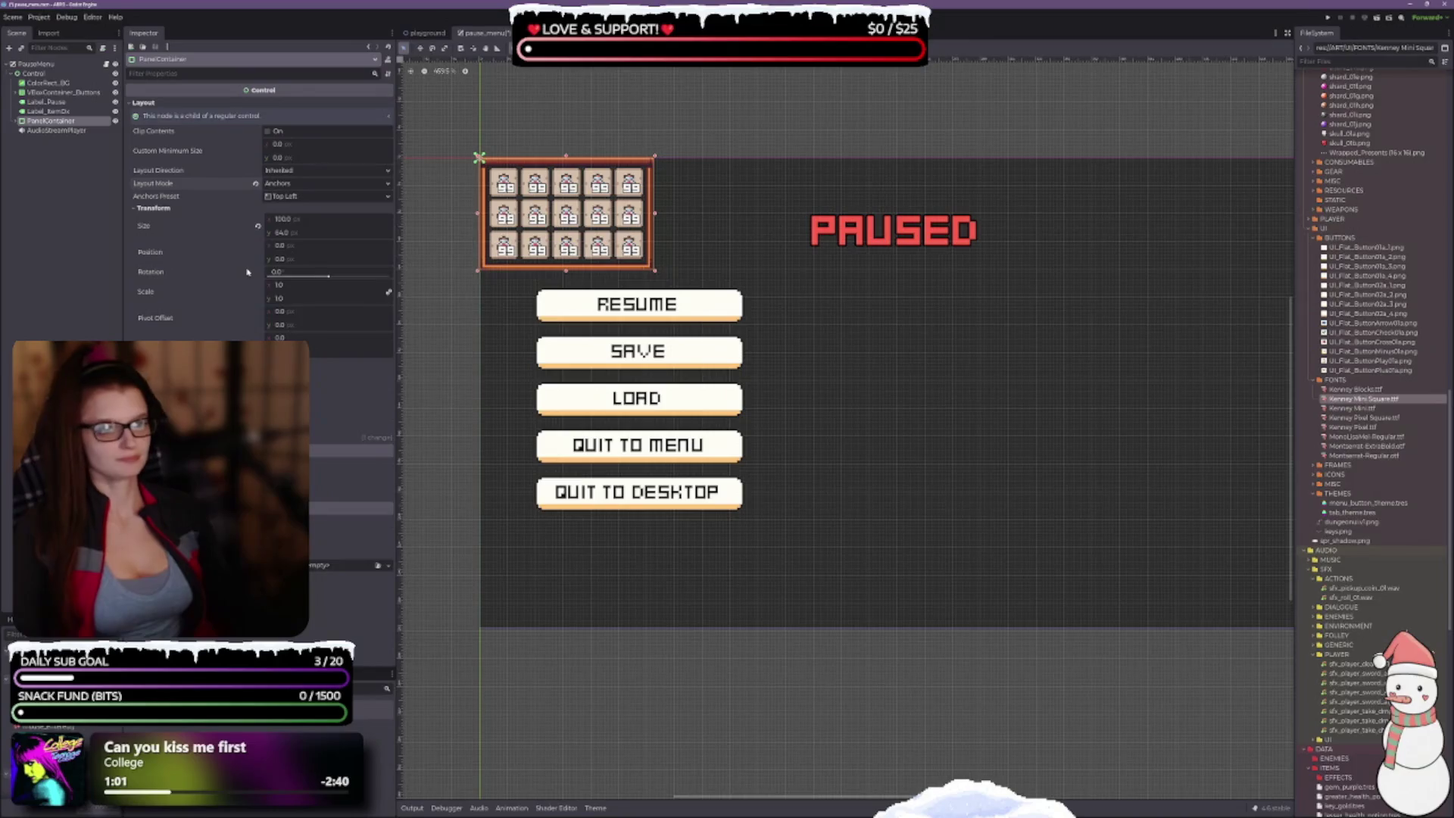
left_click(639, 48)
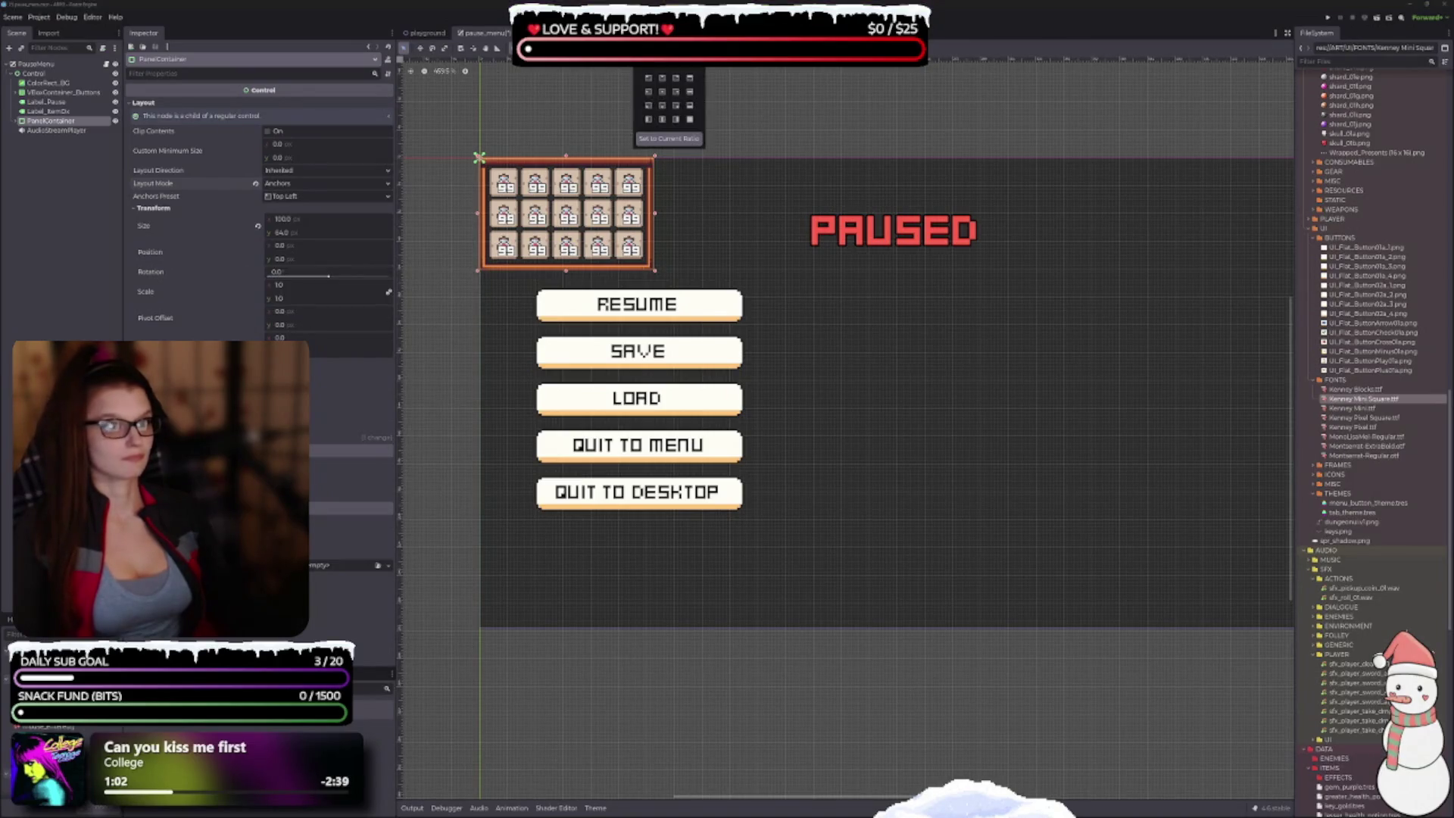
Step: Apply the Center Right anchor preset and move the inventory panel up-left beside the buttons
left_click(671, 96)
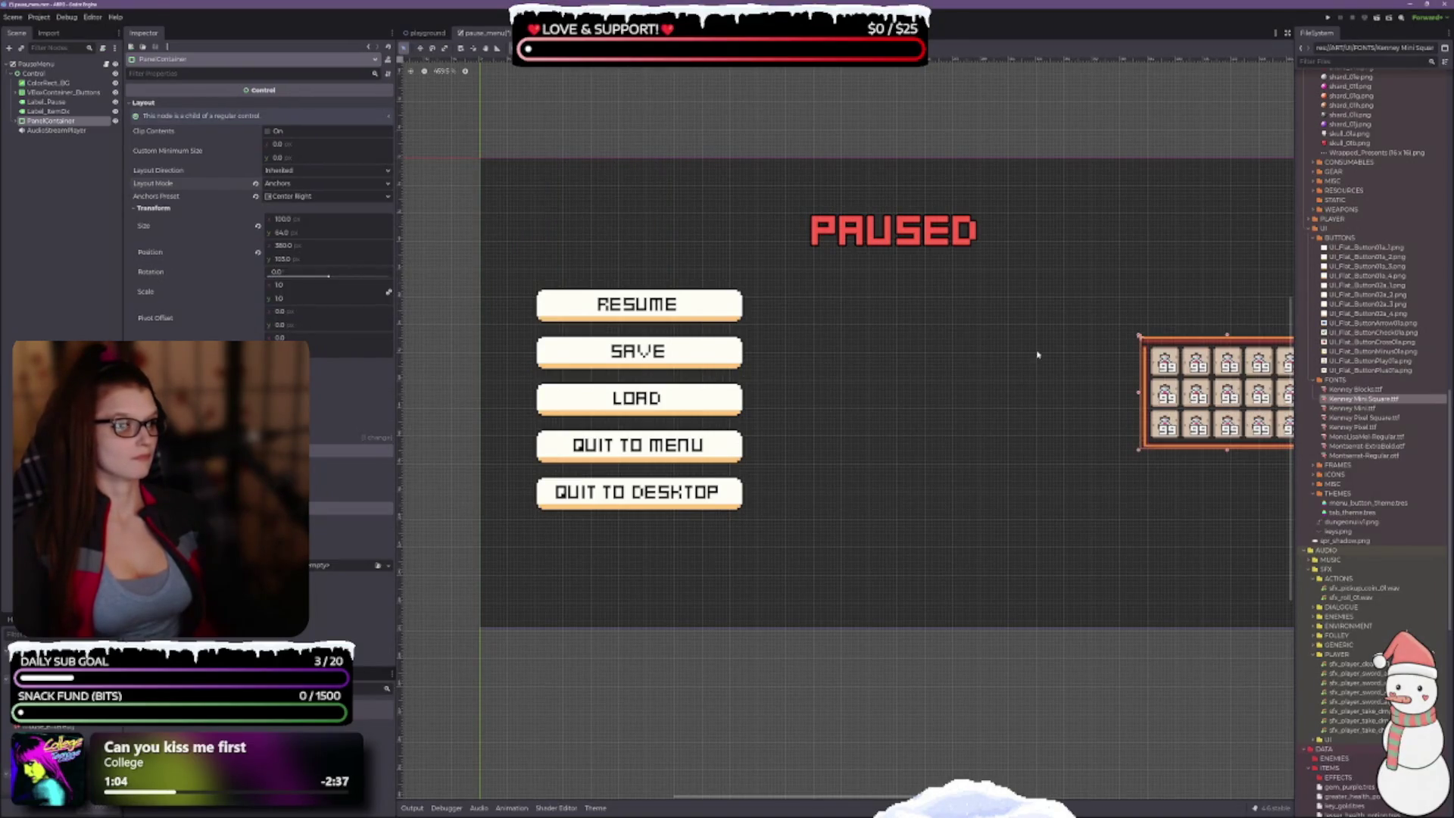
left_click_drag(1038, 354, 685, 331)
scroll(707, 347, "up", 4)
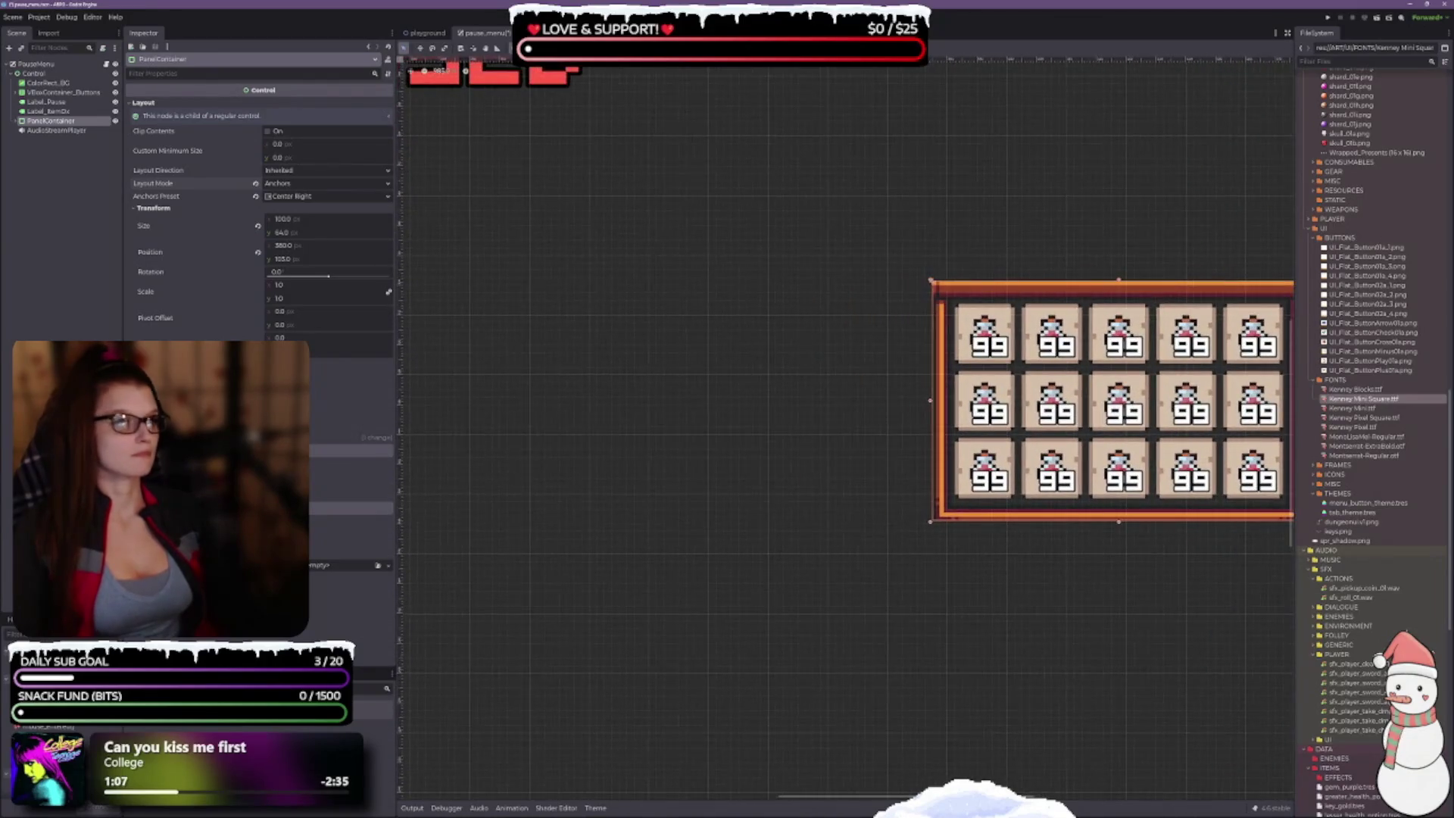
left_click(1066, 357)
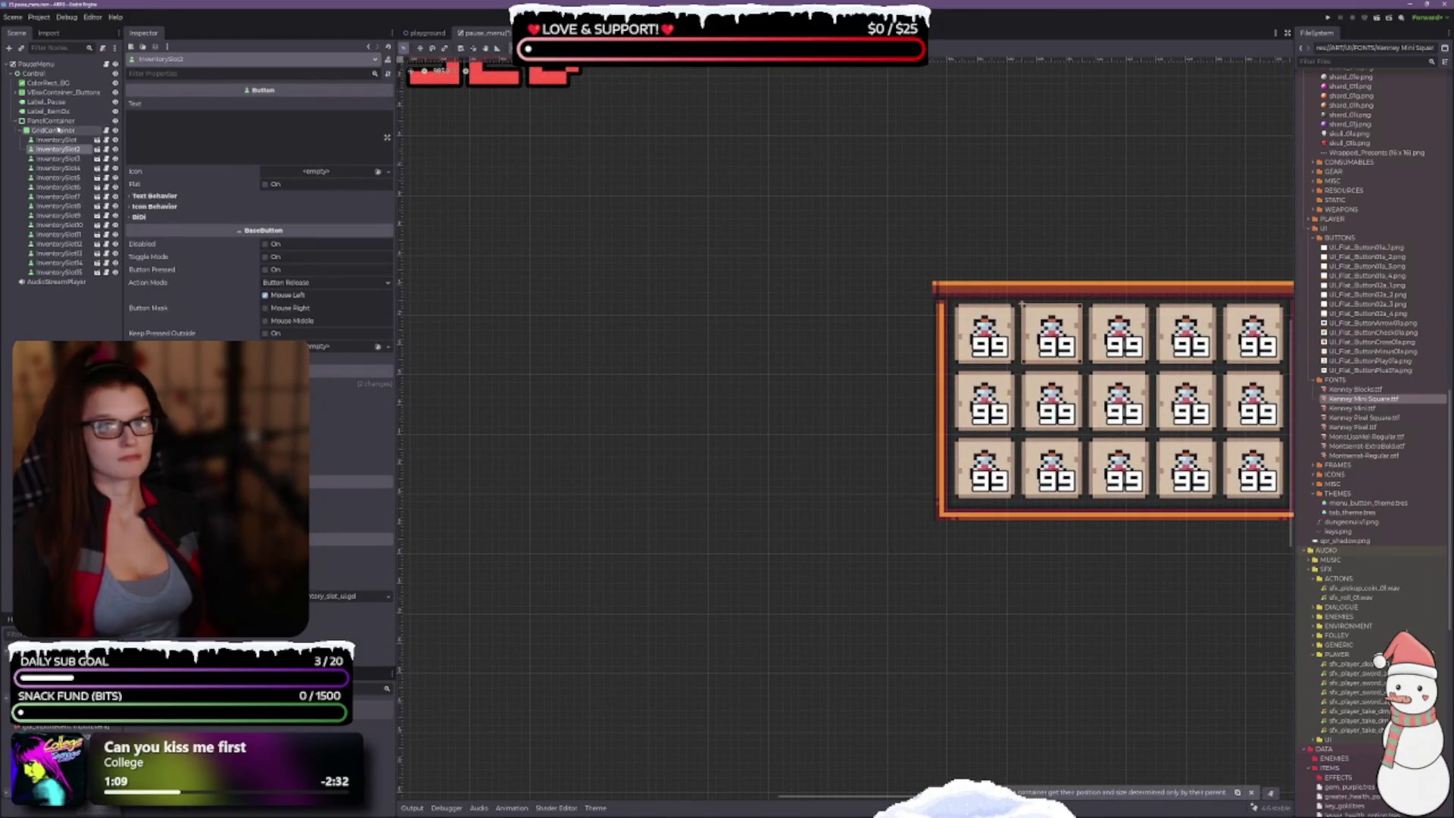
left_click(54, 121)
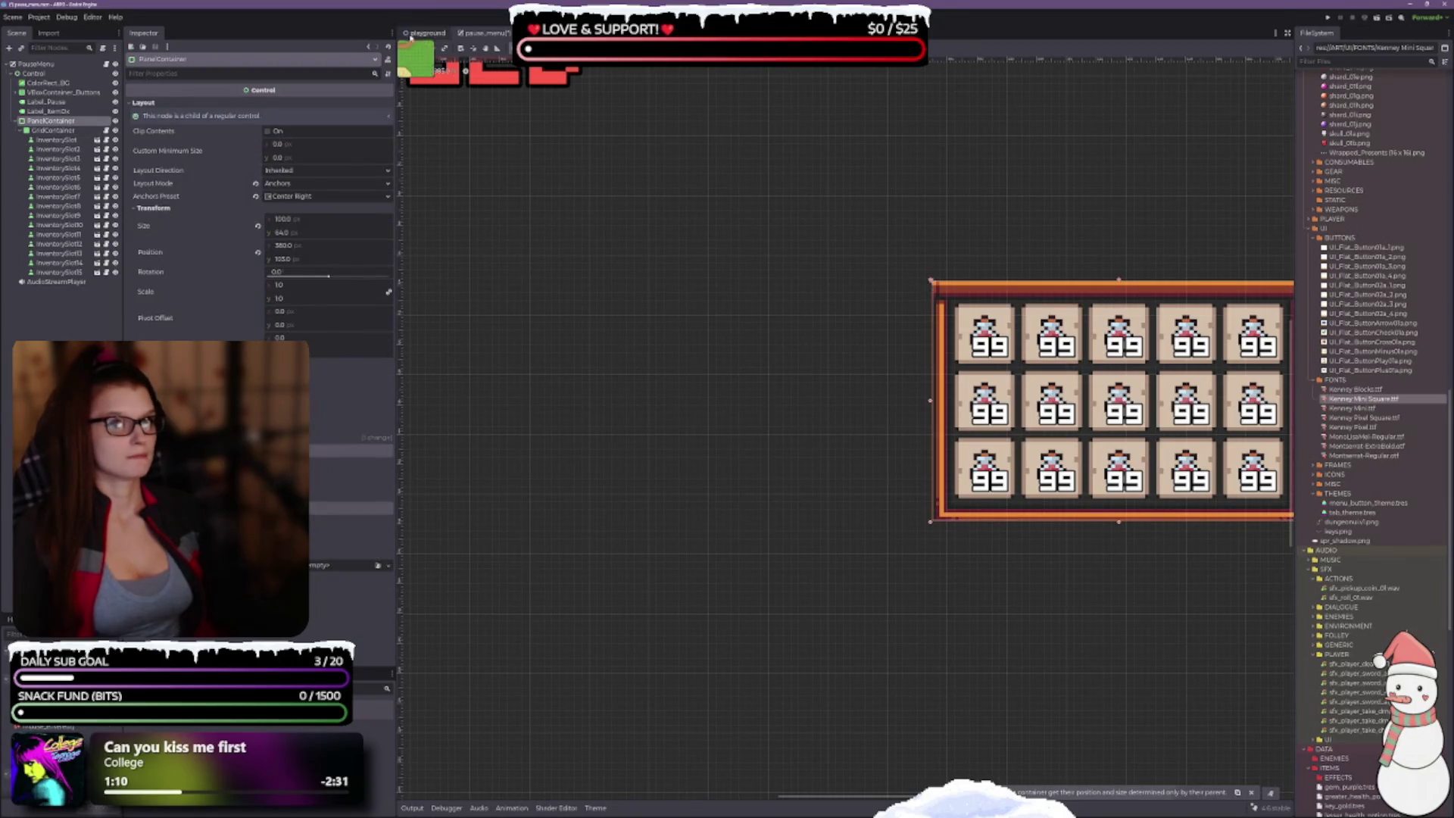
left_click(420, 48)
left_click_drag(929, 282, 640, 198)
scroll(824, 263, "up", 5)
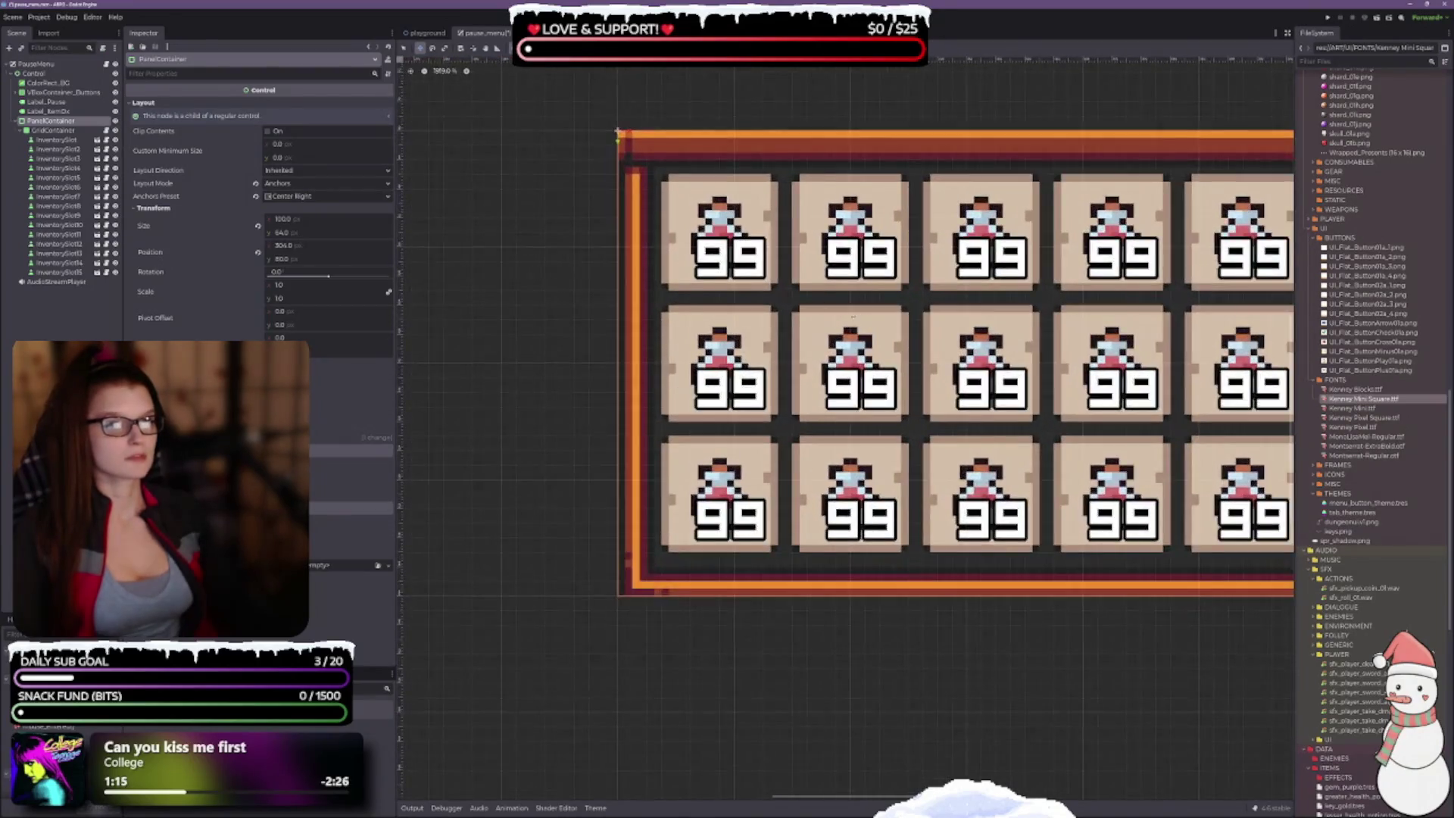
mouse_move(824, 263)
left_mouse_down()
mouse_move(782, 260)
mouse_move(811, 372)
left_mouse_up()
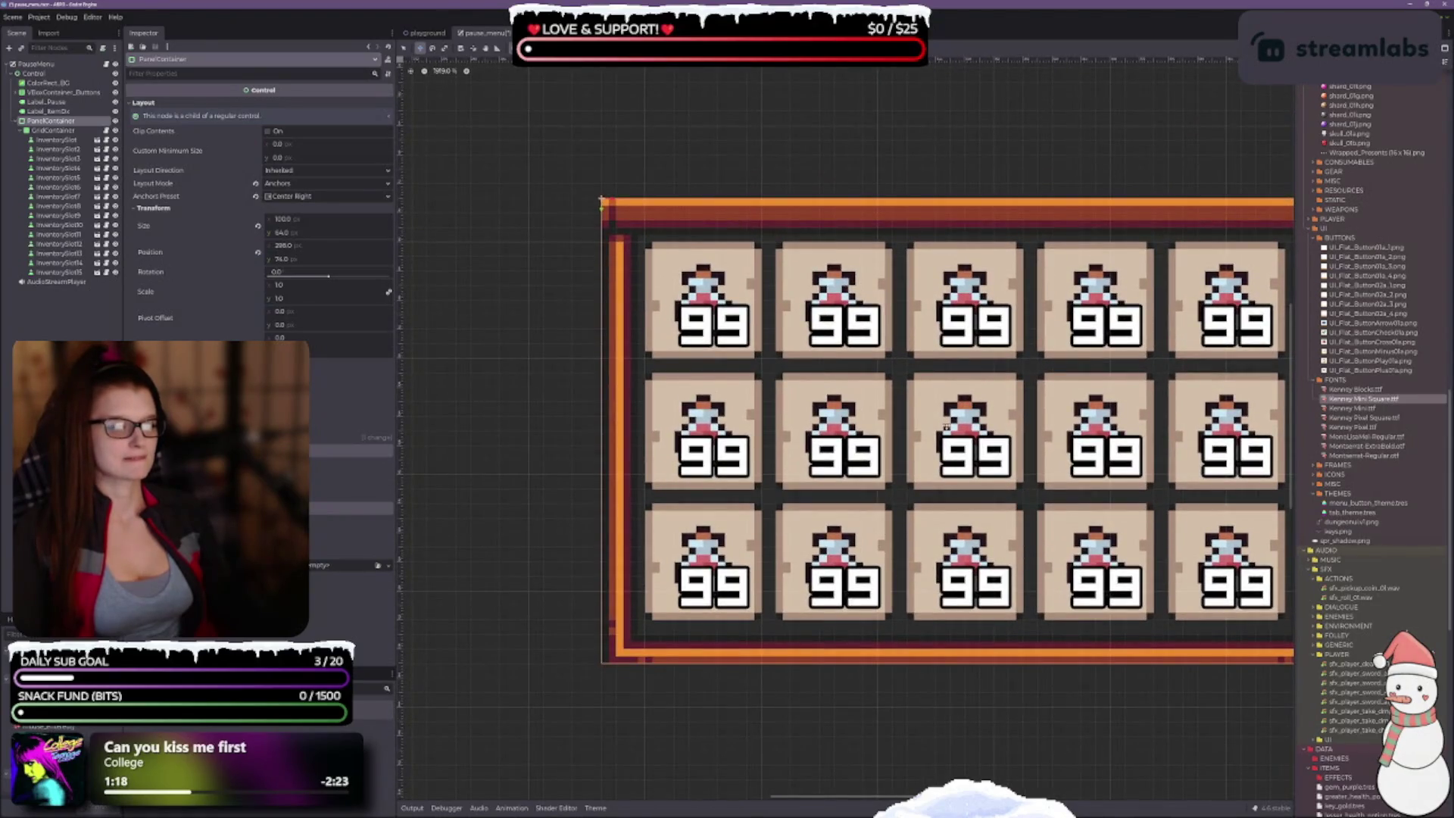
scroll(454, 194, "down", 3)
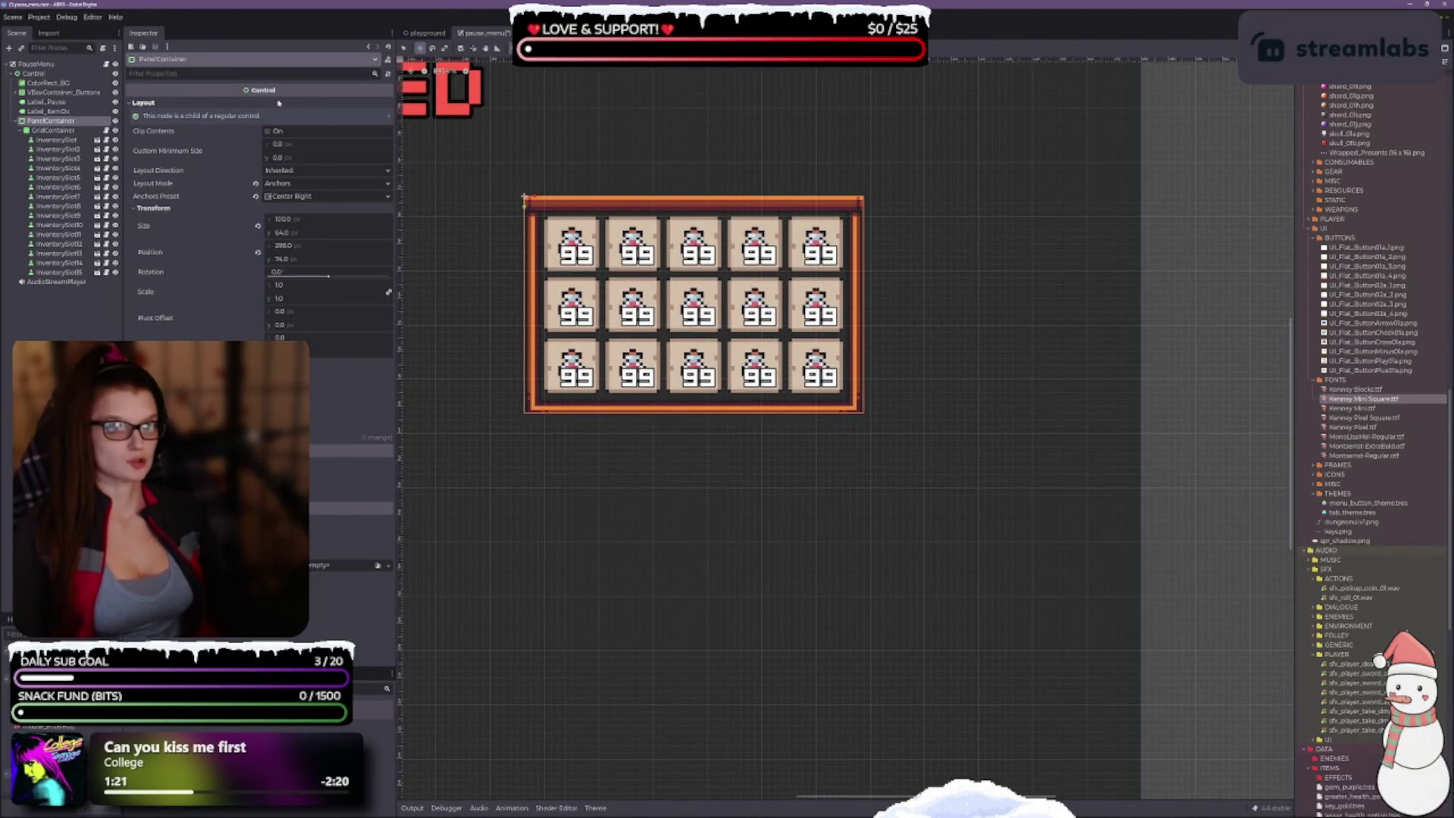
key("q")
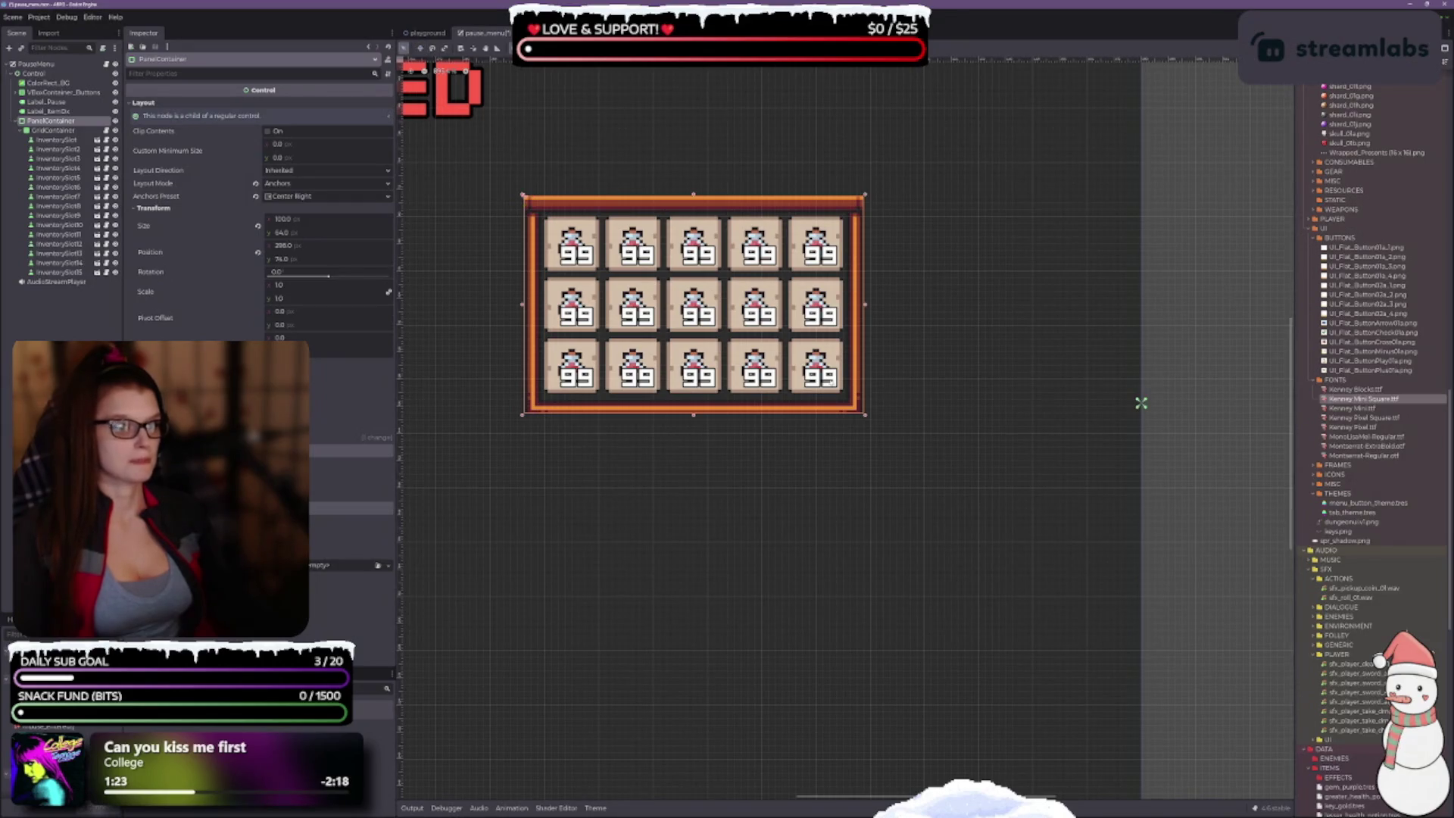
scroll(969, 424, "up", 3)
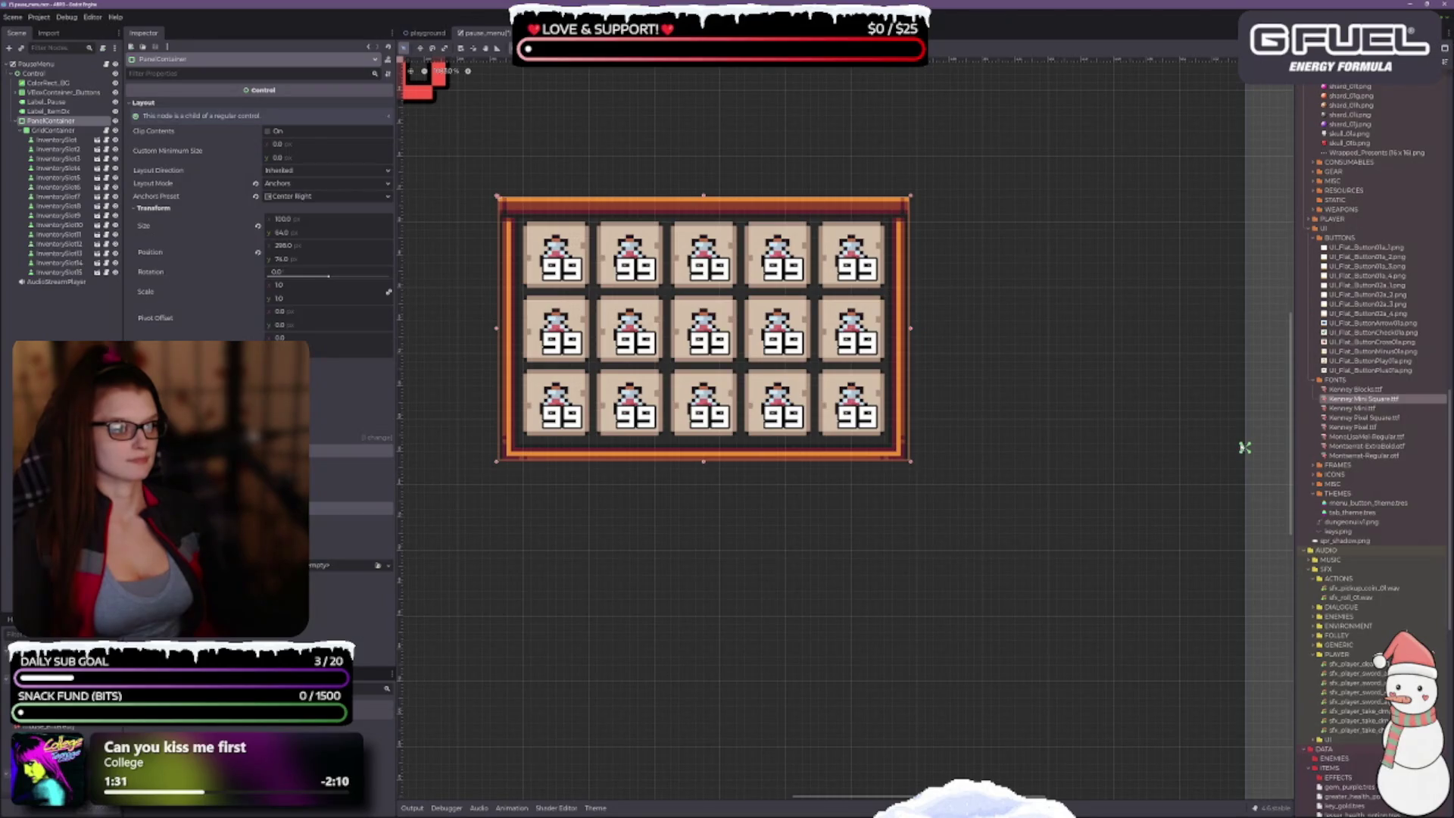
Step: Drag the panel's anchors onto its corners and enlarge it from the bottom-right handle
mouse_move(1244, 447)
left_mouse_down()
mouse_move(1067, 405)
mouse_move(1247, 194)
left_mouse_up()
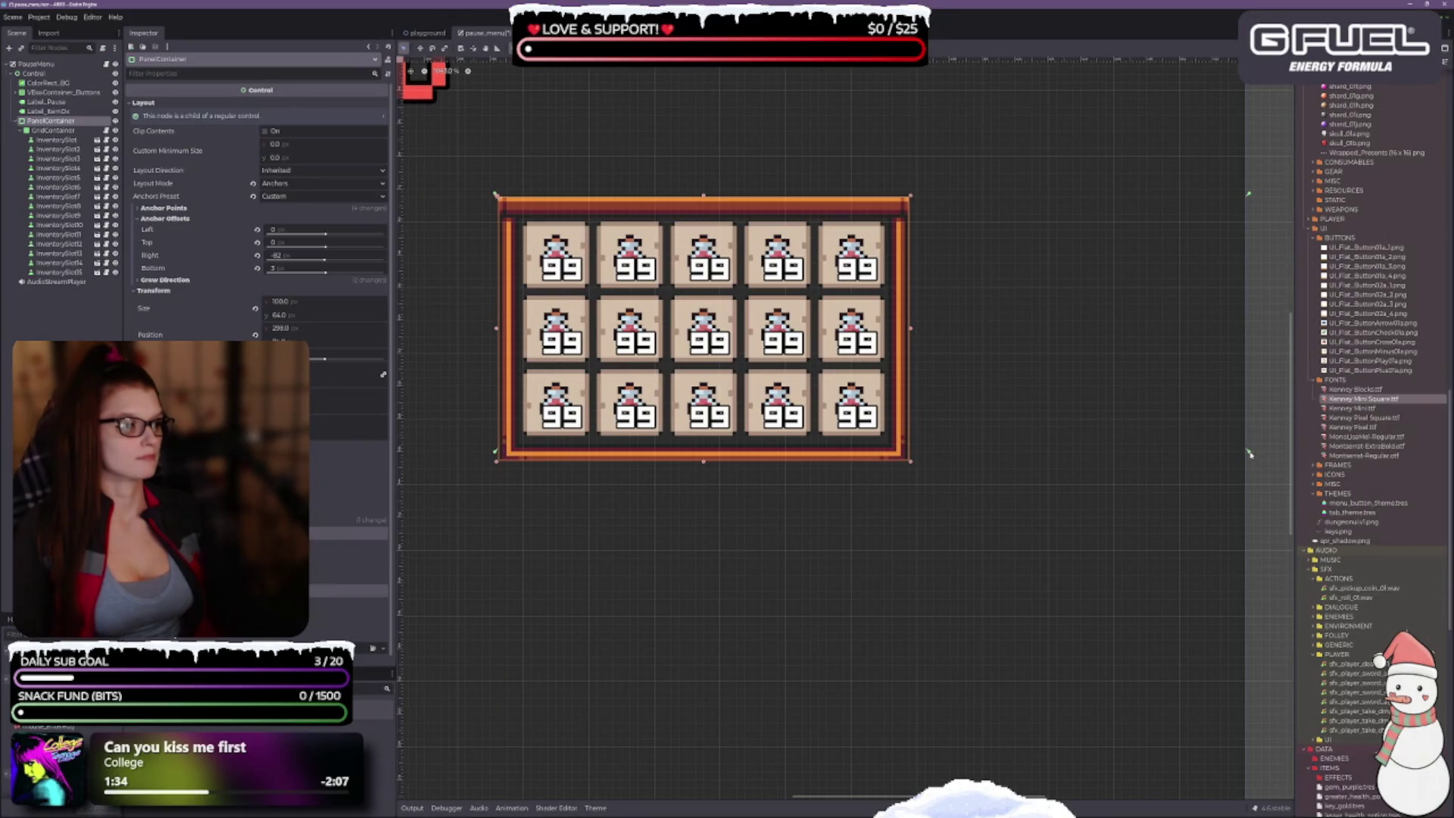
left_click_drag(1249, 453, 912, 467)
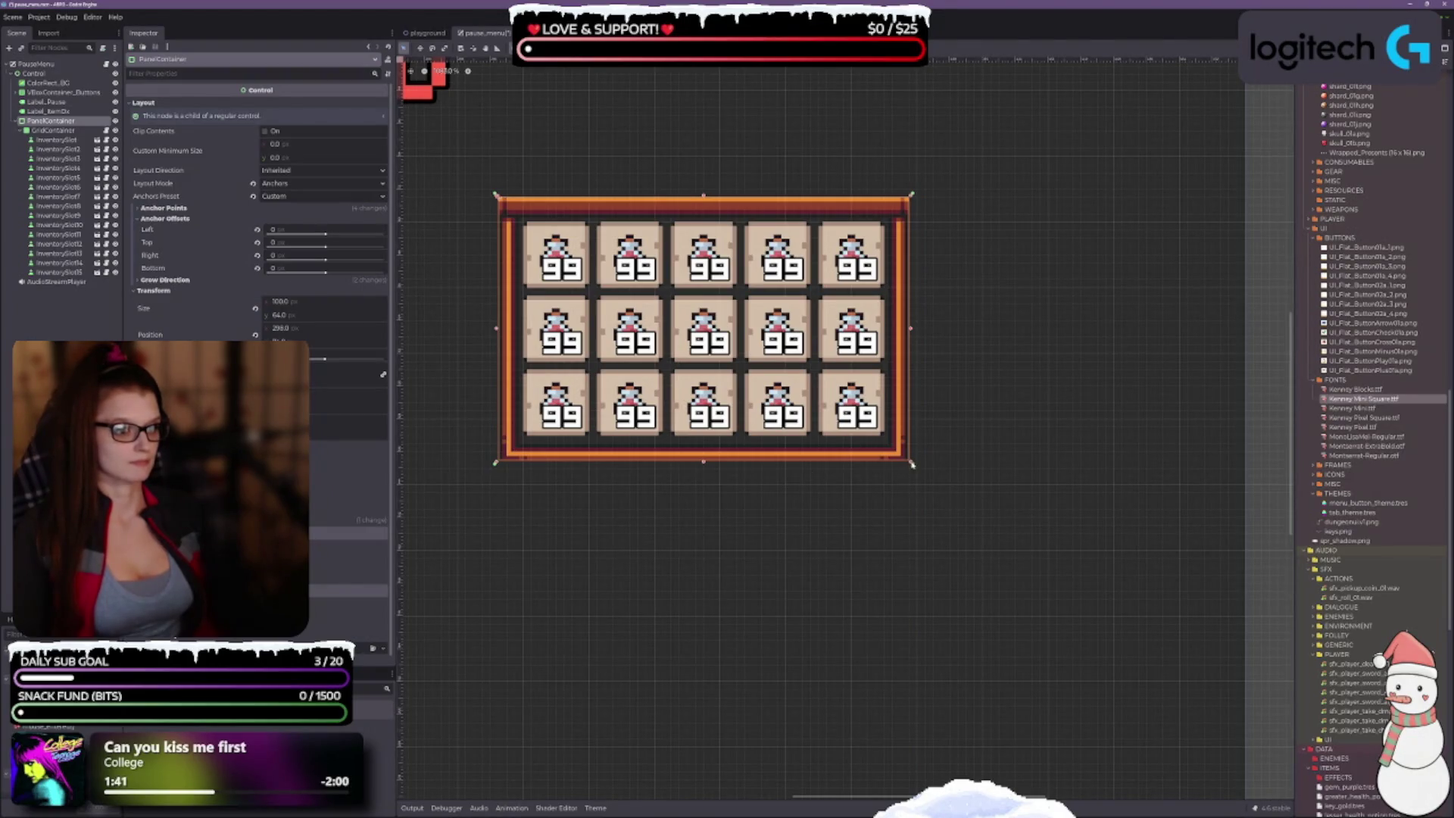
mouse_move(911, 465)
left_mouse_down()
mouse_move(938, 510)
mouse_move(1052, 606)
mouse_move(1172, 660)
left_mouse_up()
scroll(844, 440, "down", 4)
left_click(63, 91)
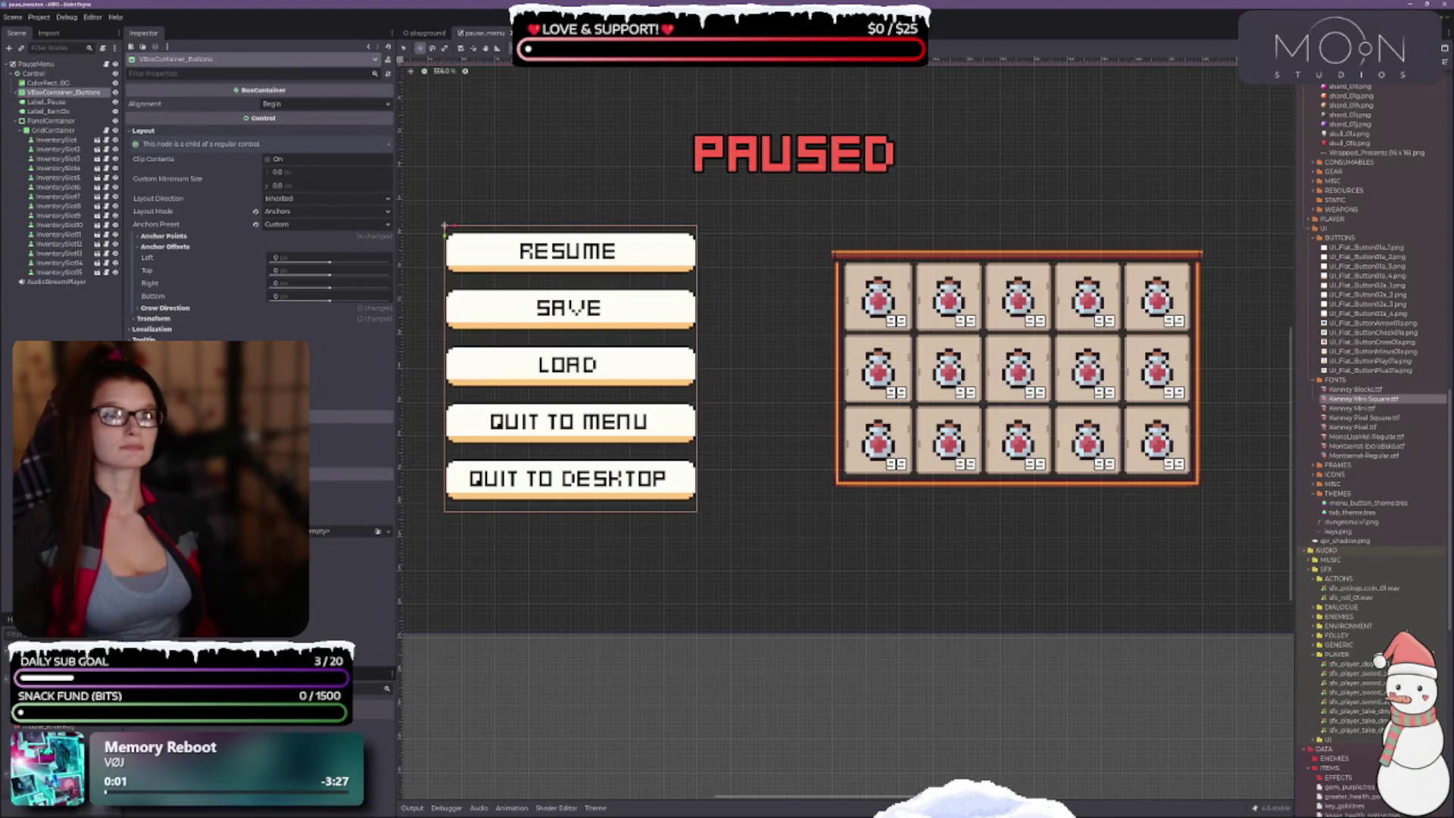
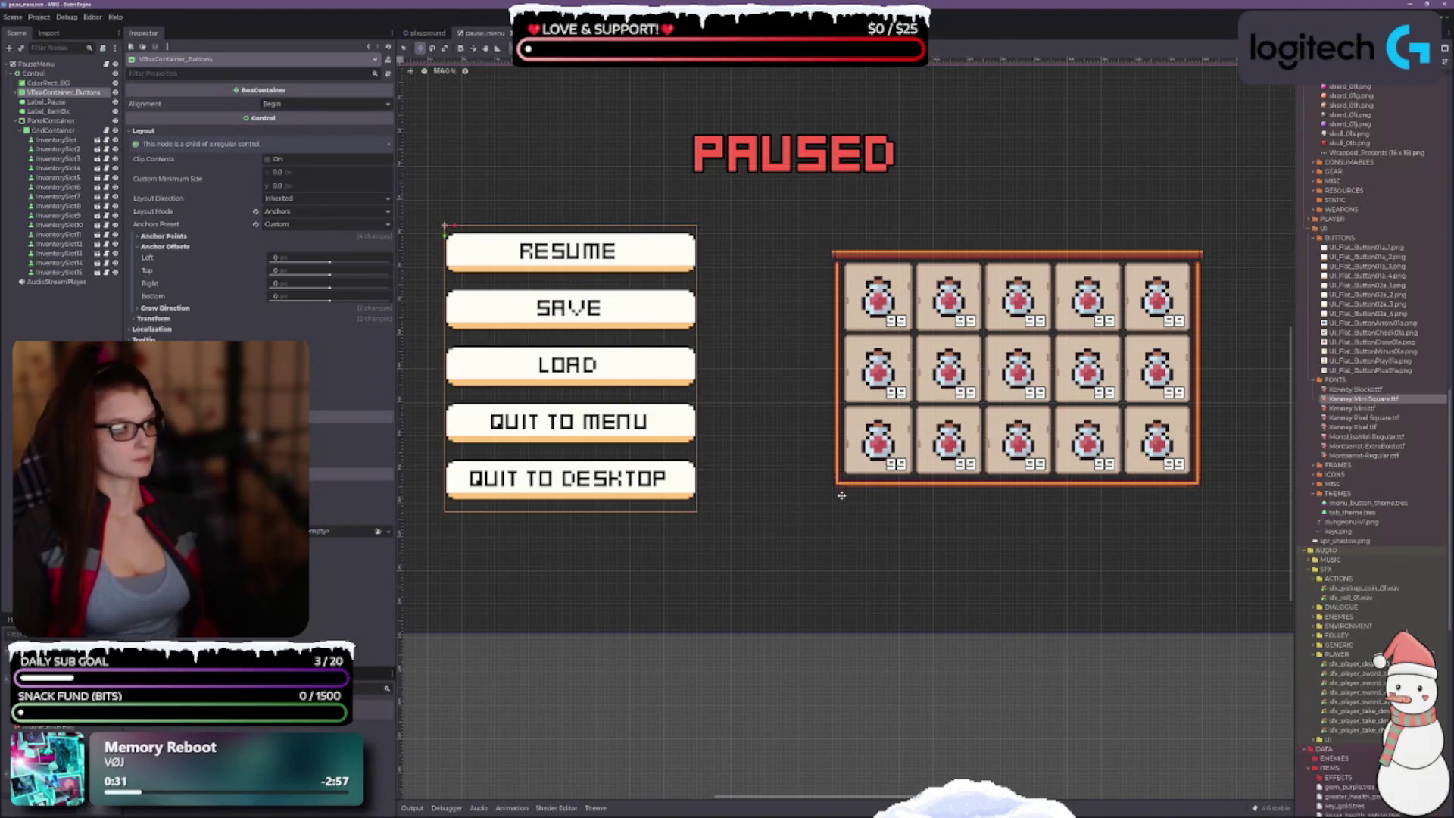
Step: Shorten the PanelContainer around the potion grid from 112 to 108 tall, then select GridContainer
left_click(50, 122)
scroll(1019, 490, "up", 3)
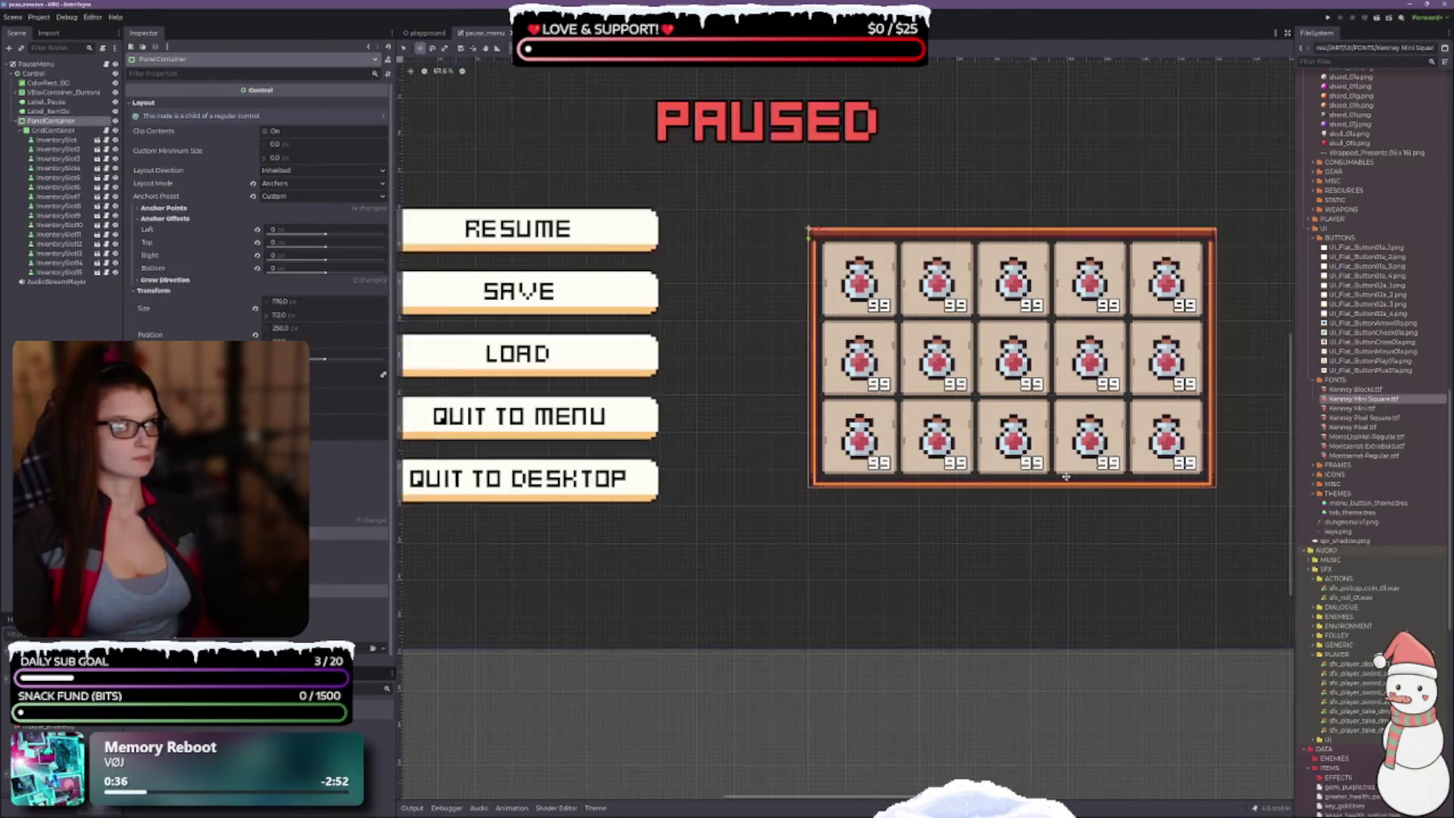
scroll(1007, 490, "down", 2)
scroll(986, 489, "up", 2)
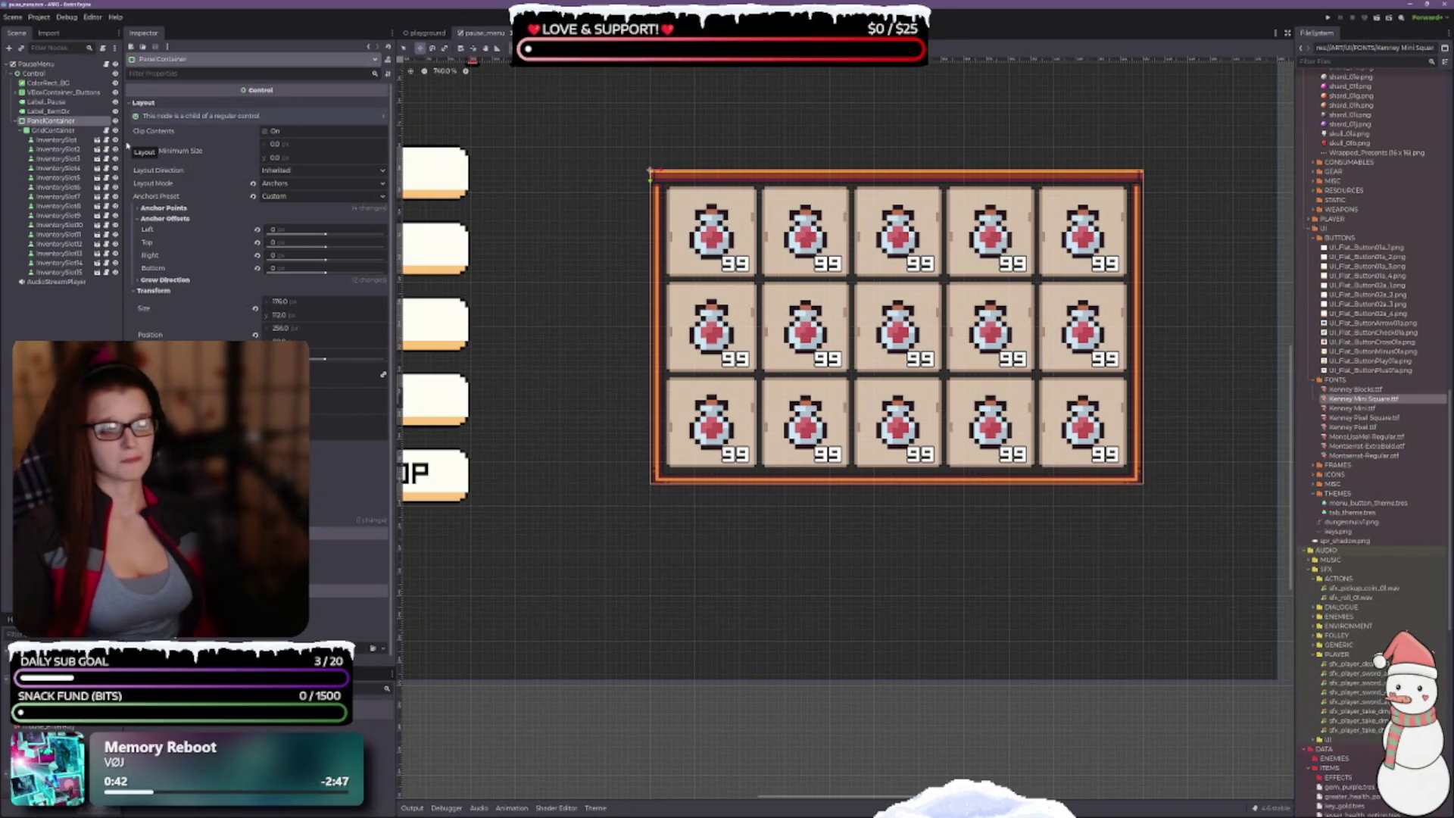
left_click(403, 48)
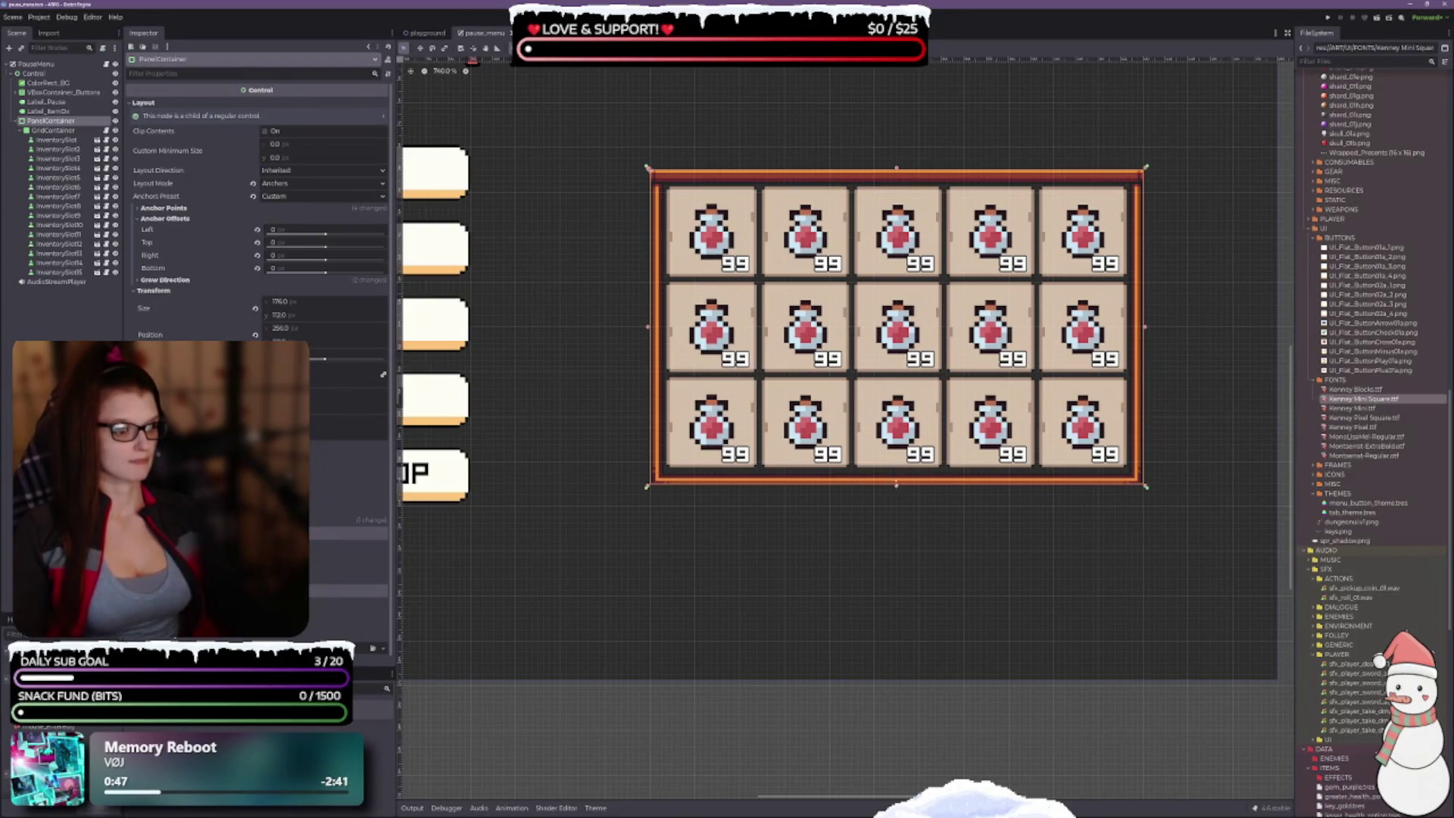
left_click_drag(896, 483, 896, 483)
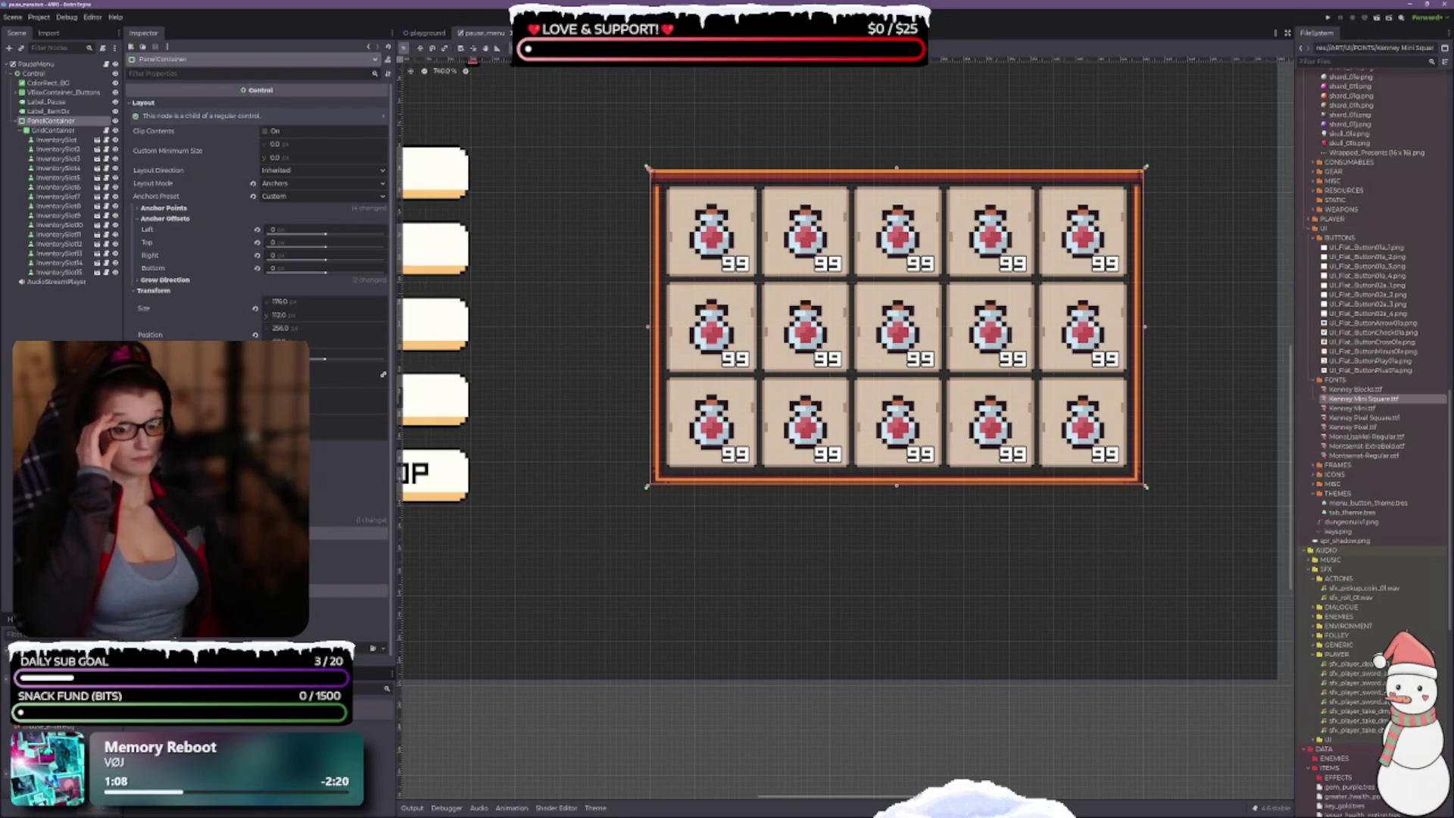
left_click(53, 130)
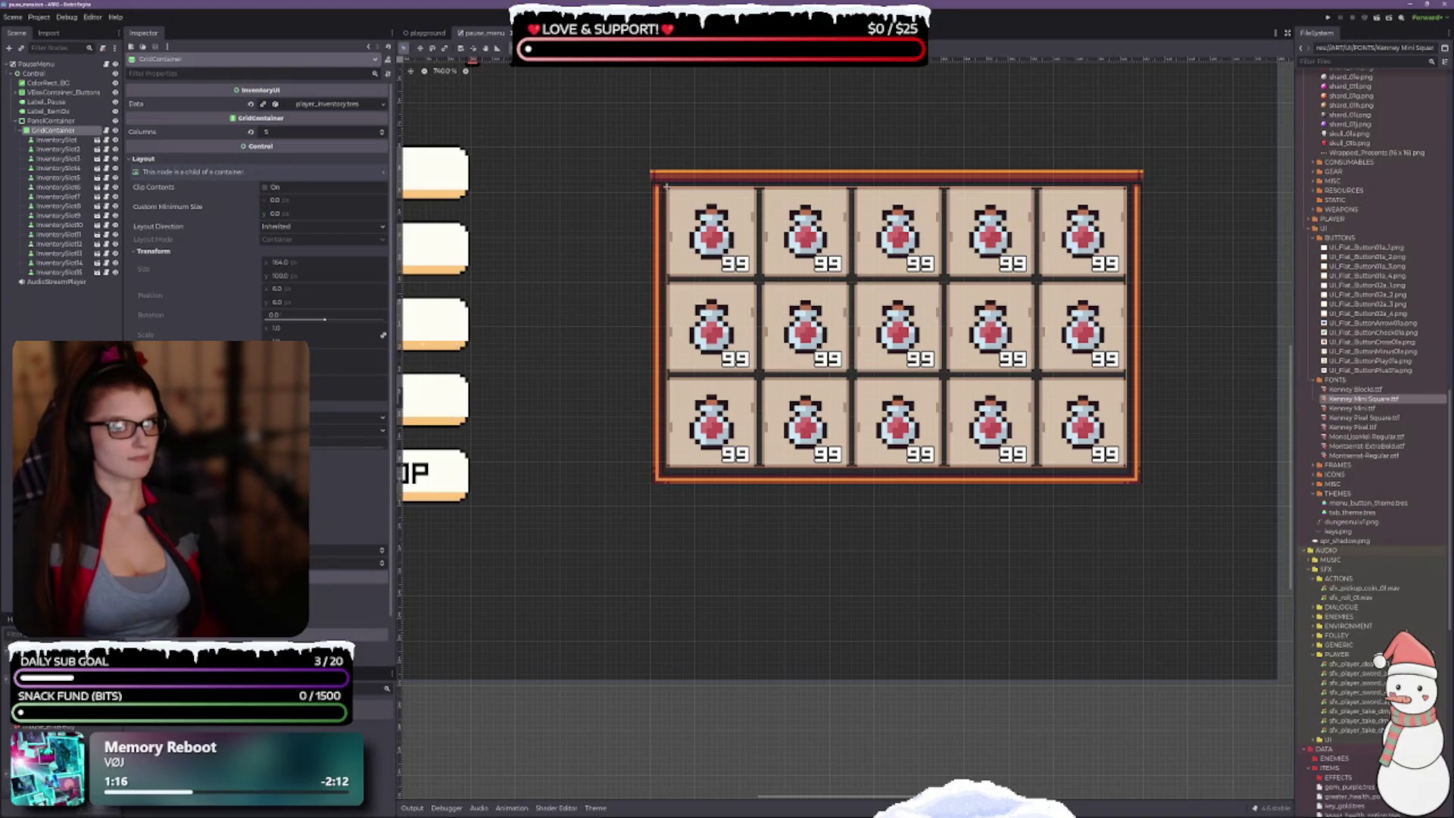
mouse_move(147, 334)
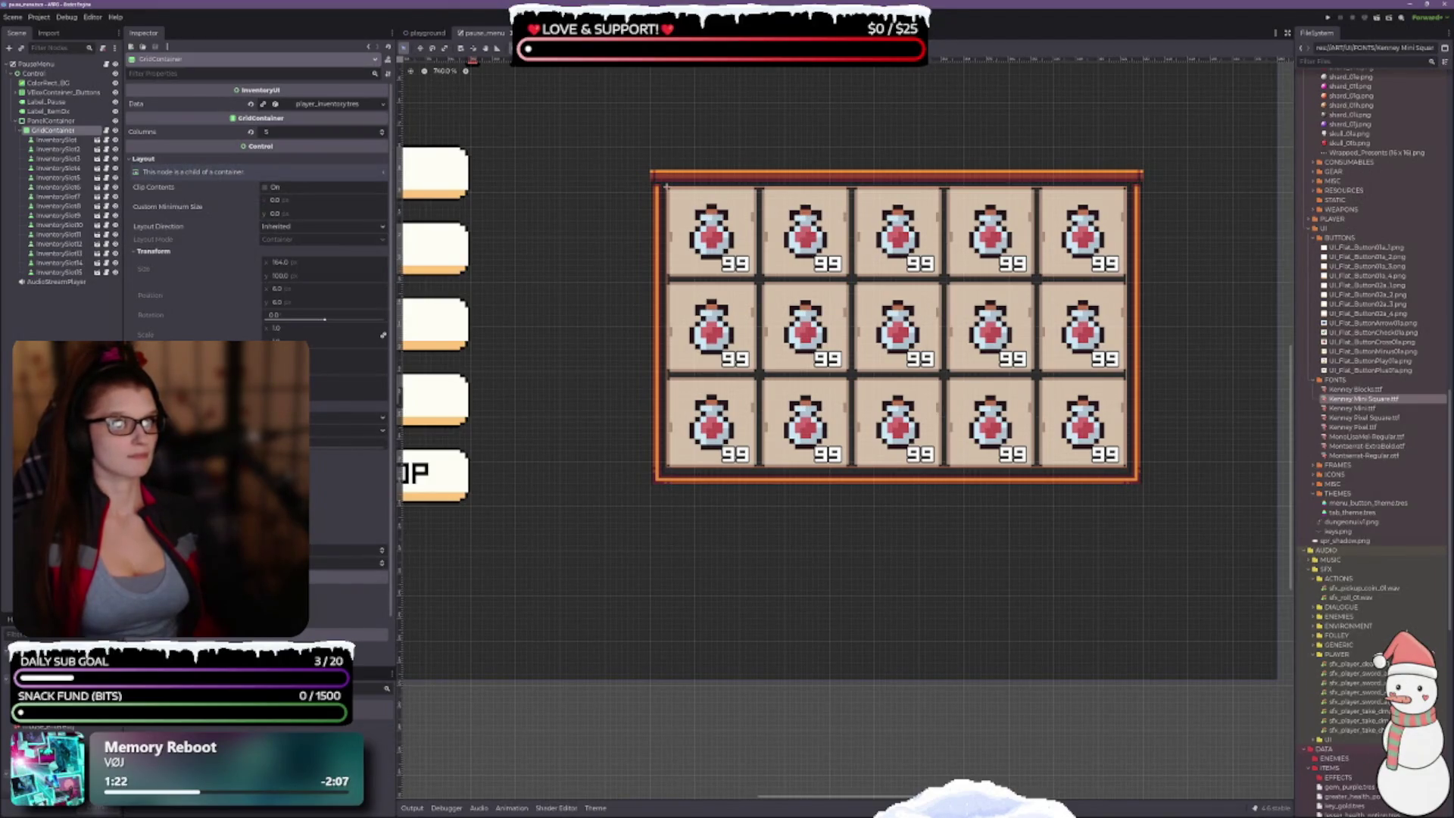
left_click(644, 48)
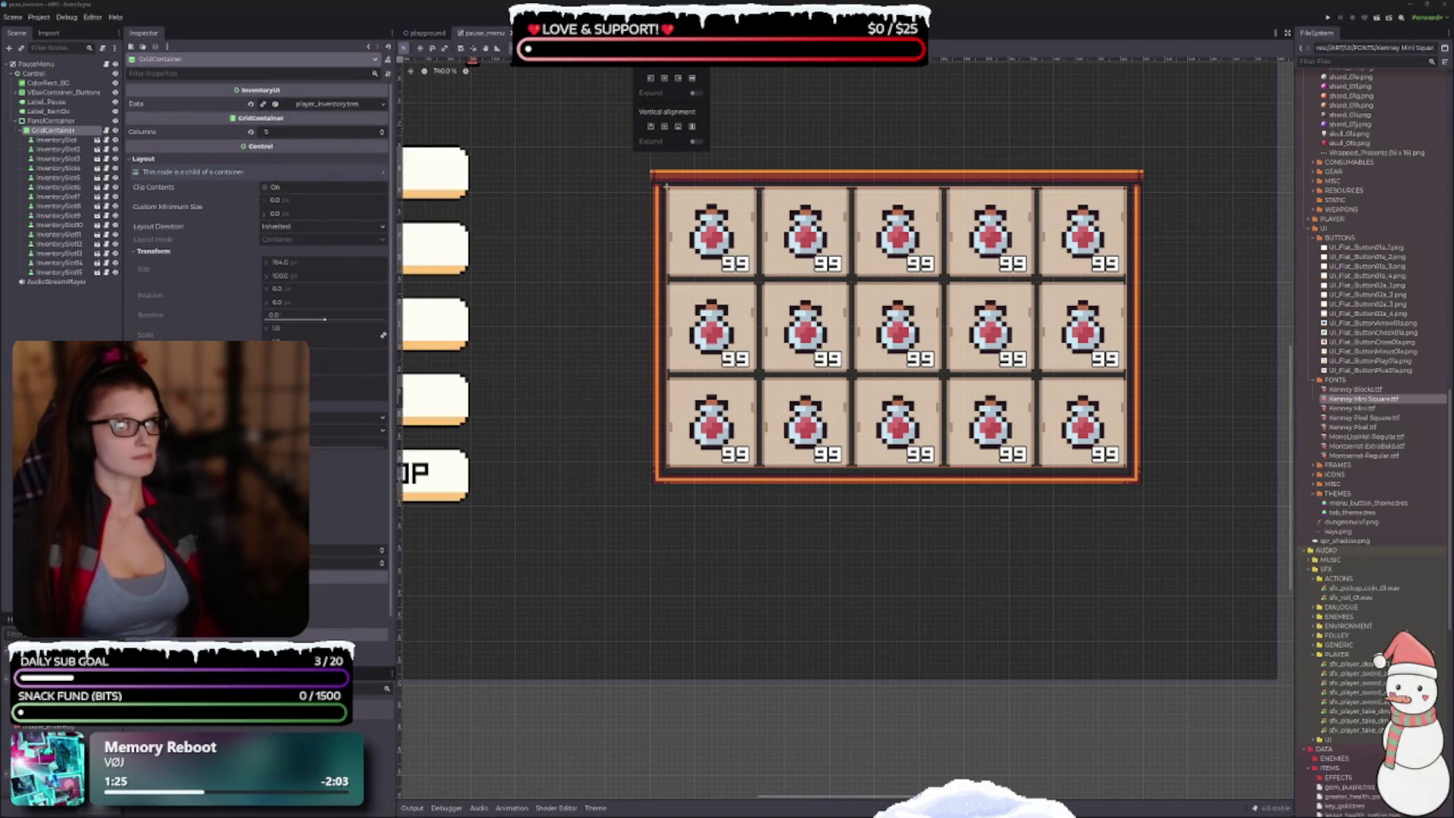
left_click(664, 78)
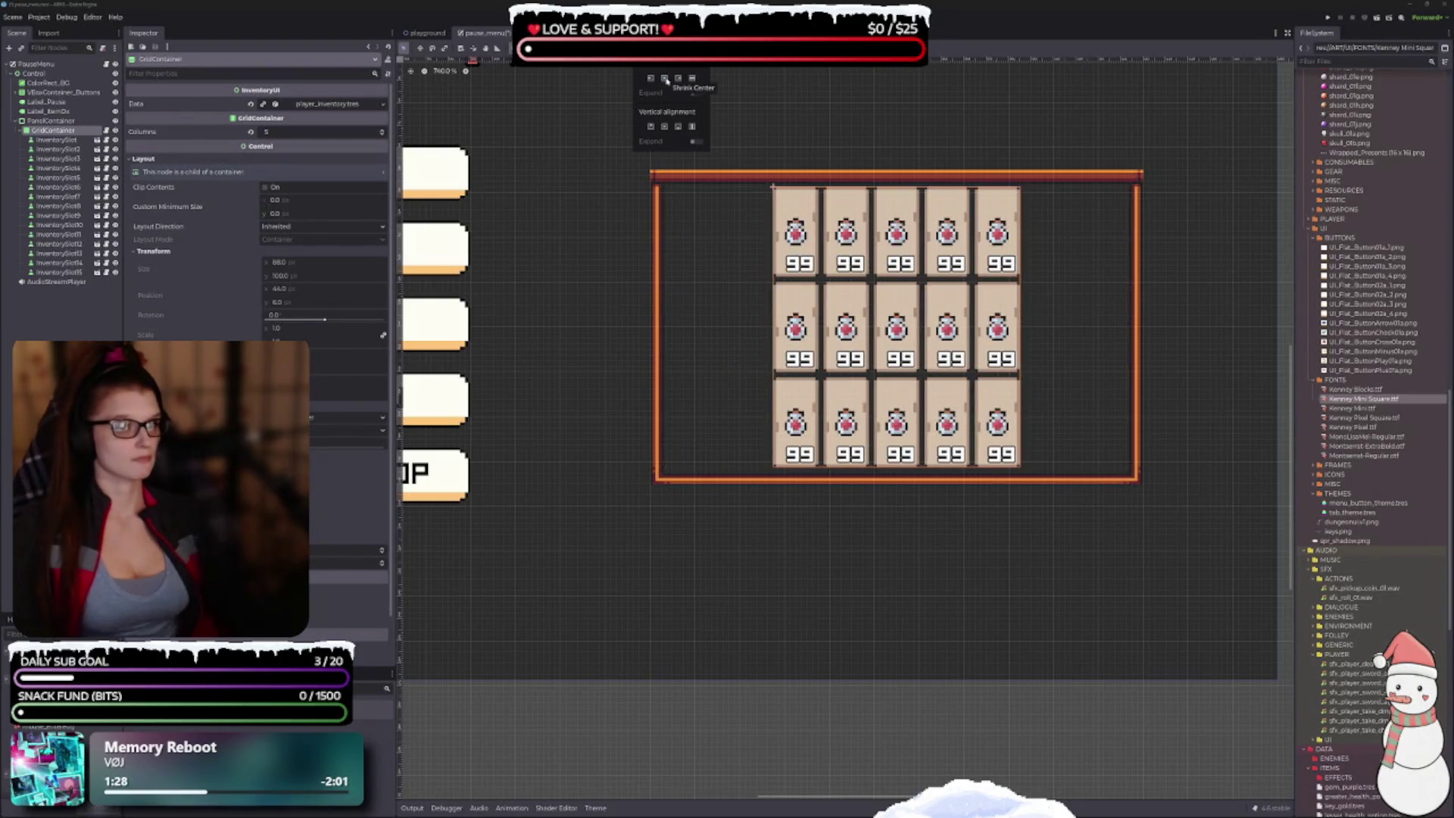
left_click(671, 130)
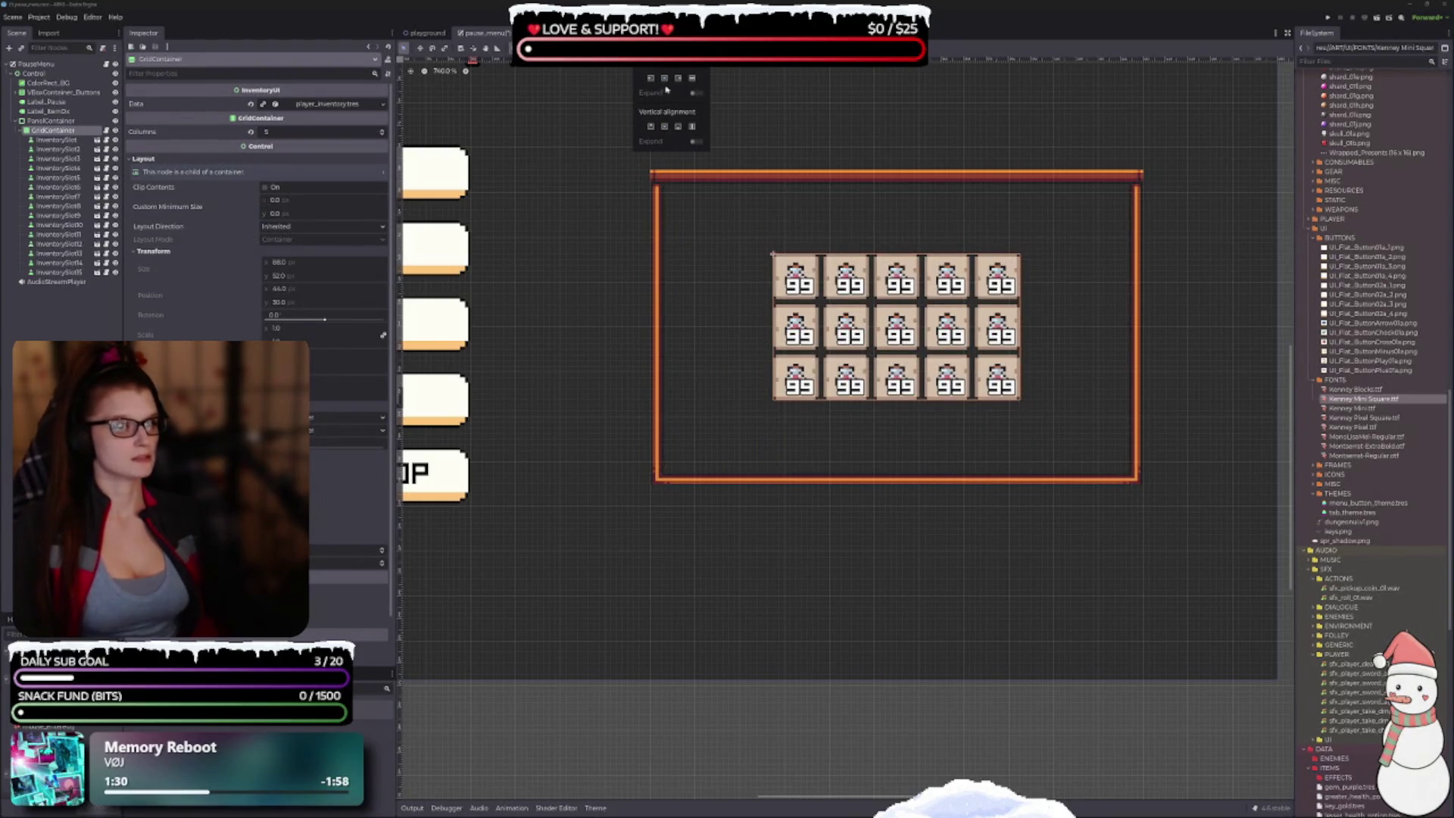
left_click(693, 79)
left_click(691, 127)
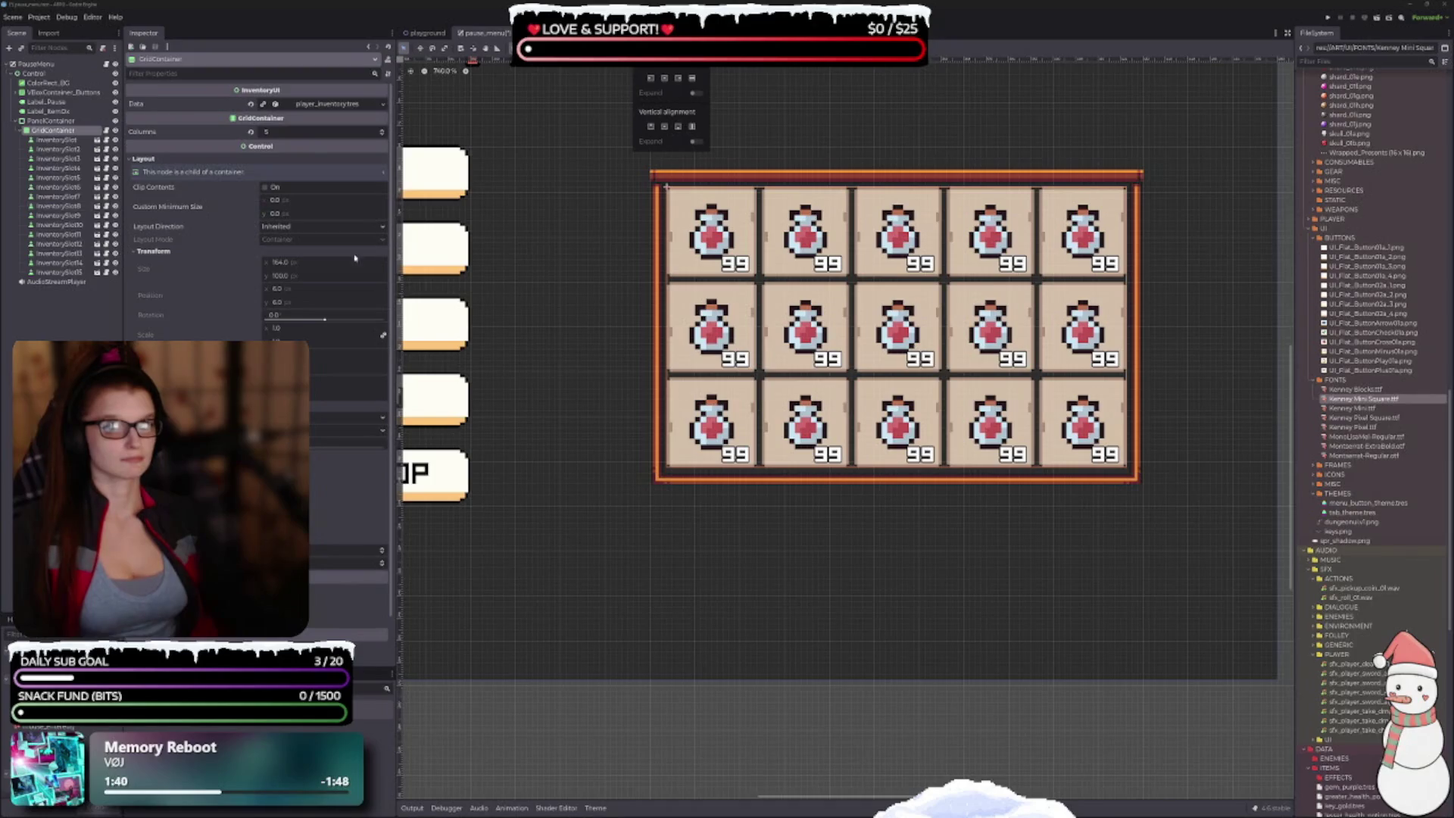
left_click(71, 143)
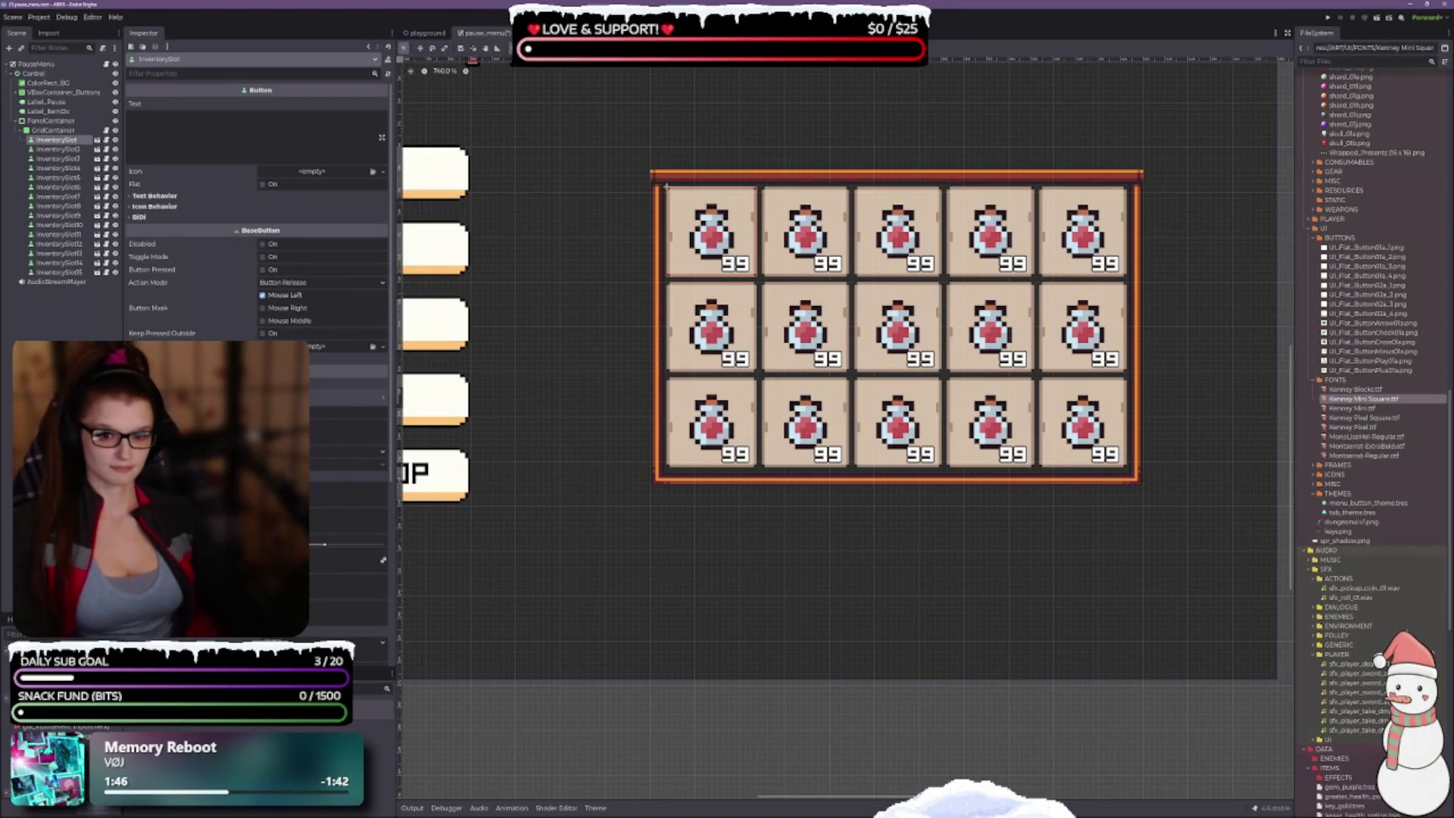
Step: Save pause_menu and zoom out to show the full PAUSED menu with its buttons and inventory
scroll(258, 212, "down", 5)
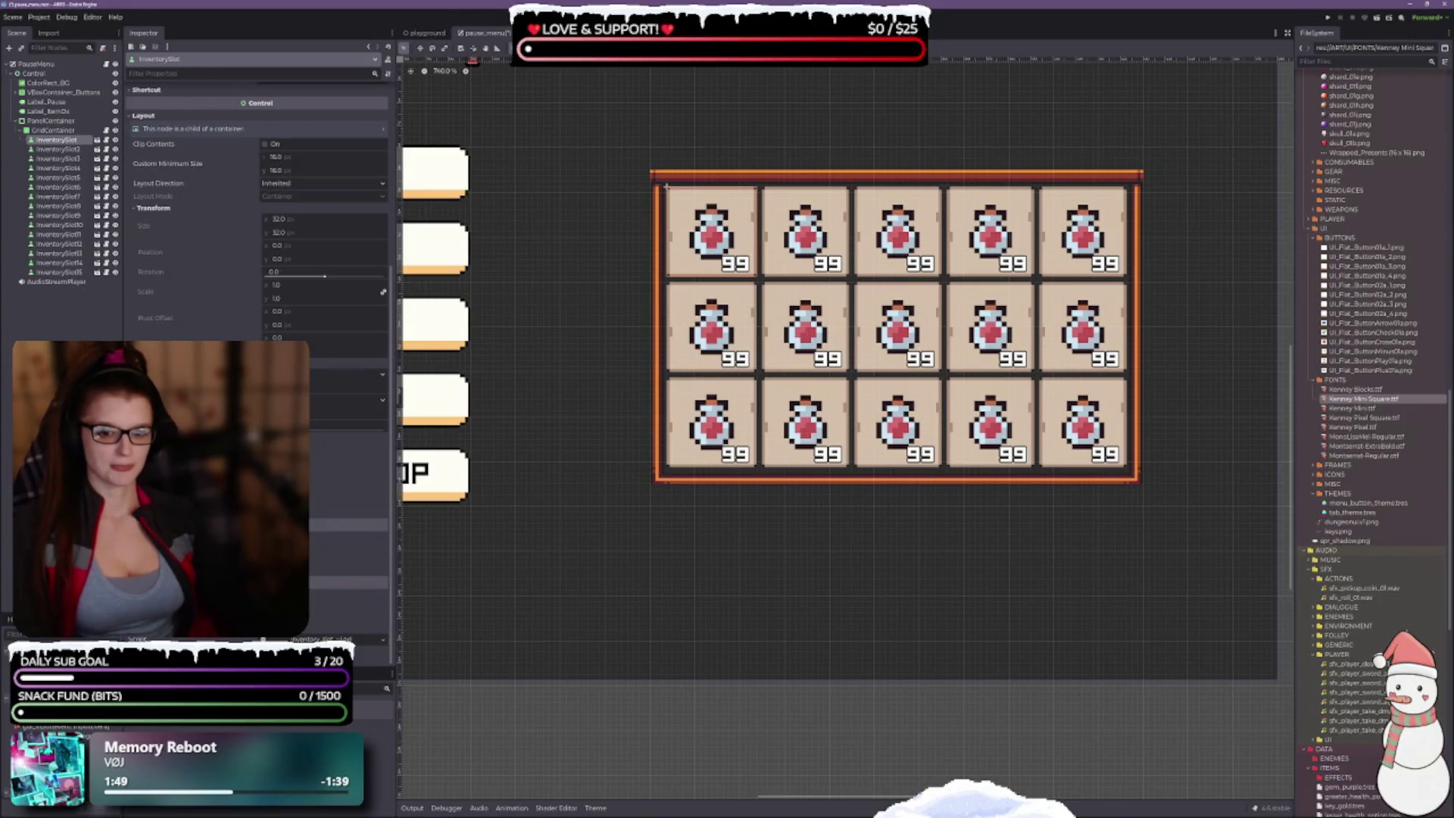
scroll(258, 212, "up", 5)
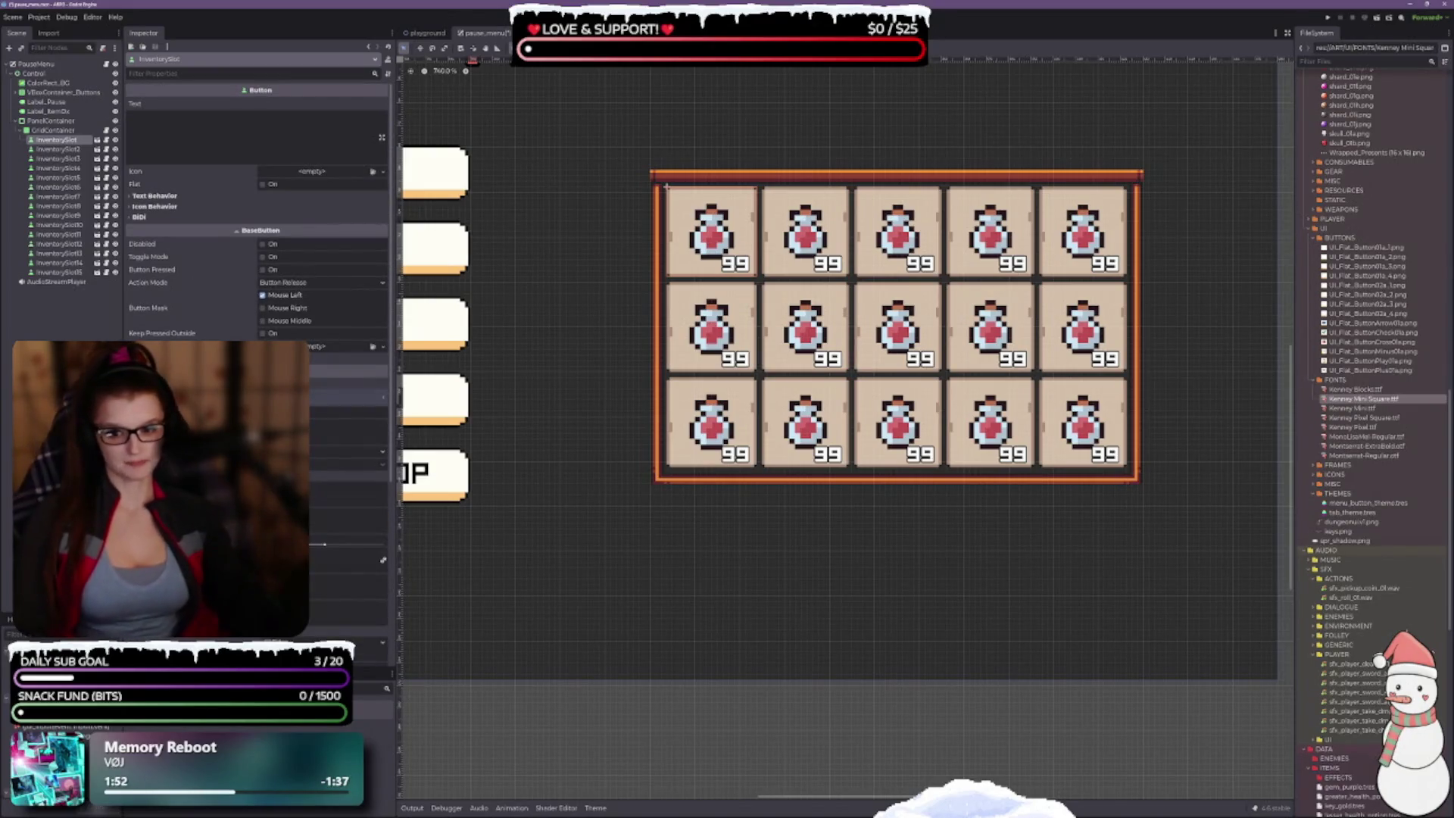
key("ctrl+s")
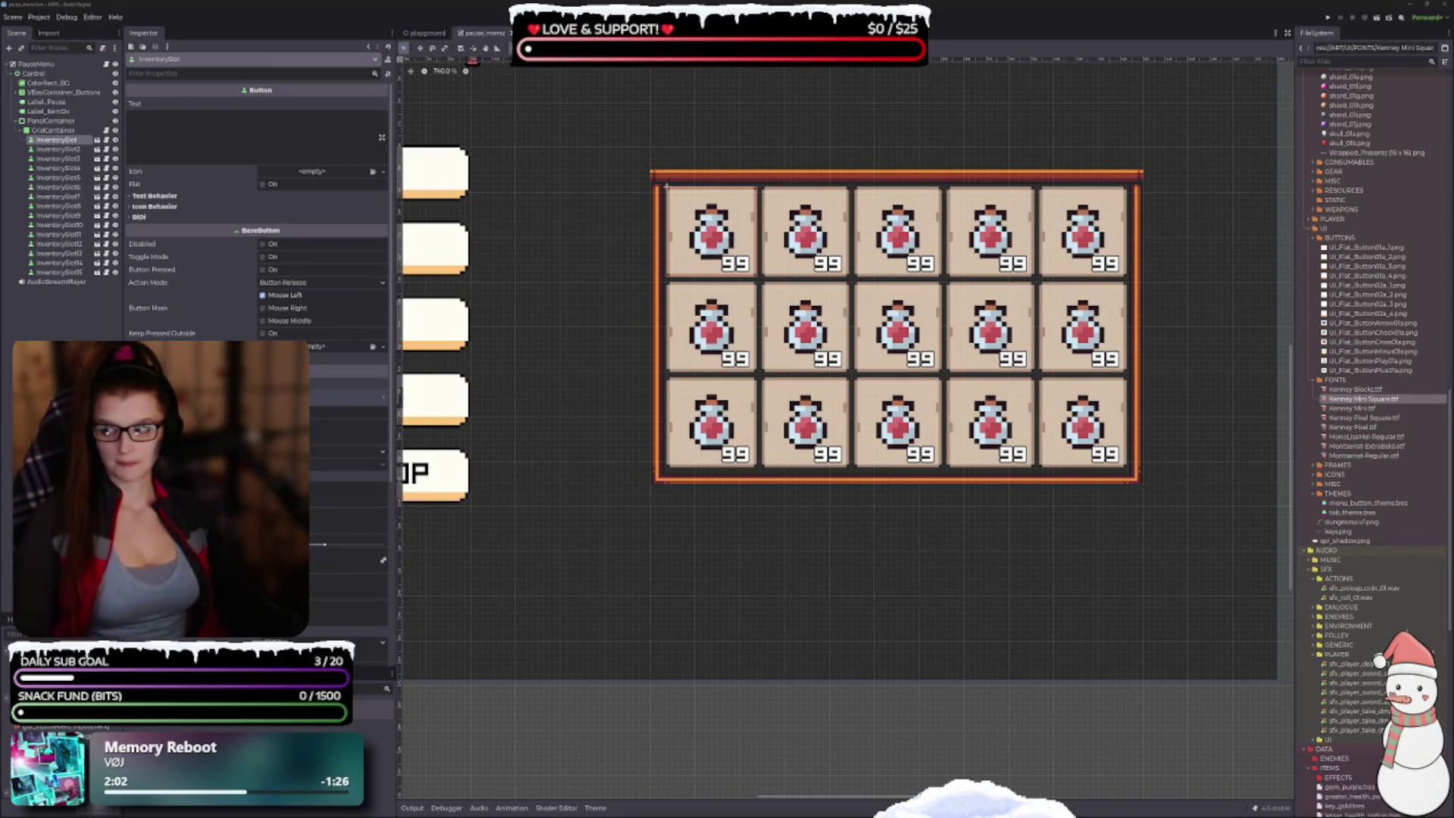
scroll(766, 548, "down", 5)
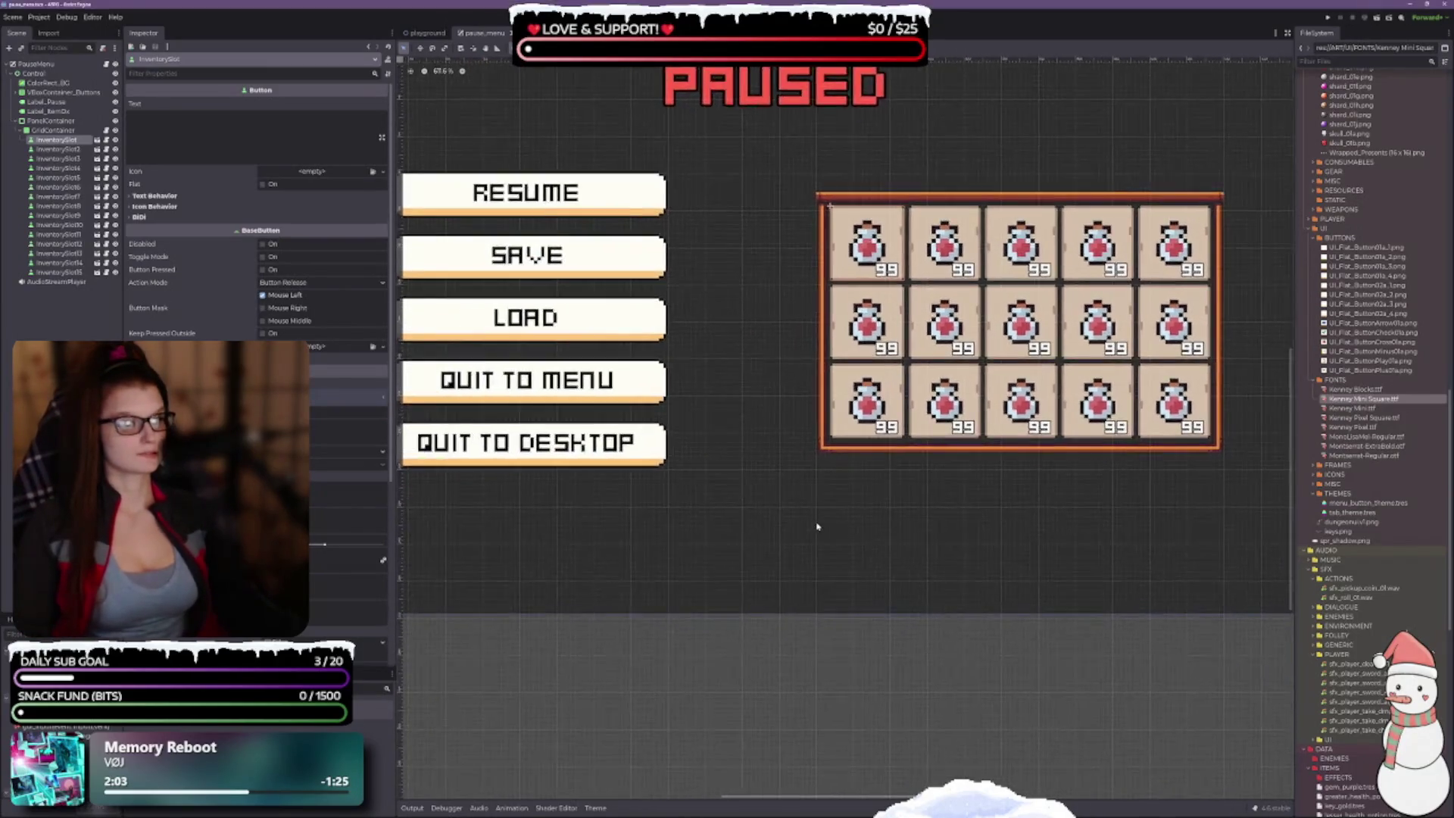
left_click_drag(820, 529, 884, 493)
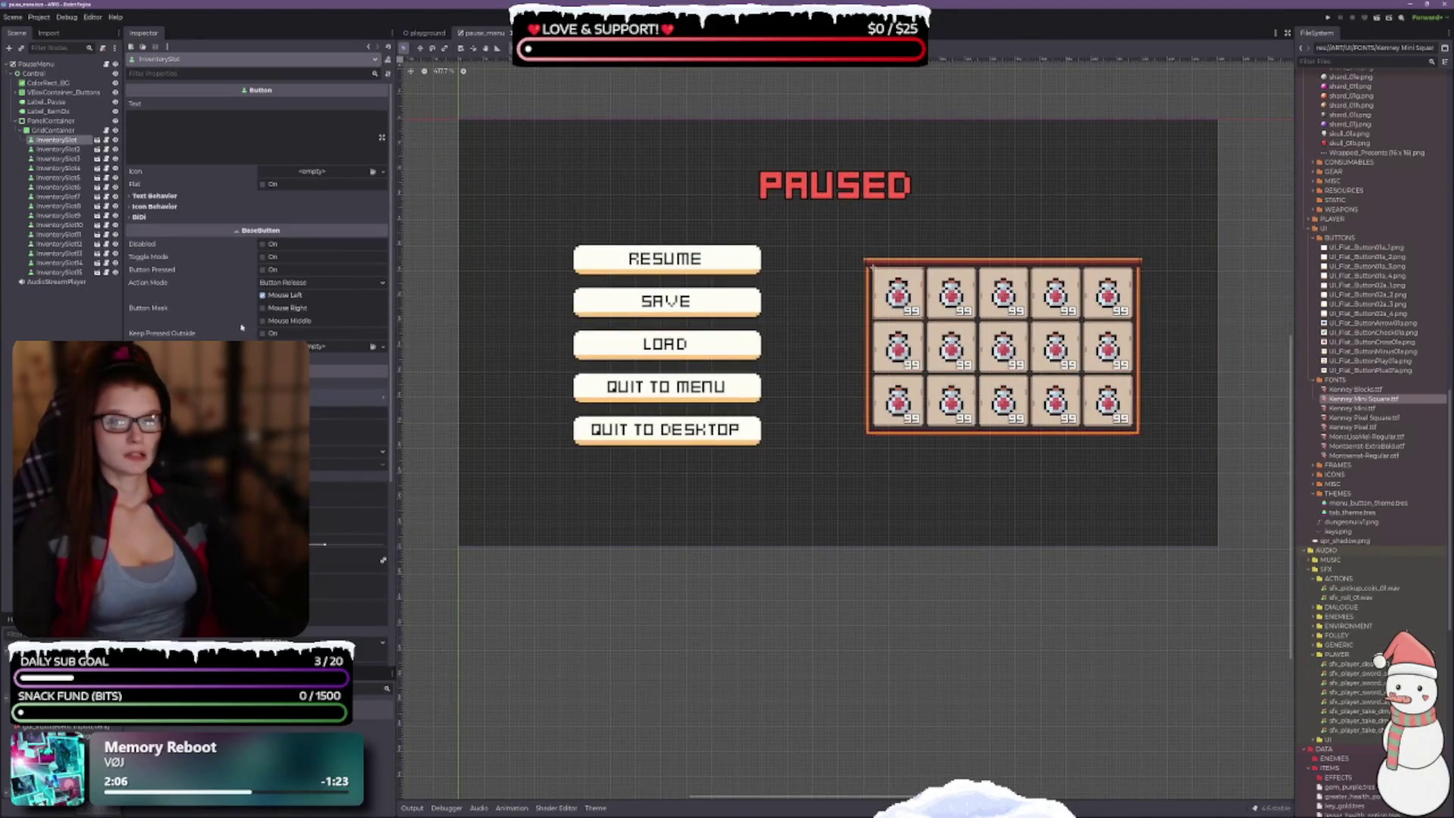
Step: Select InventorySlot15, then switch to VS Code showing the inventory scripts
left_click(59, 272)
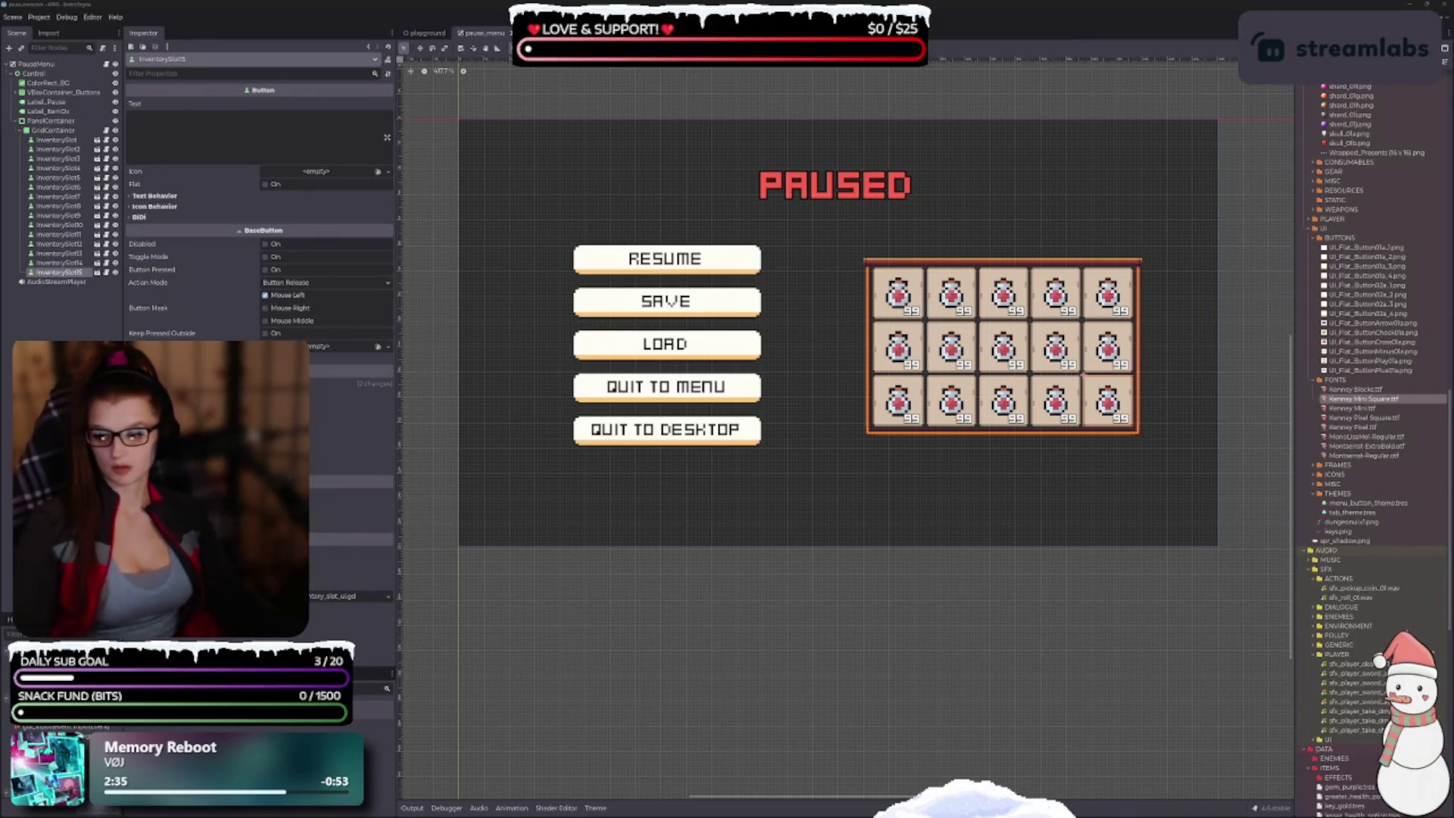
key("alt+Tab")
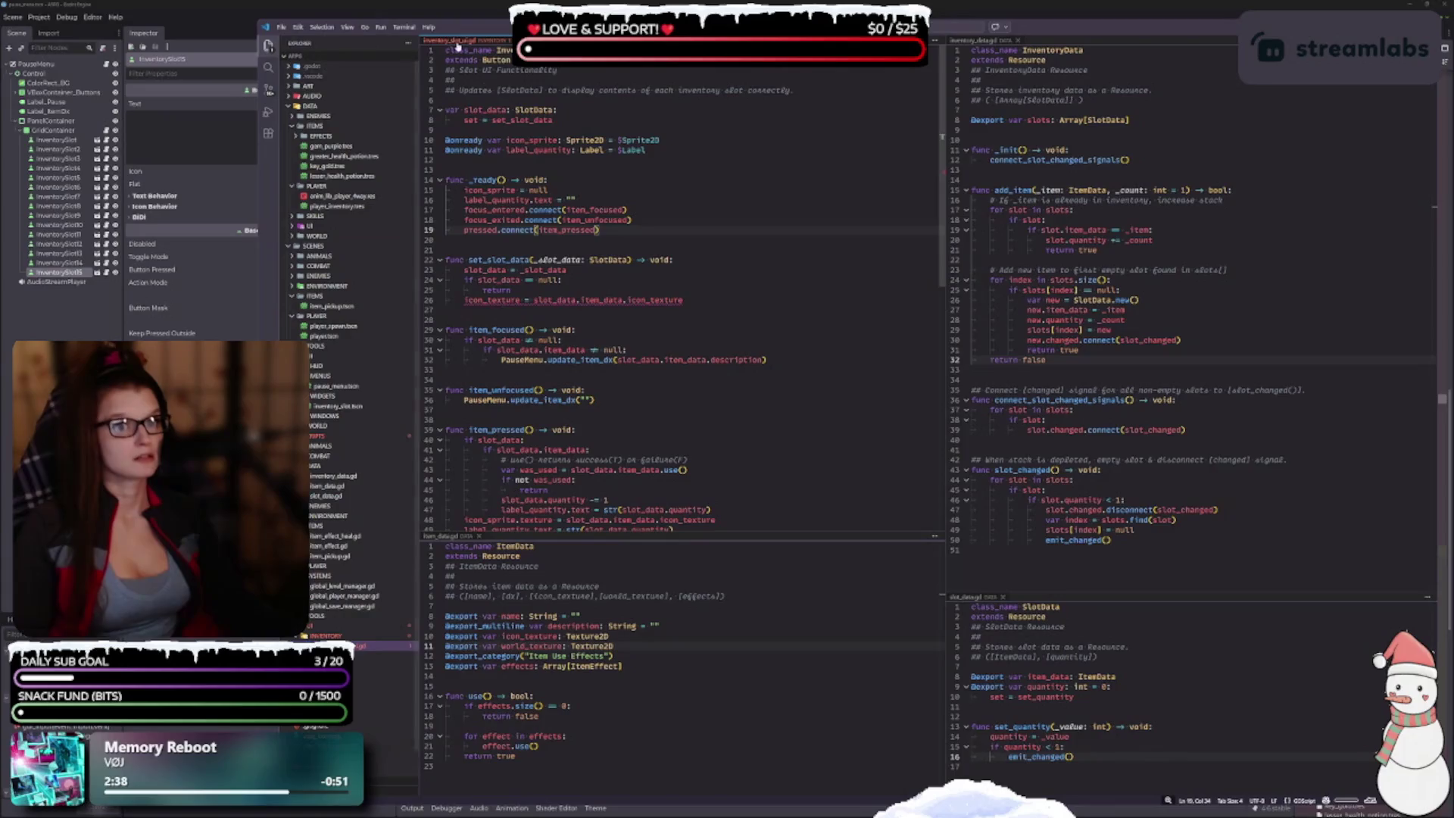
Step: Flip to inventory_ui.gd and back to inventory_slot.gd, moving the VS Code window lower
left_click(622, 232)
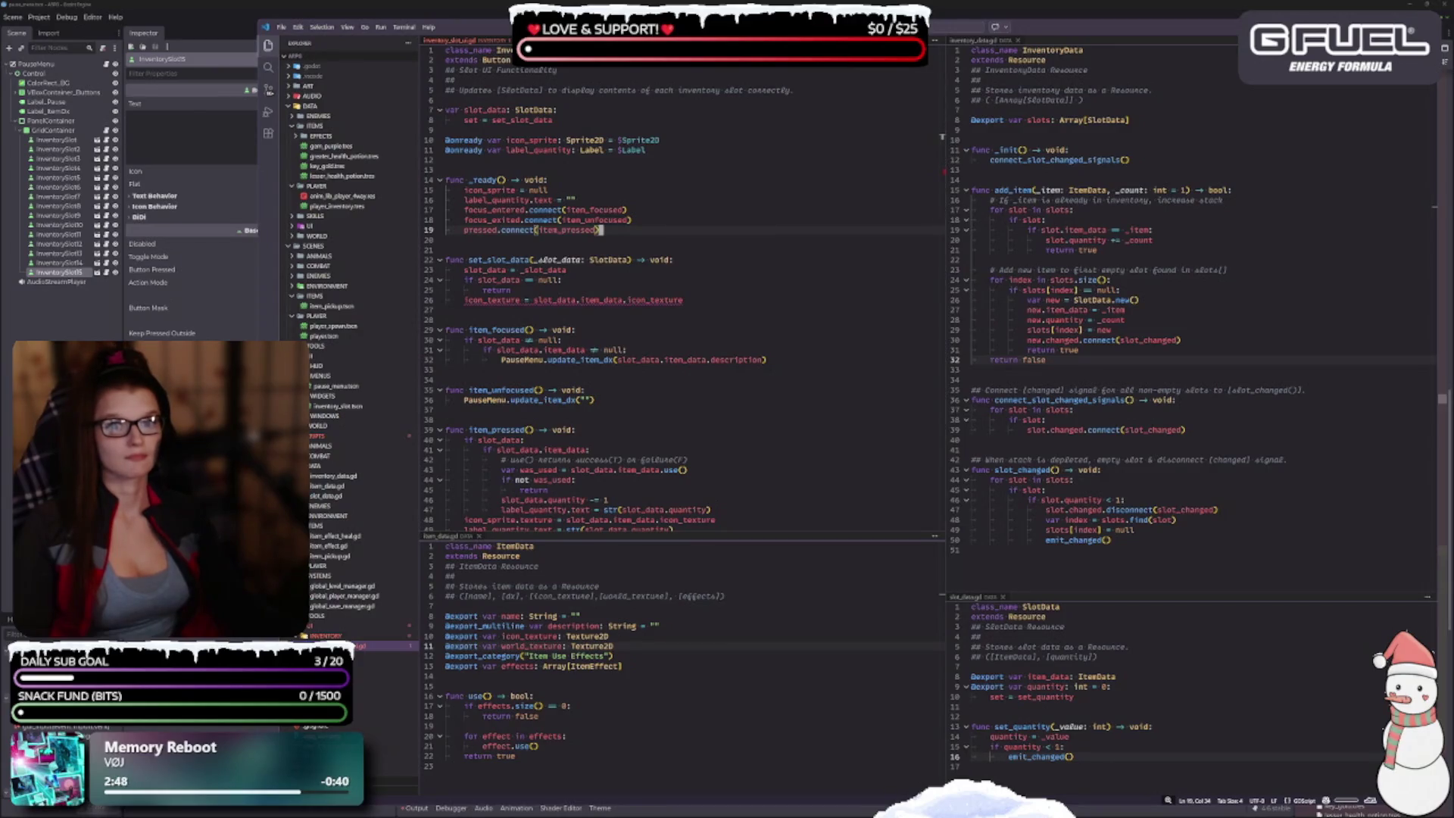
key("ctrl+Tab")
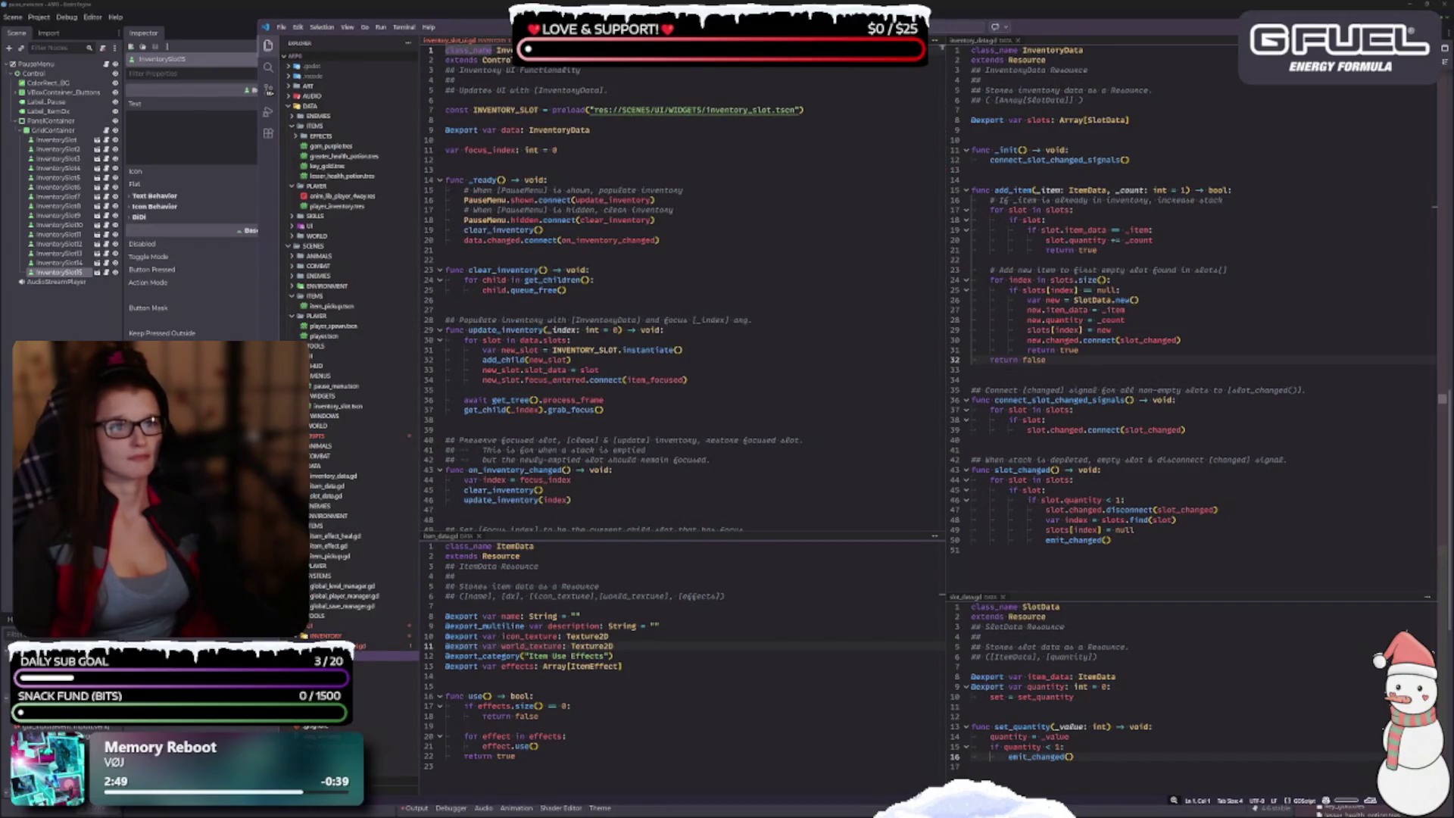
key("ctrl+Tab")
mouse_move(648, 32)
left_mouse_down()
mouse_move(651, 106)
mouse_move(647, 22)
mouse_move(640, 96)
left_mouse_up()
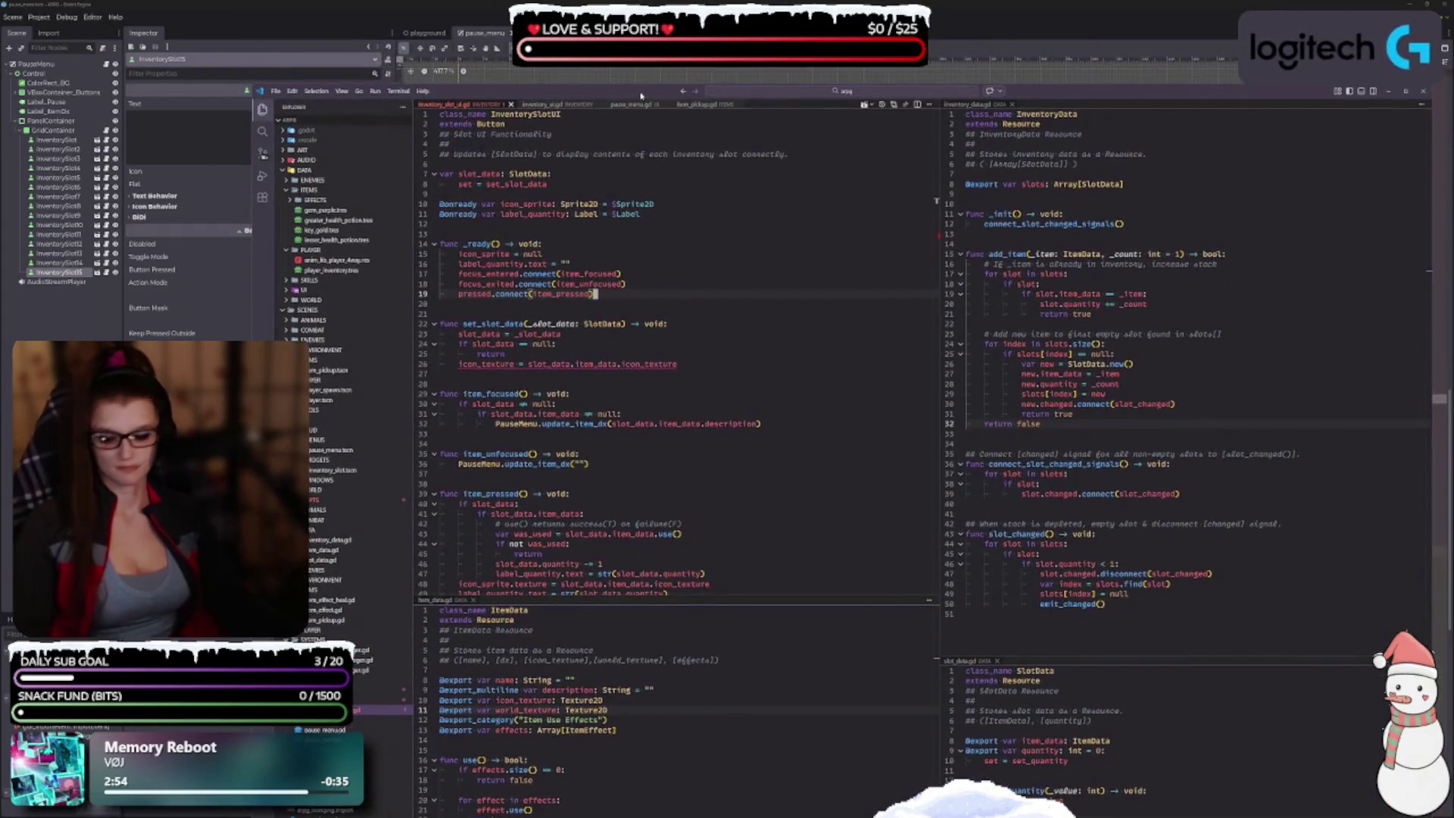
Step: Open inventory_slot.tscn in Godot, then bring VS Code back in front, repositioned
key("alt+Tab")
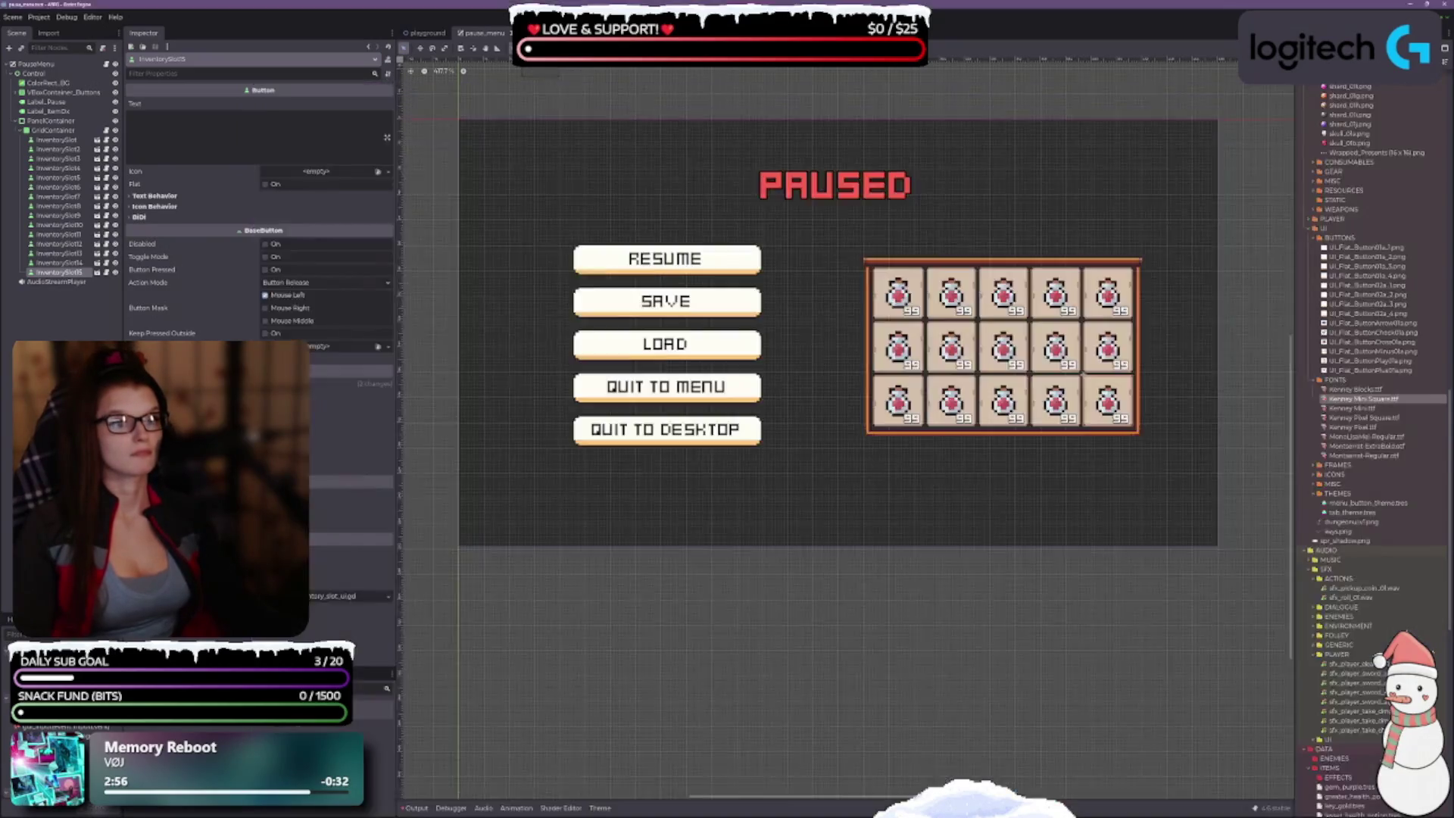
double_click(1083, 373)
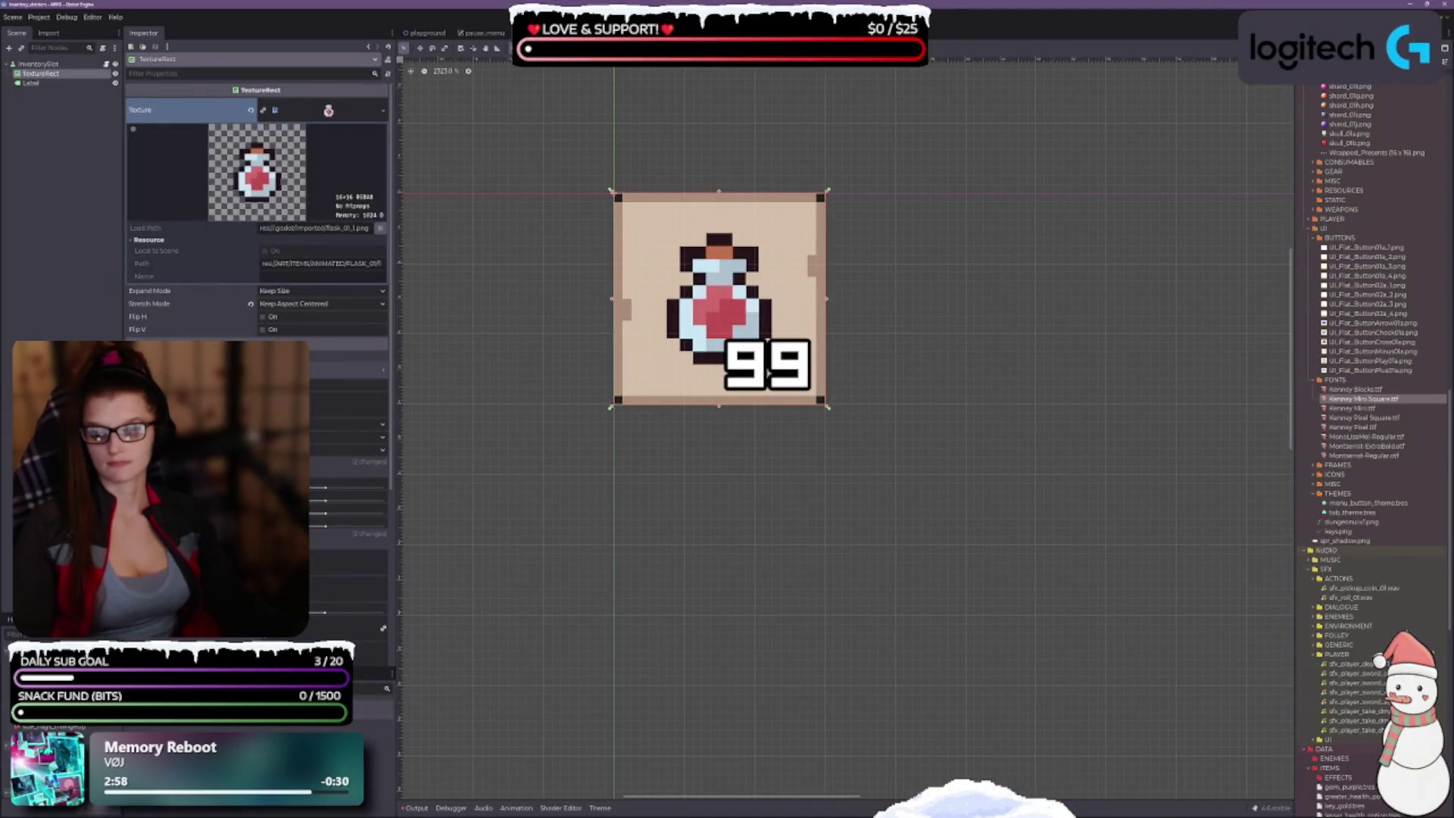
key("alt+Tab")
mouse_move(349, 30)
left_mouse_down()
mouse_move(474, 102)
mouse_move(534, 161)
mouse_move(539, 85)
left_mouse_up()
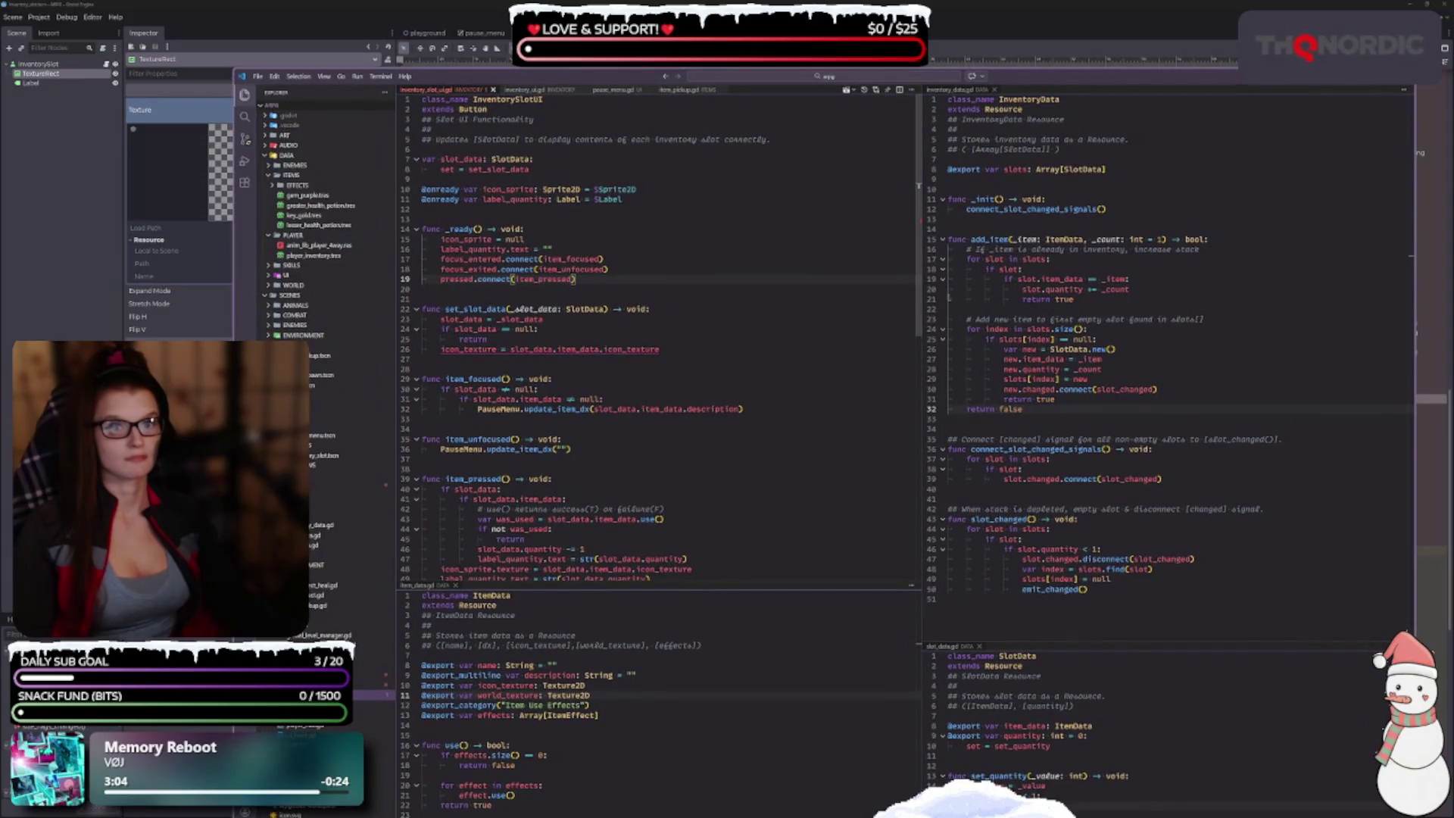
Step: Highlight _slot_data uses, go to line 36, and narrow VS Code to reveal Godot's Inspector
double_click(519, 319)
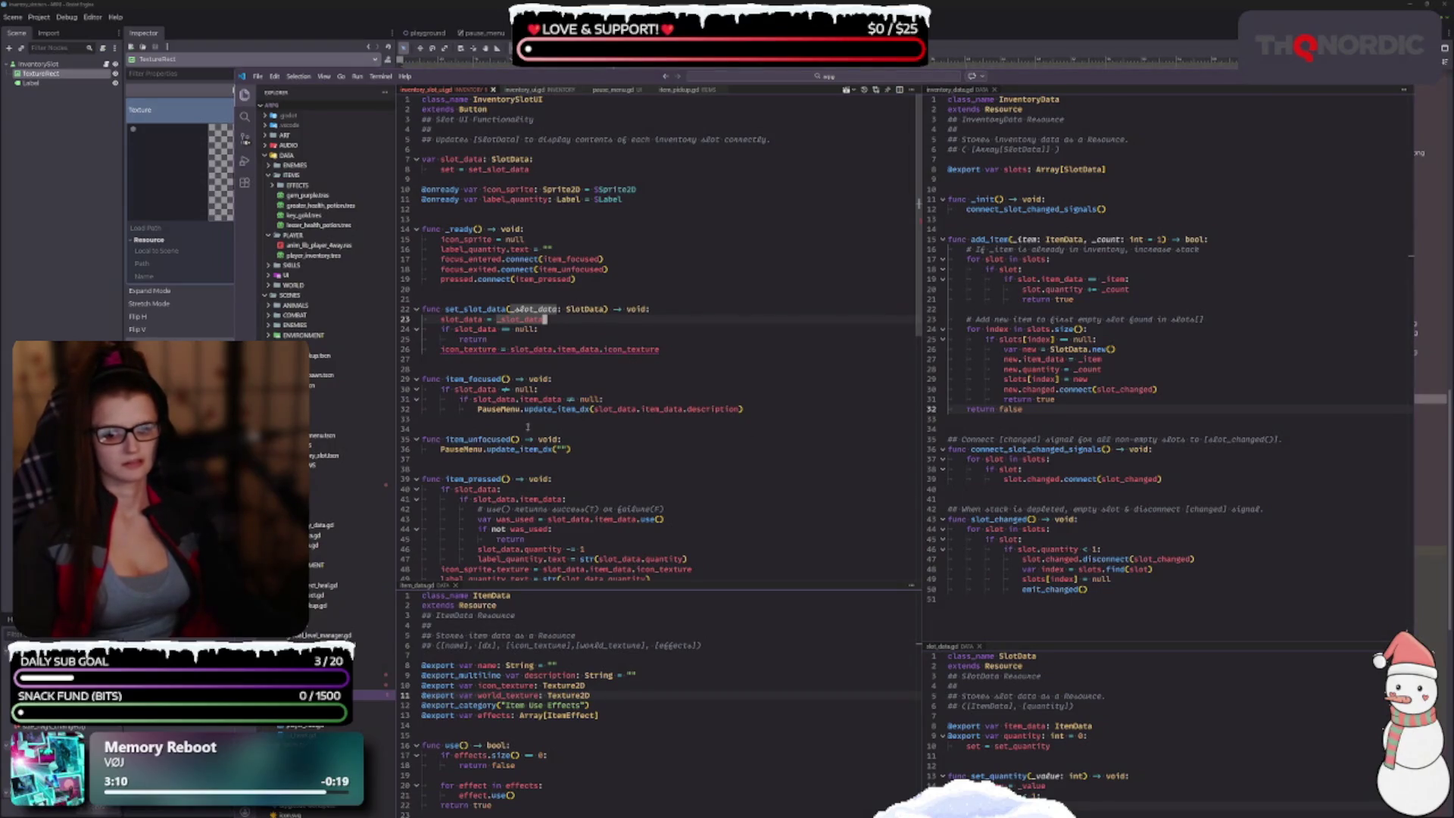
left_click(583, 449)
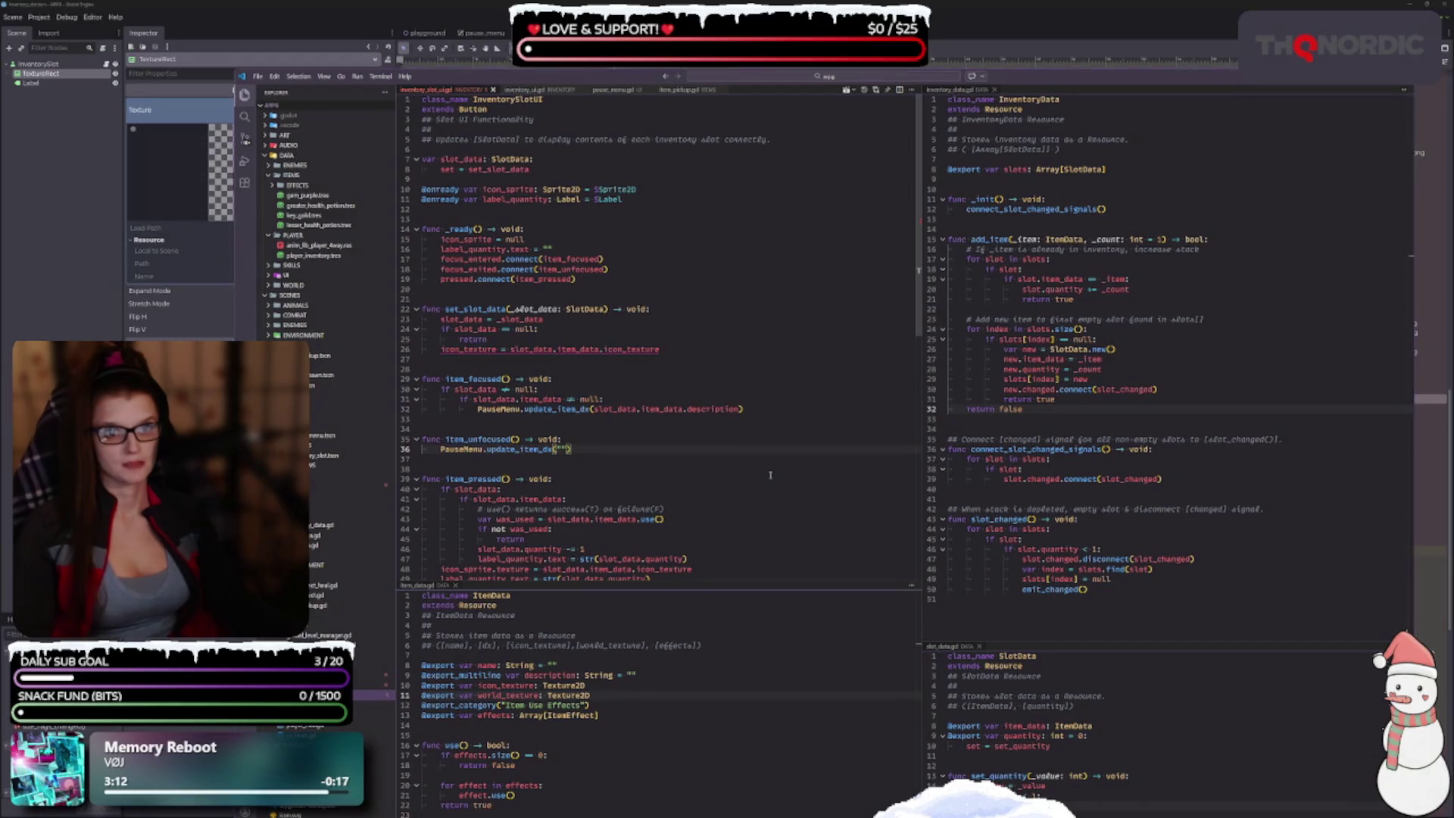
left_click_drag(633, 99, 660, 51)
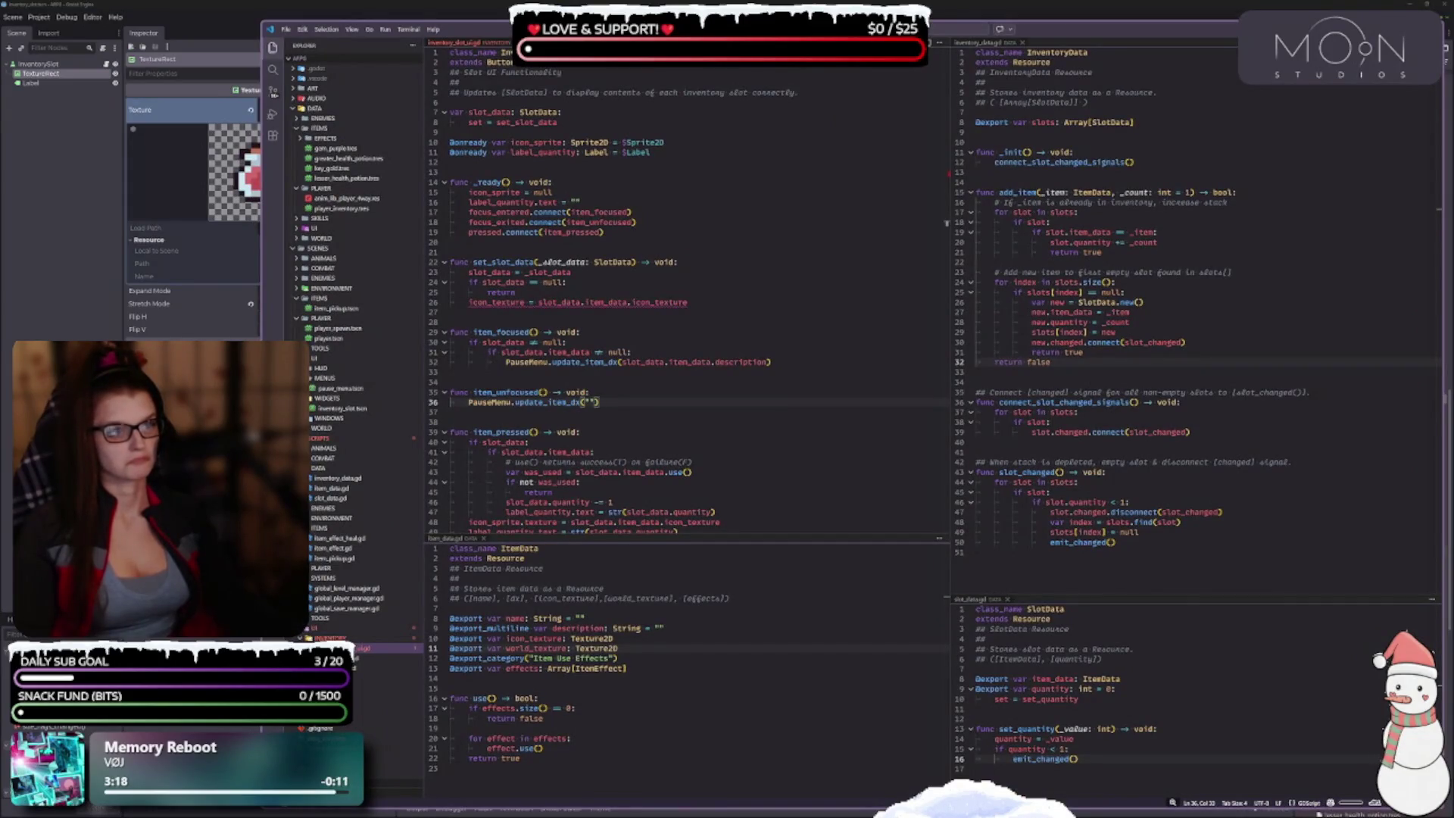
left_click_drag(660, 51, 656, 52)
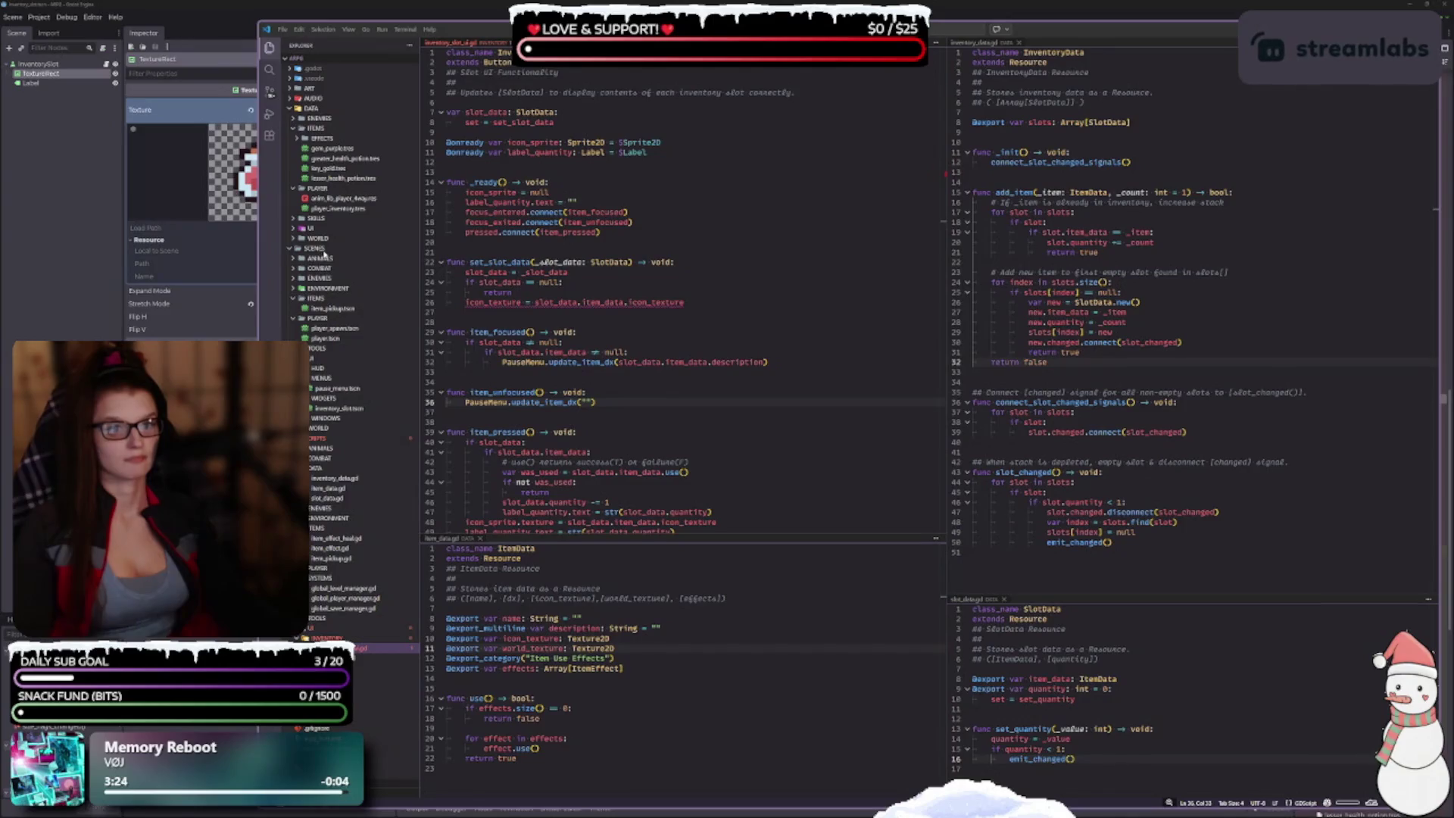
left_click_drag(257, 239, 410, 238)
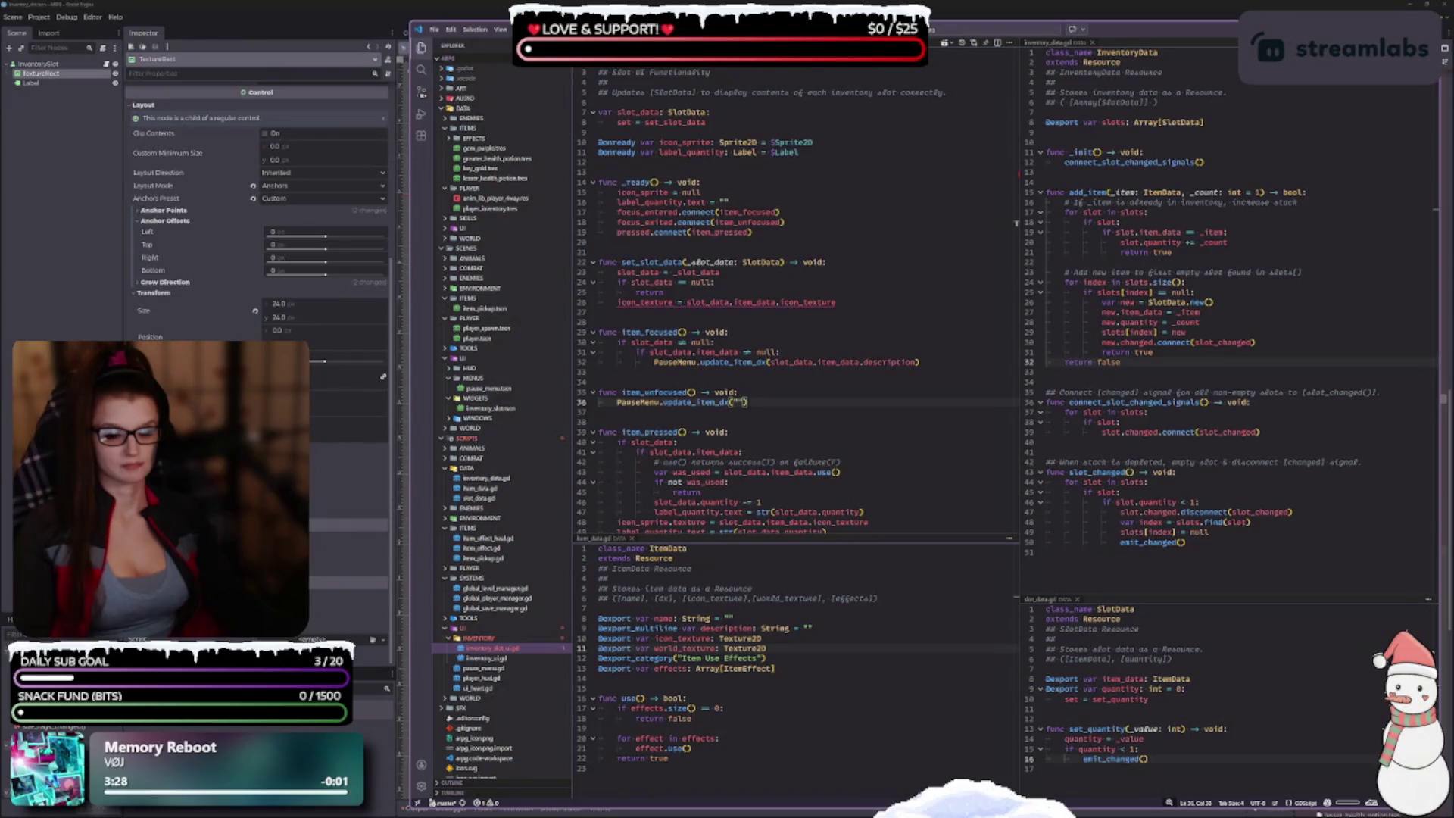
Step: Scroll Godot's Inspector to the flask Texture and go to the line 26 icon_texture assignment
scroll(257, 227, "up", 4)
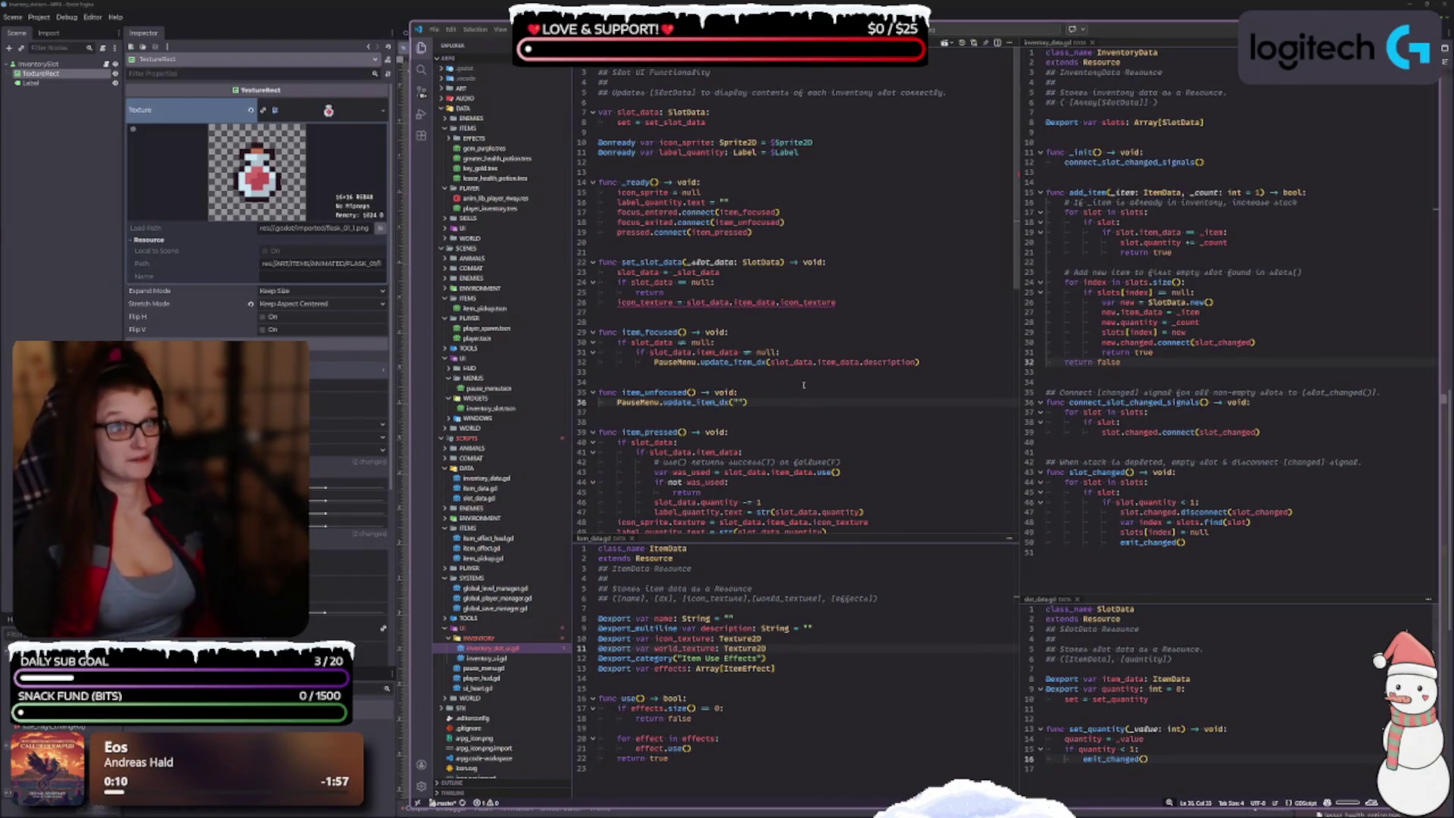
left_click(849, 301)
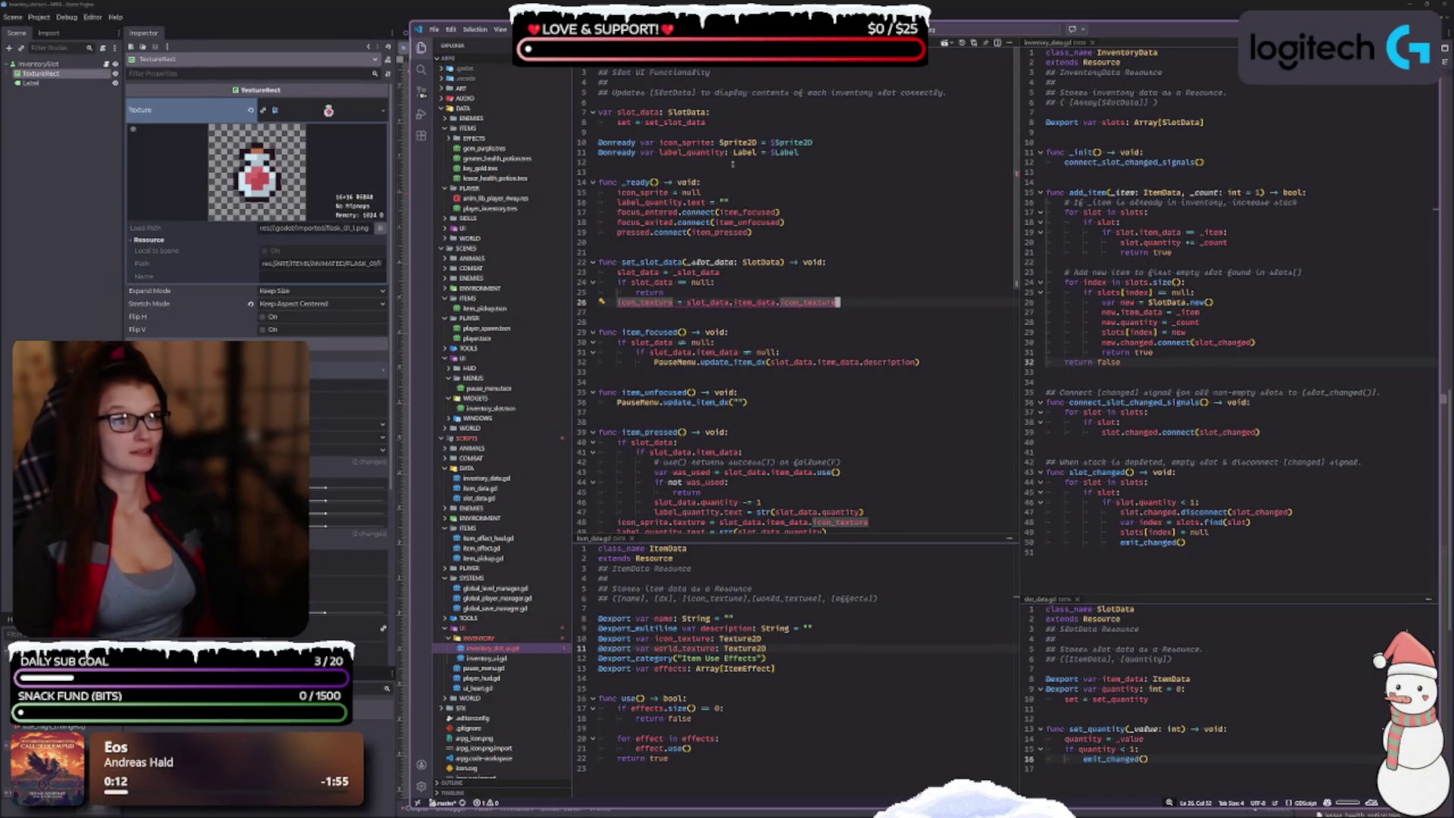
Step: On line 10, rename icon_sprite to icon_texture_rect typed TextureRect = $TextureRect
double_click(700, 142)
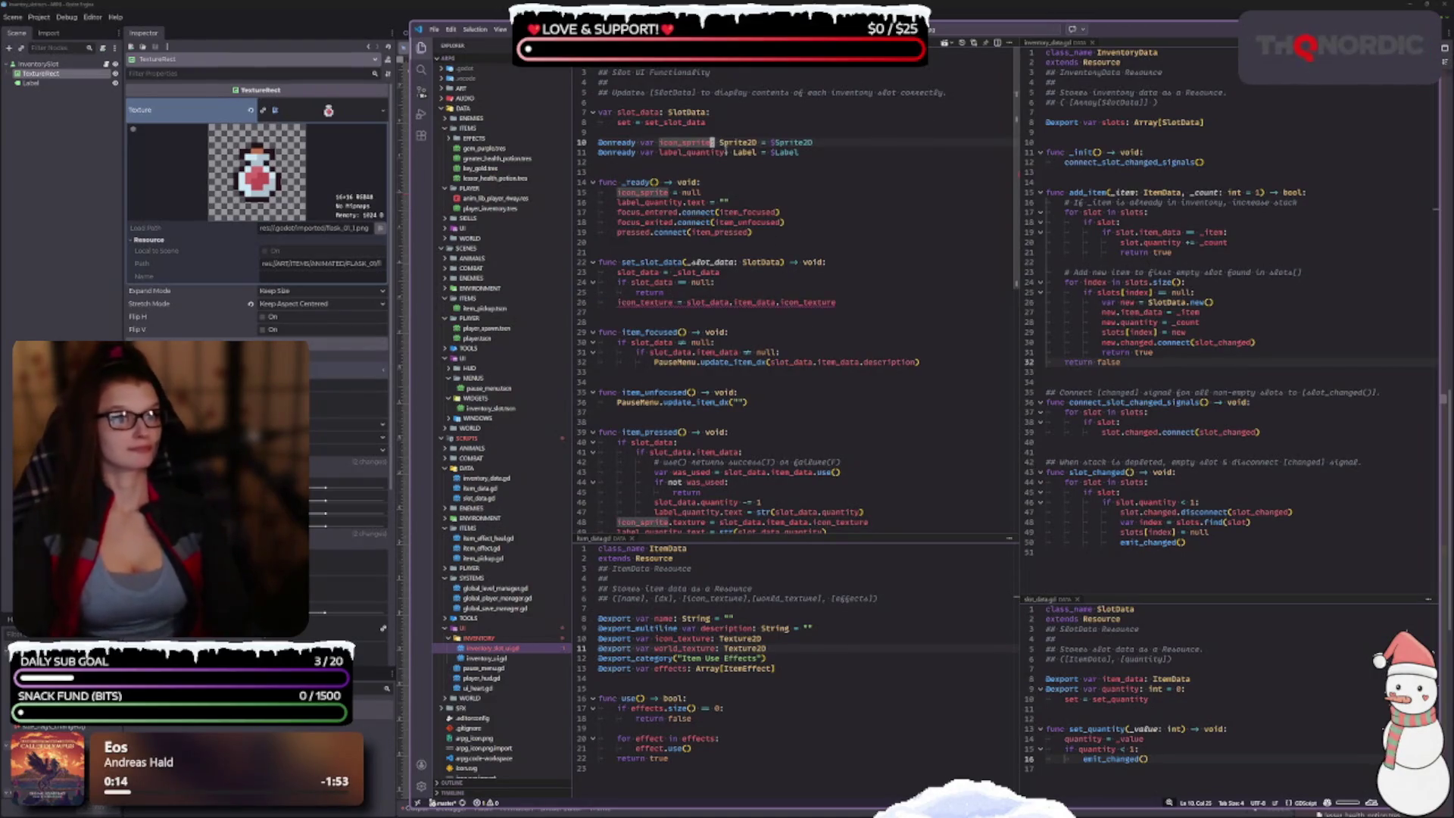
key("BackSpace")
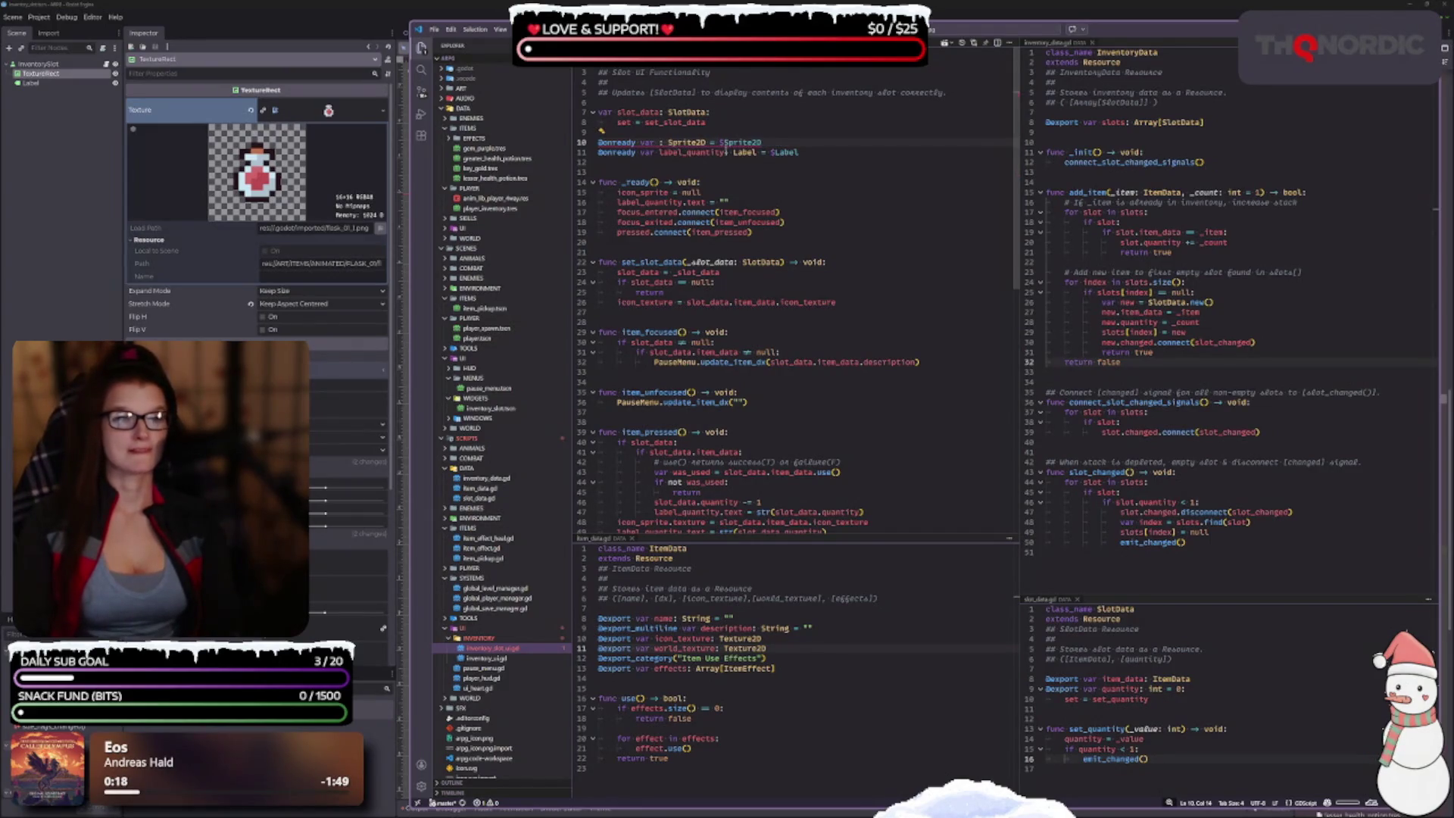
type("i")
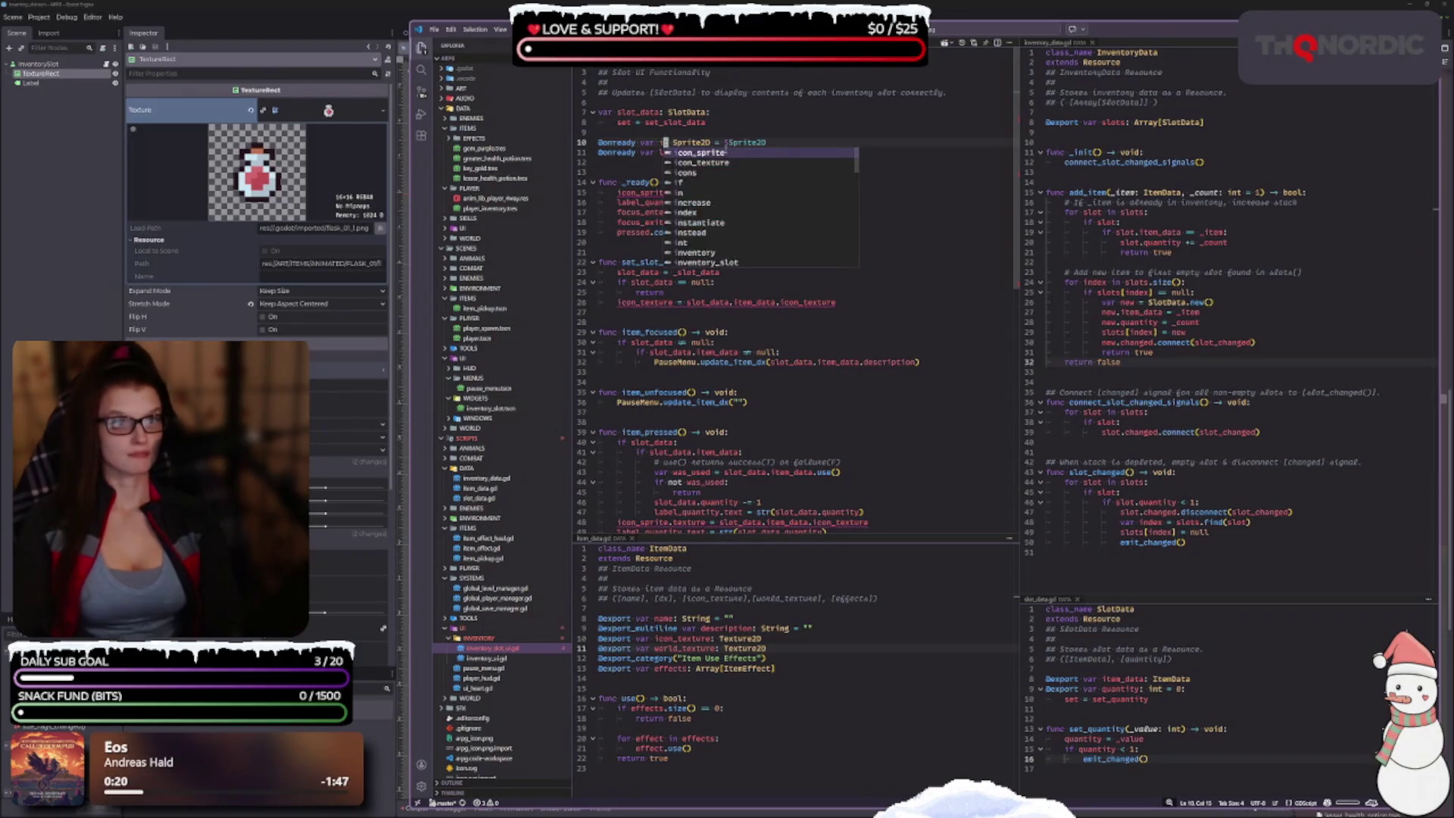
type("con_tex")
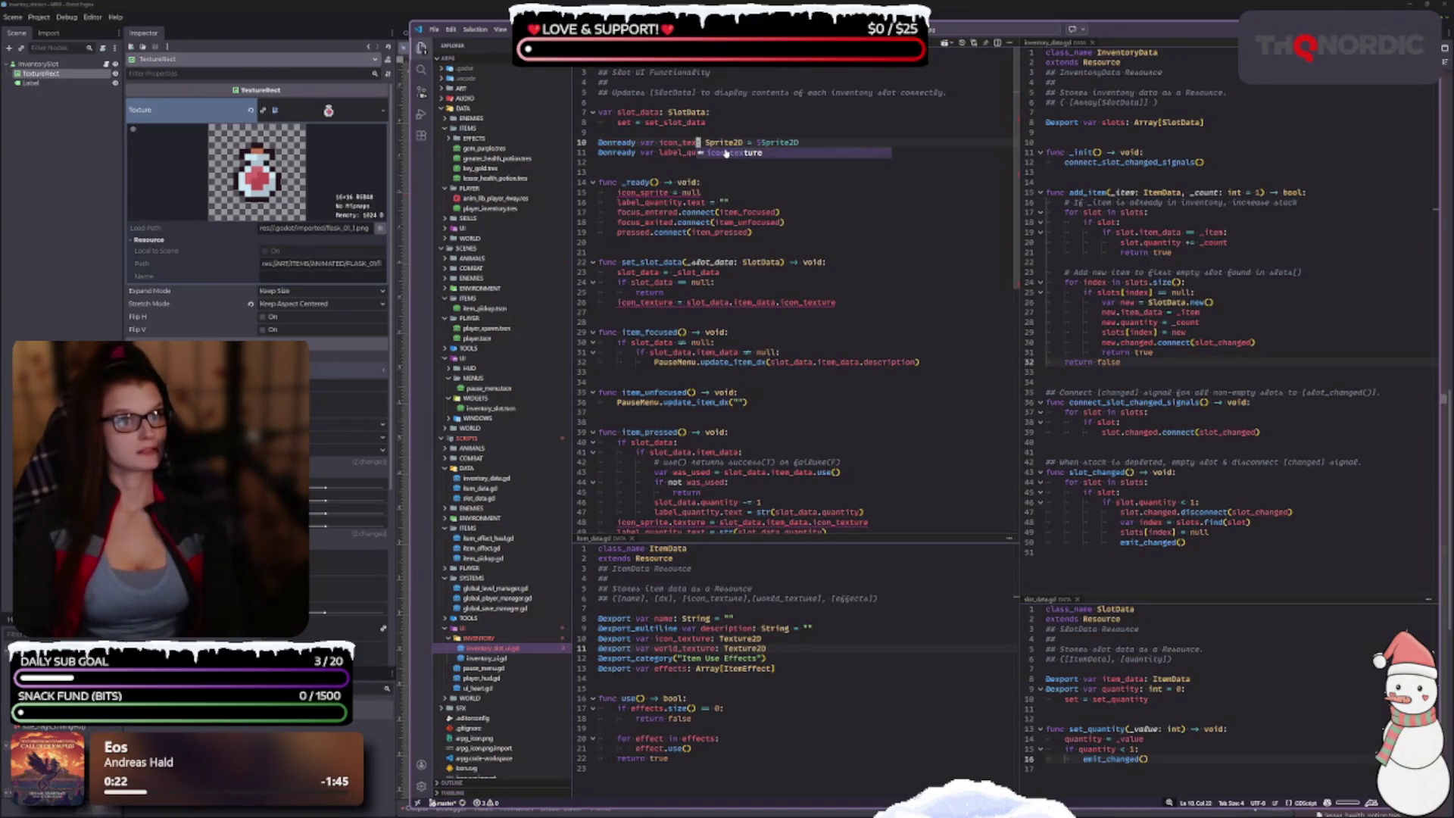
type("t")
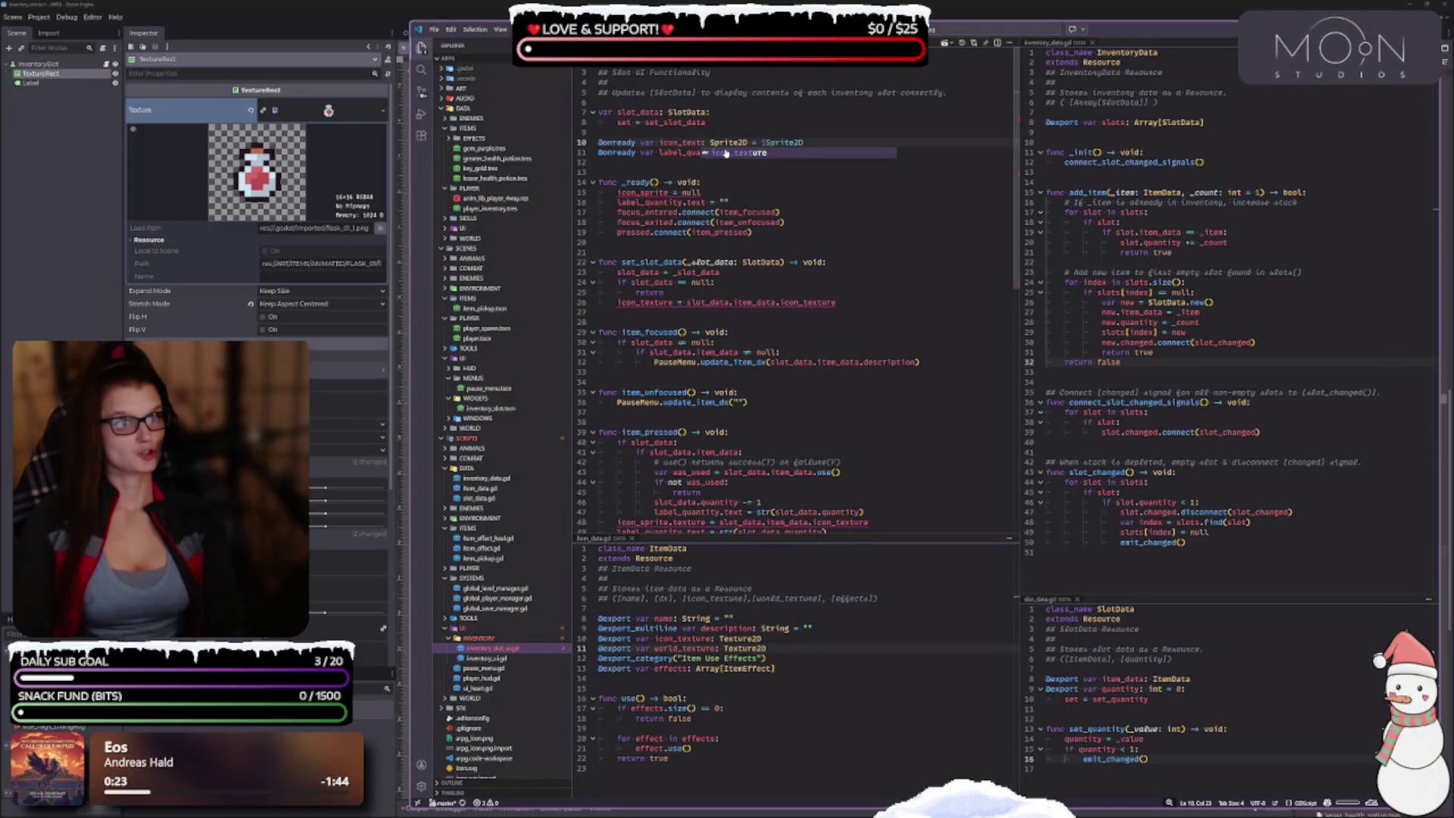
type("ure")
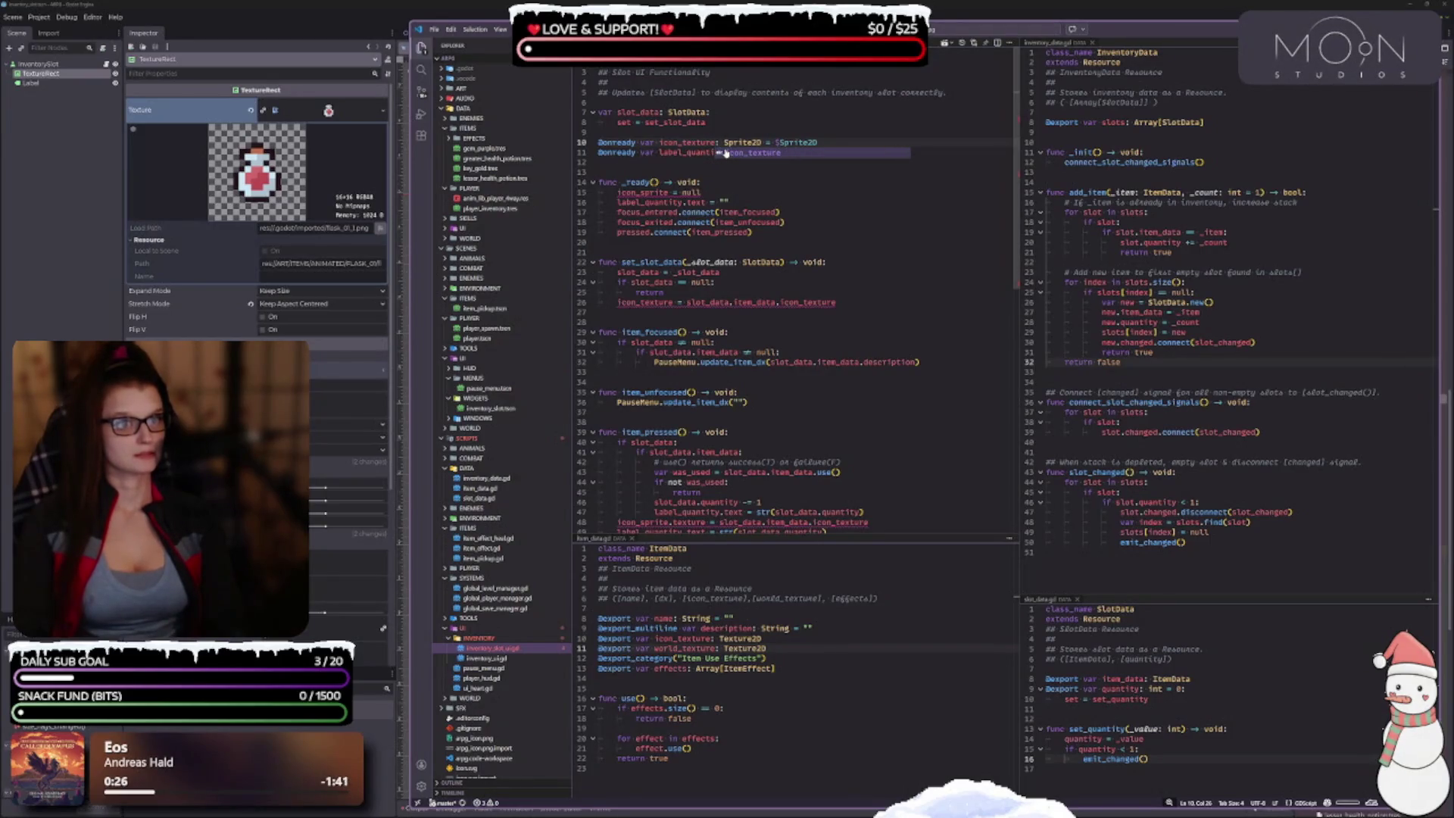
type("_rect")
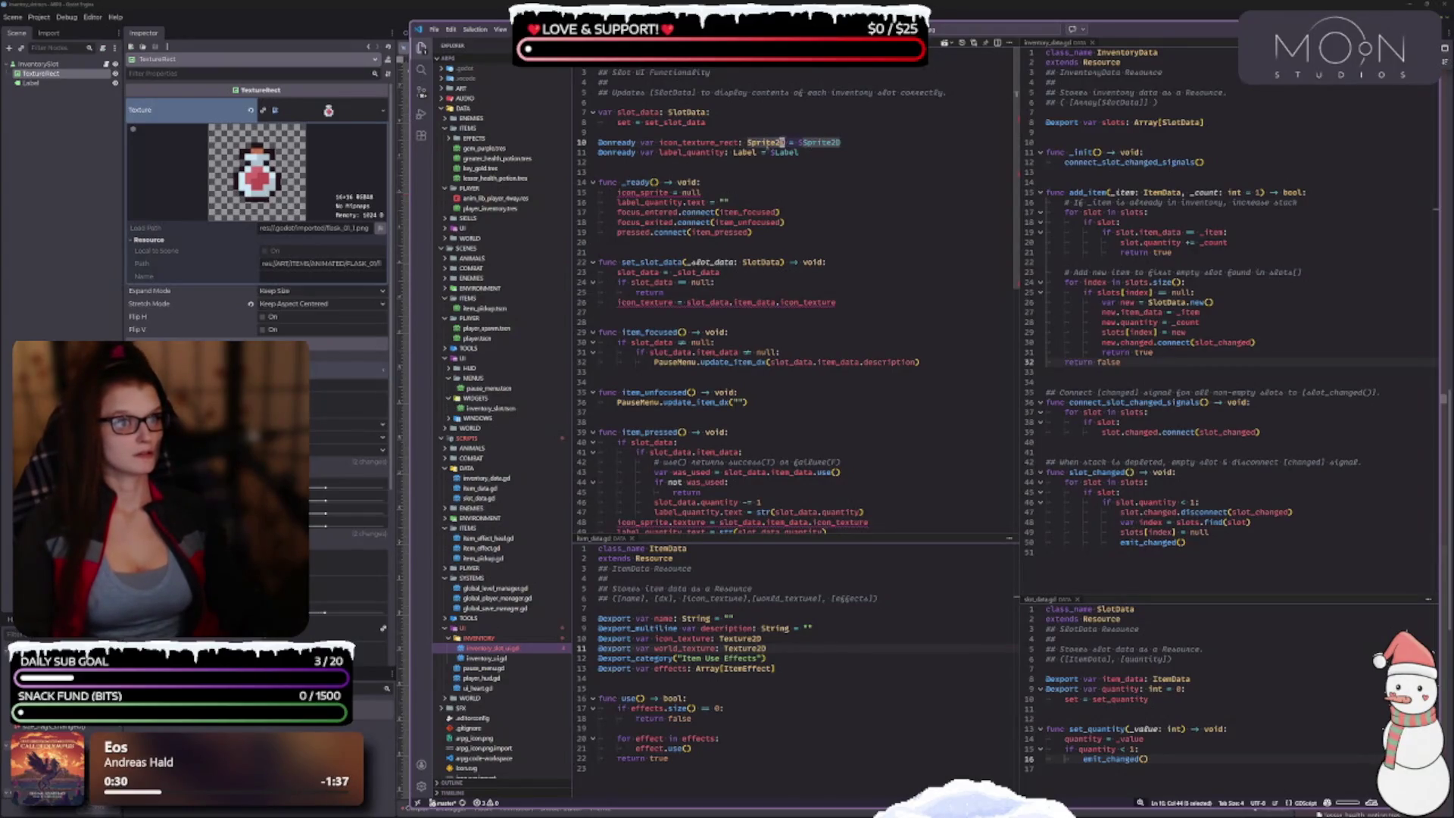
left_click_drag(787, 142, 745, 143)
key("shift+End")
key("Delete")
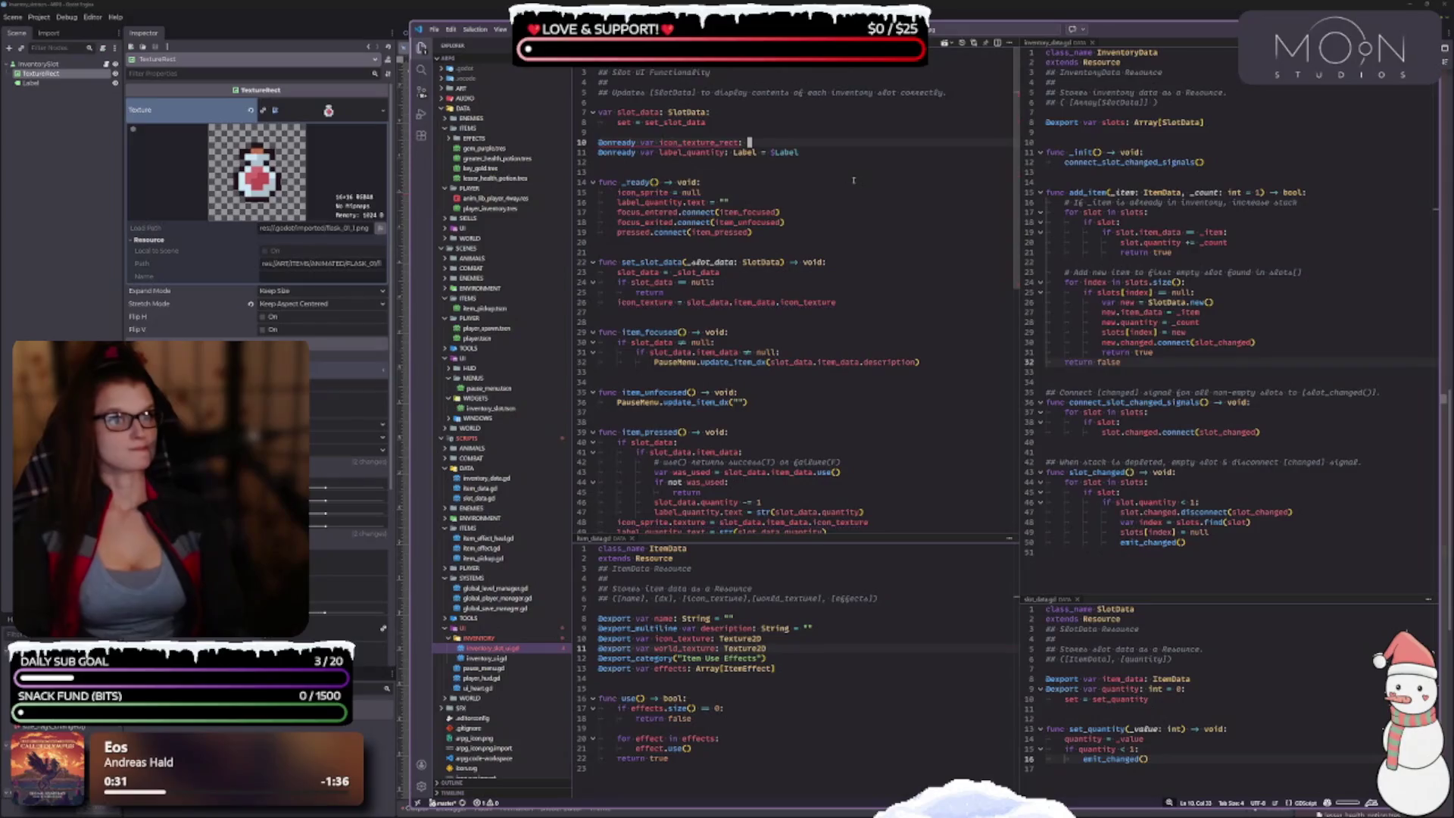
type("Tex")
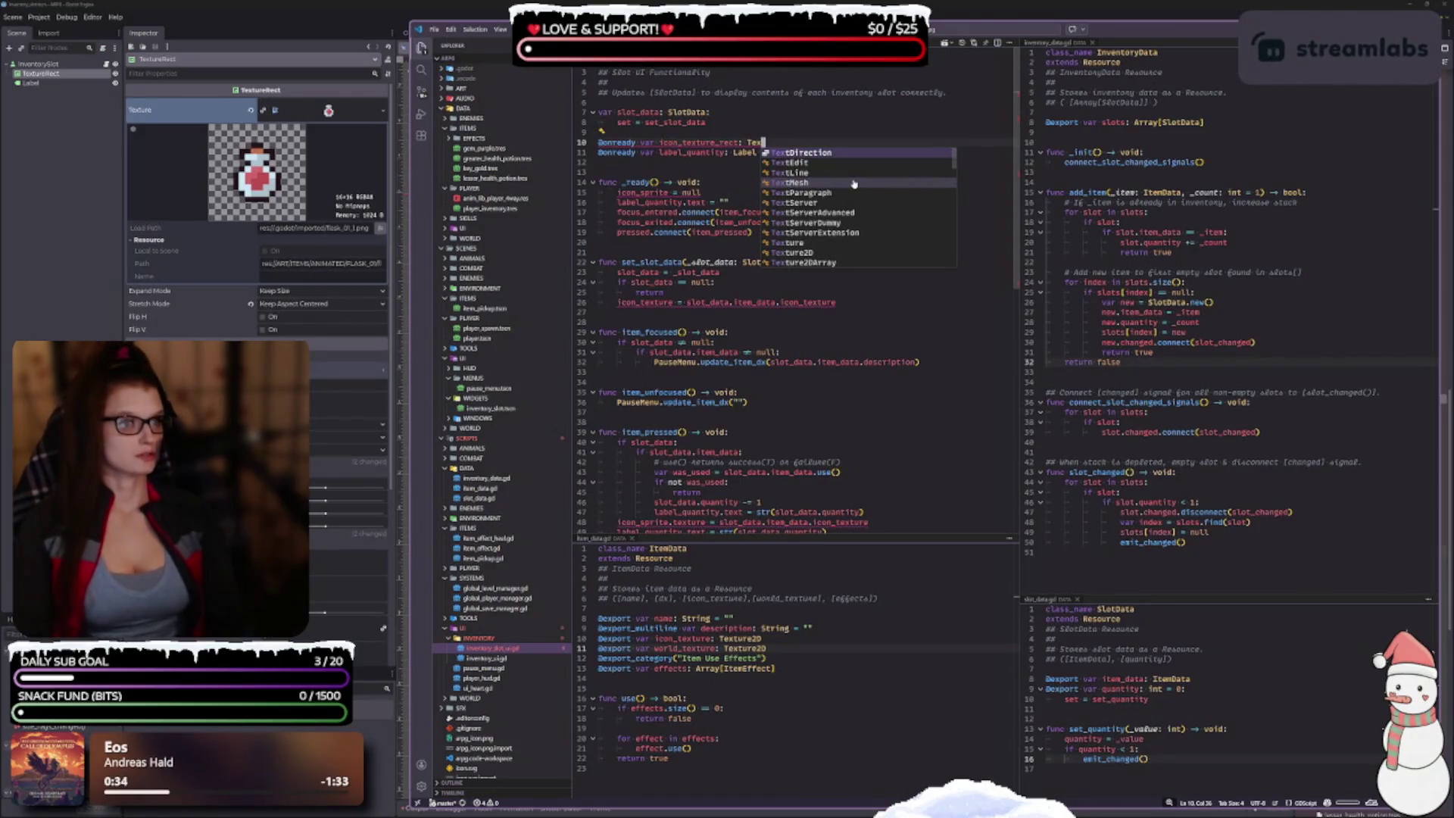
type("tu")
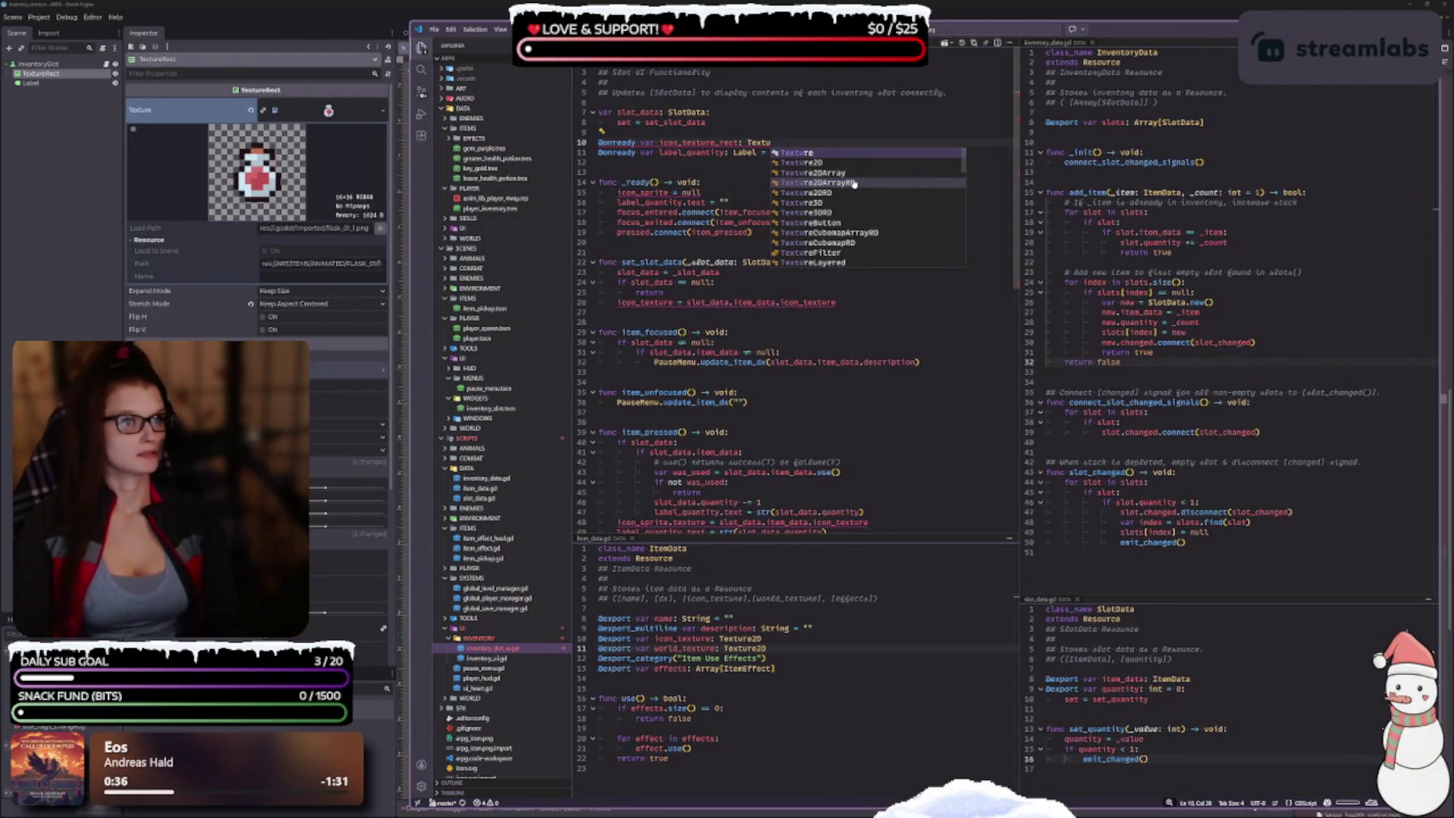
type("reRect = $")
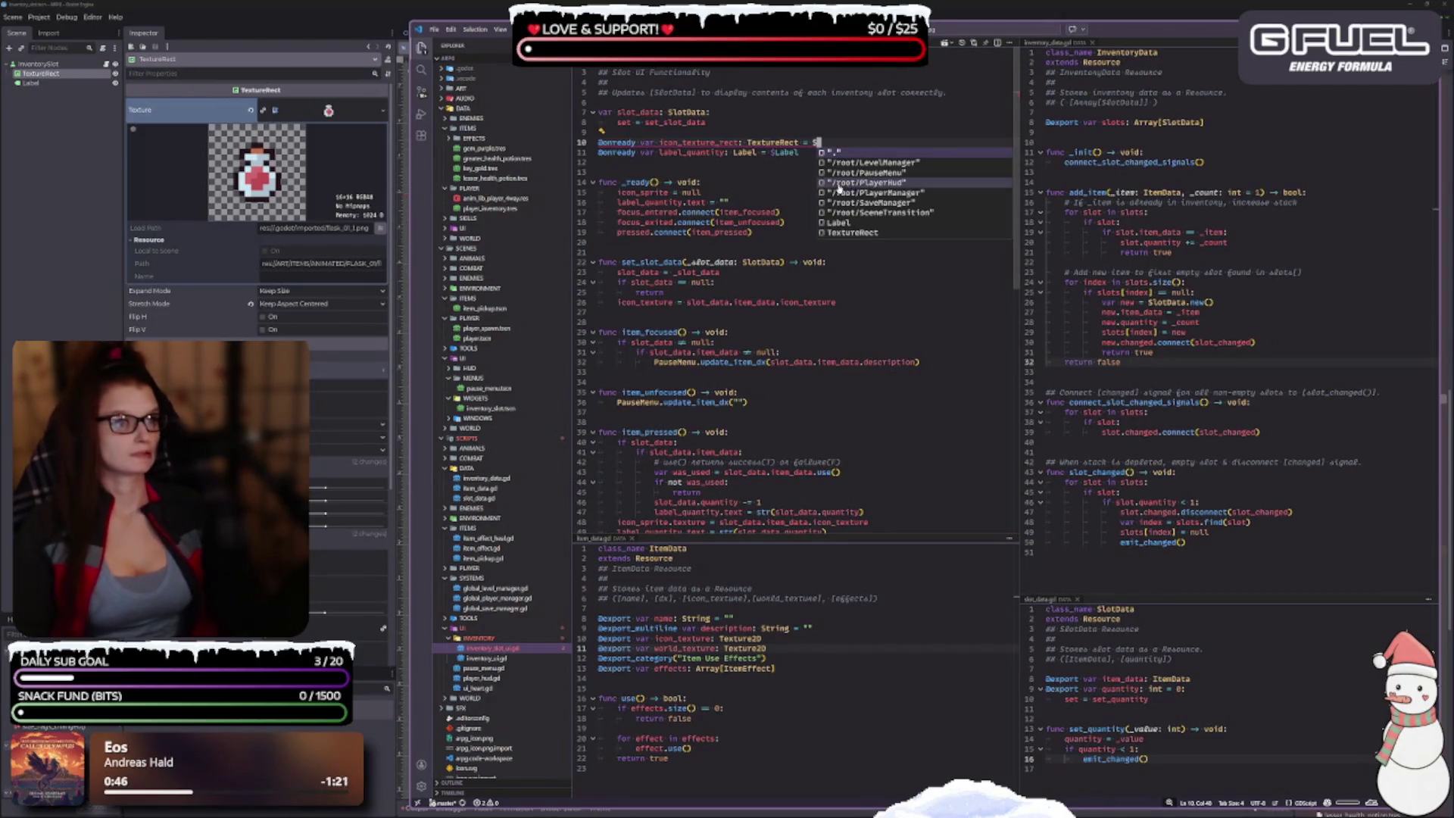
left_click(848, 231)
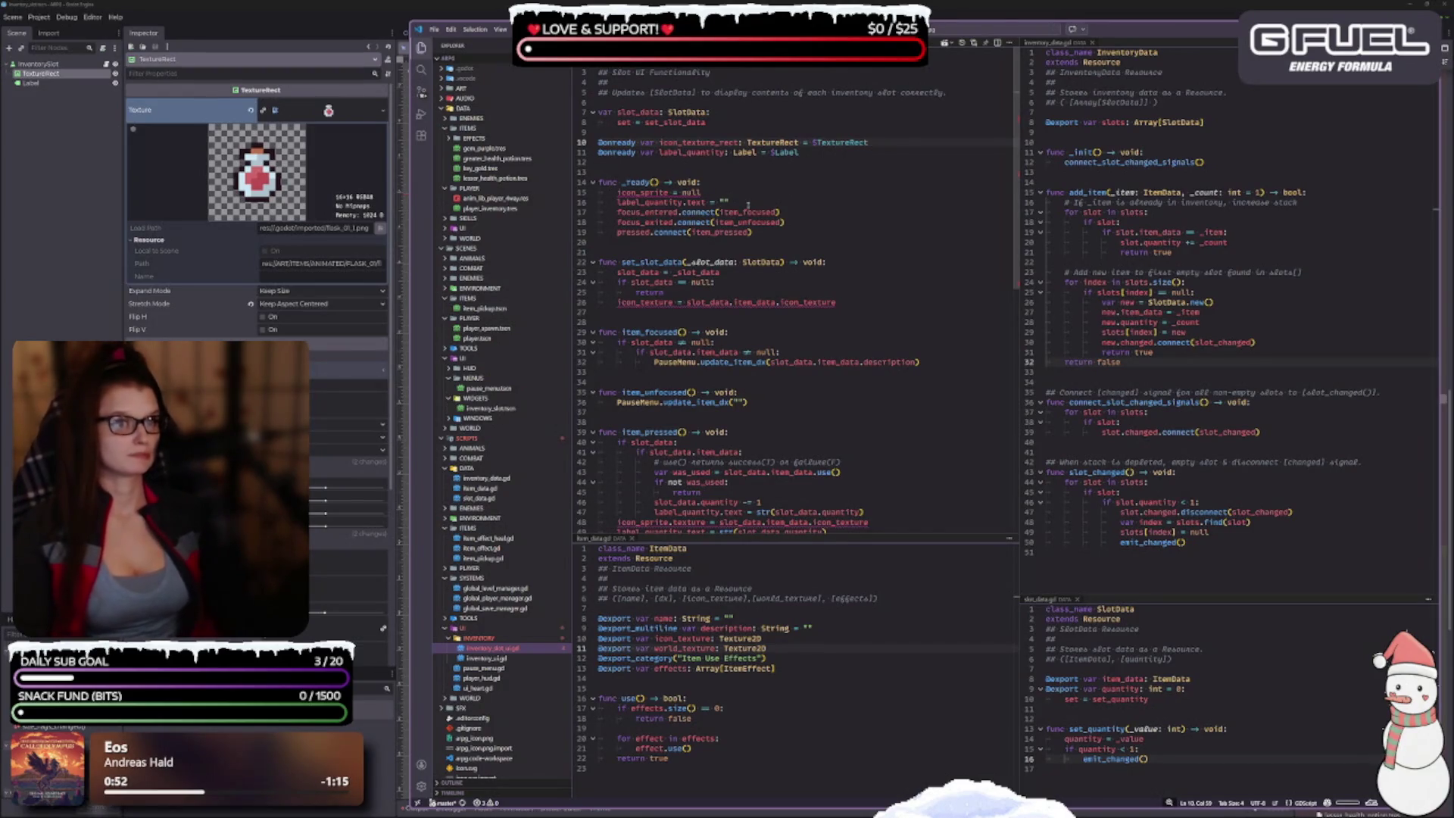
Step: Select icon_sprite on line 15 in _ready for renaming, with the tutorial video brought up
double_click(700, 143)
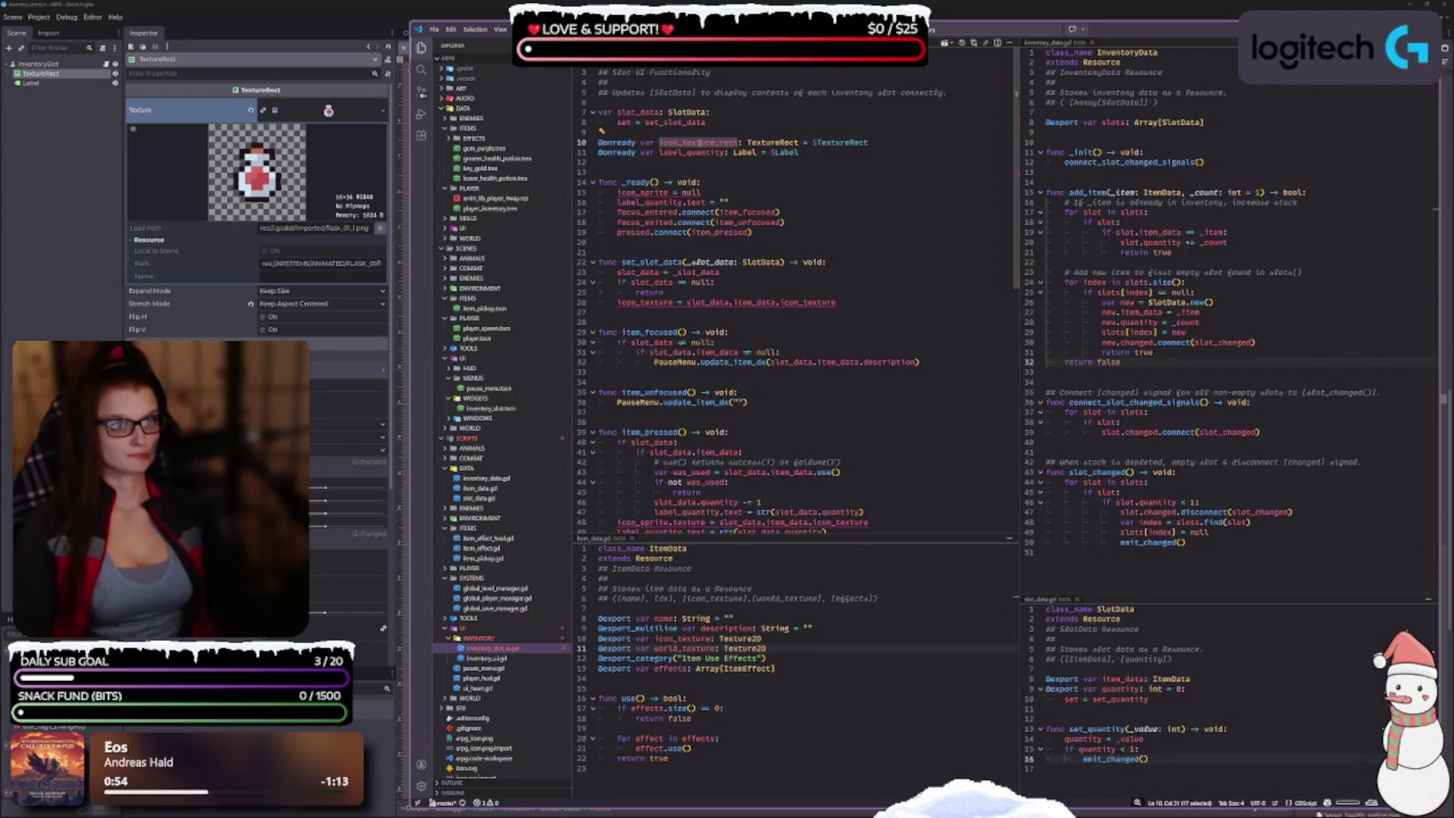
left_click(734, 193)
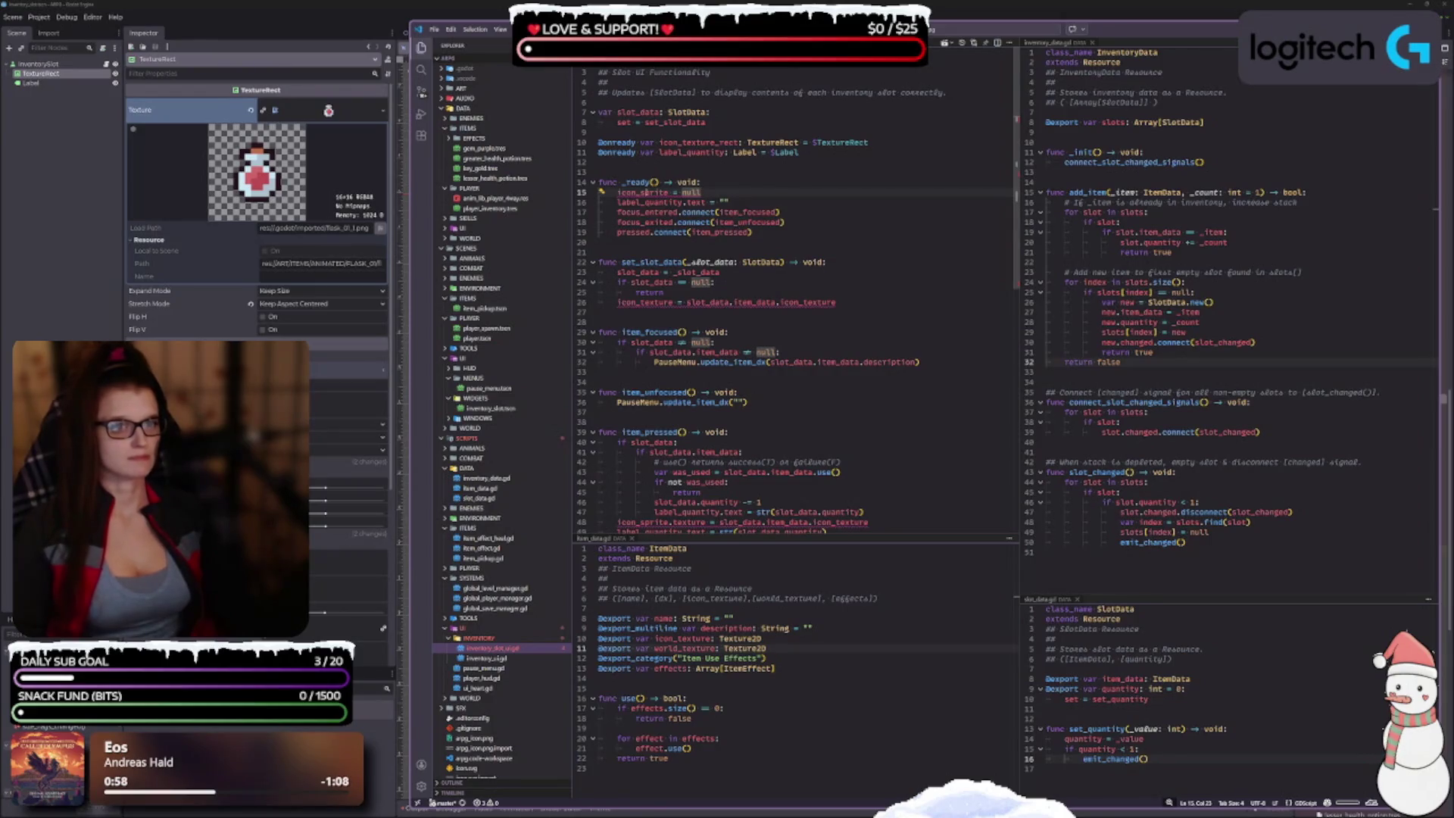
double_click(644, 192)
key("F5")
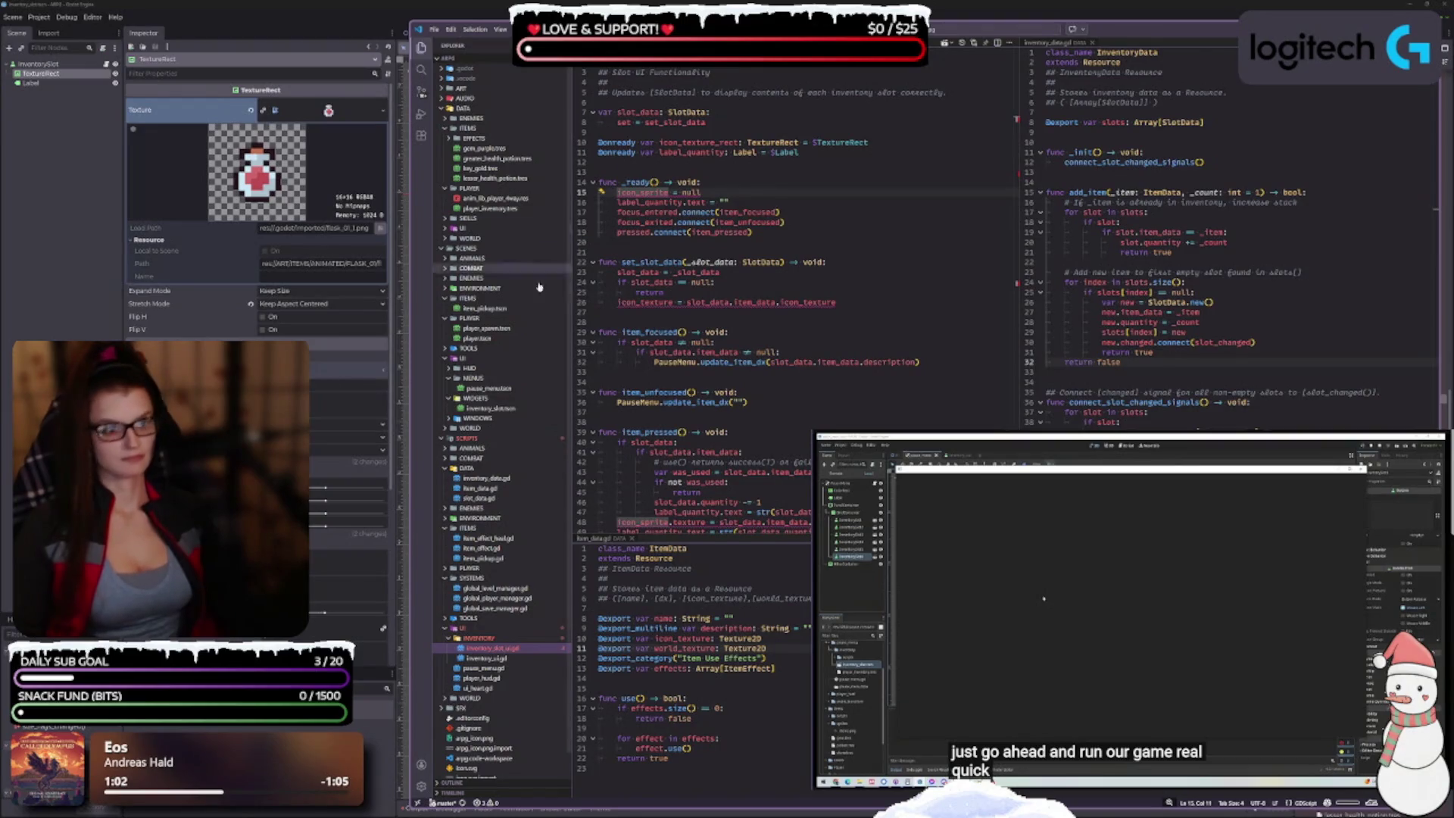
Step: Rename icon_sprite to icon_texture_rect on line 15, then resume and skip ahead in the tutorial
double_click(694, 212)
double_click(652, 193)
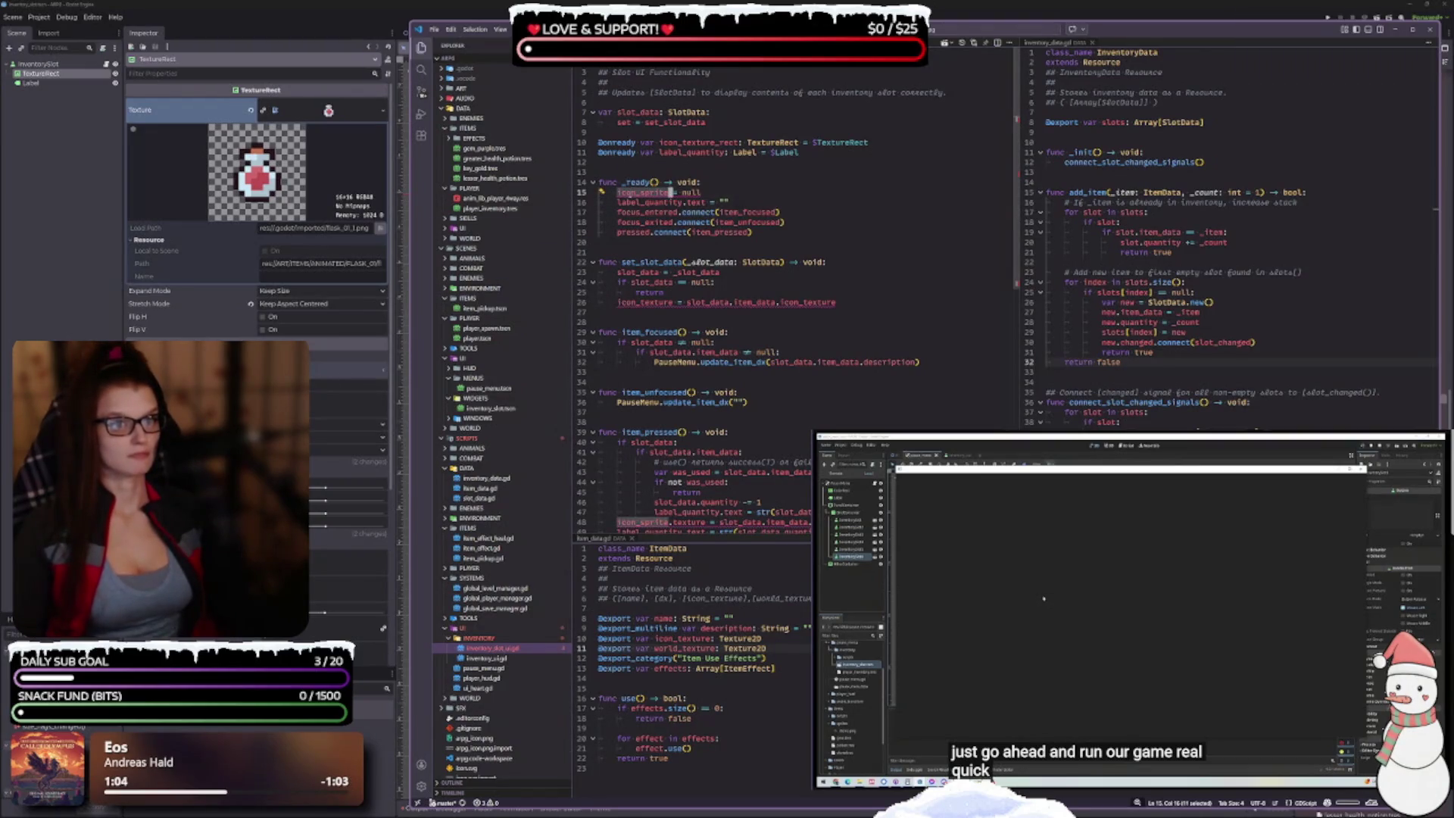
type("icon_texture_rect")
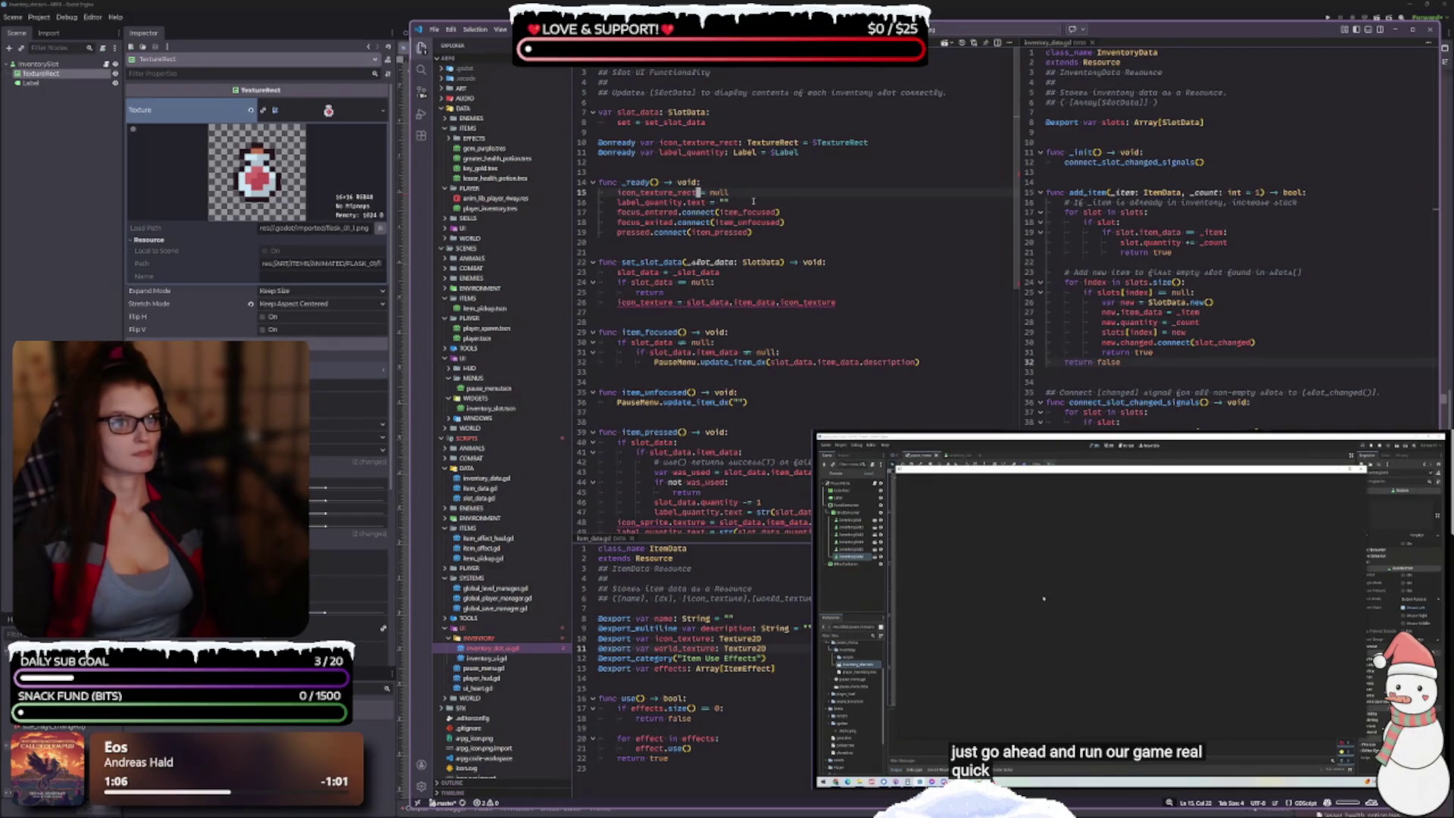
left_click(795, 196)
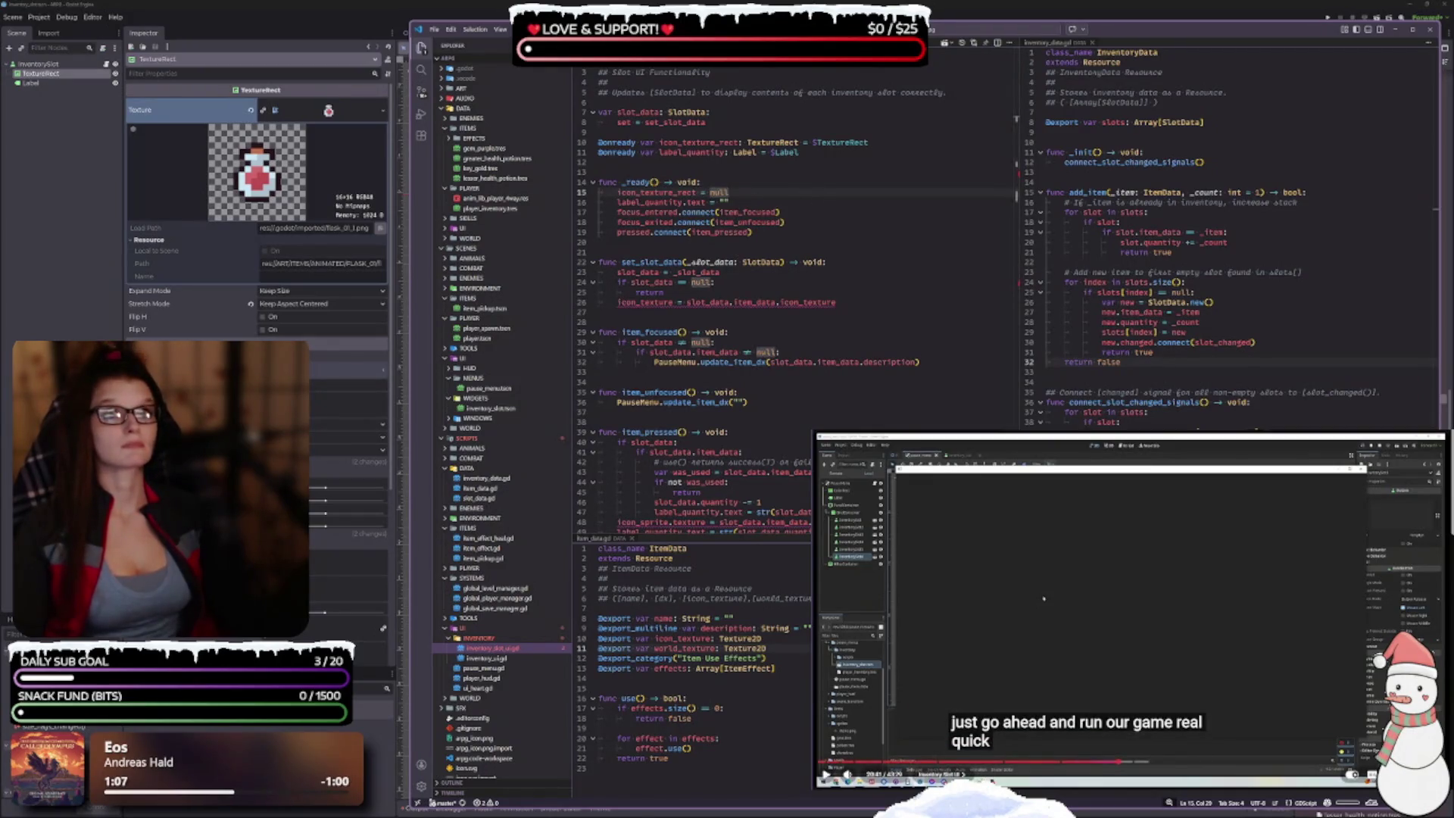
left_click(1093, 621)
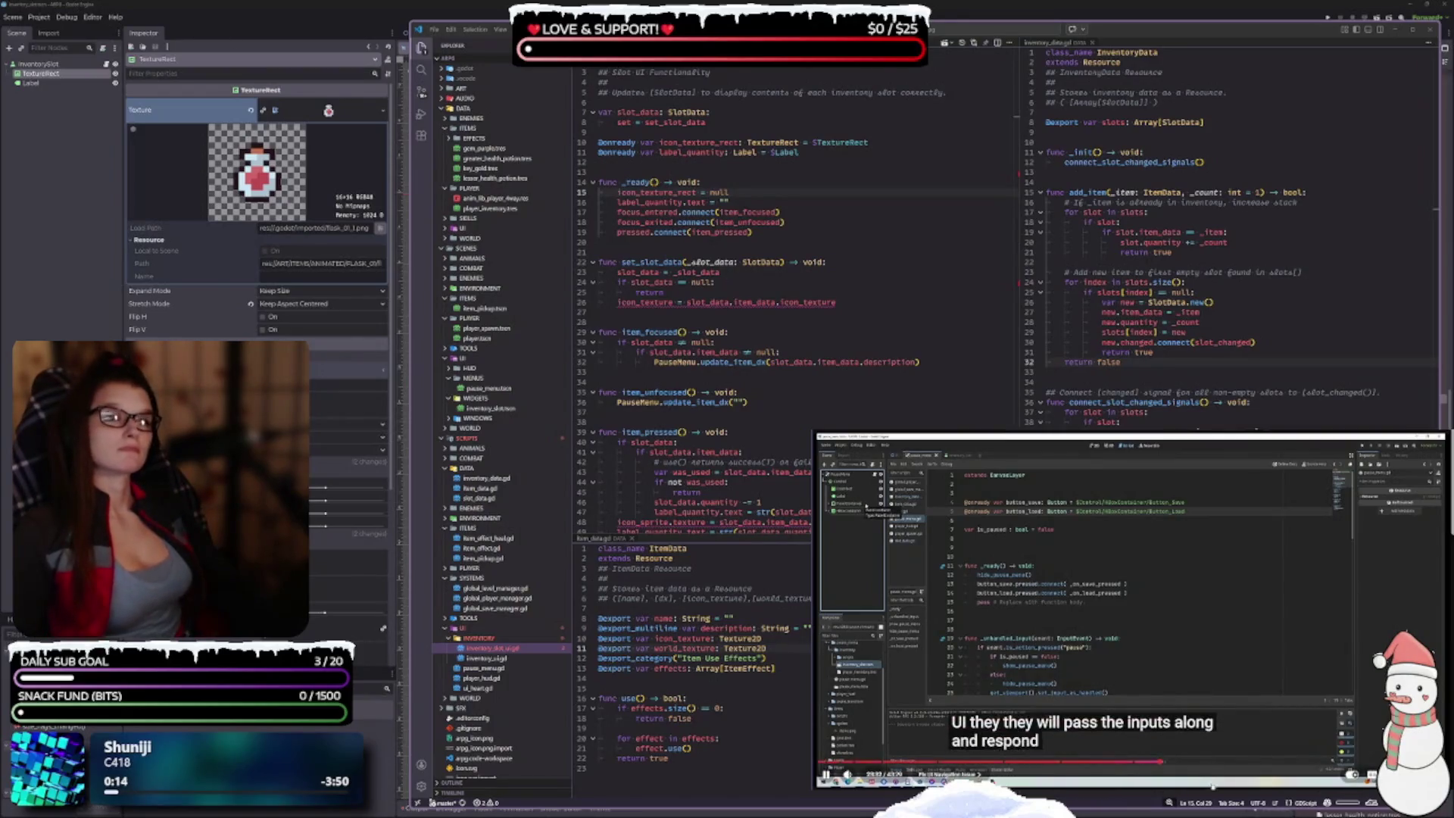
left_click(1166, 765)
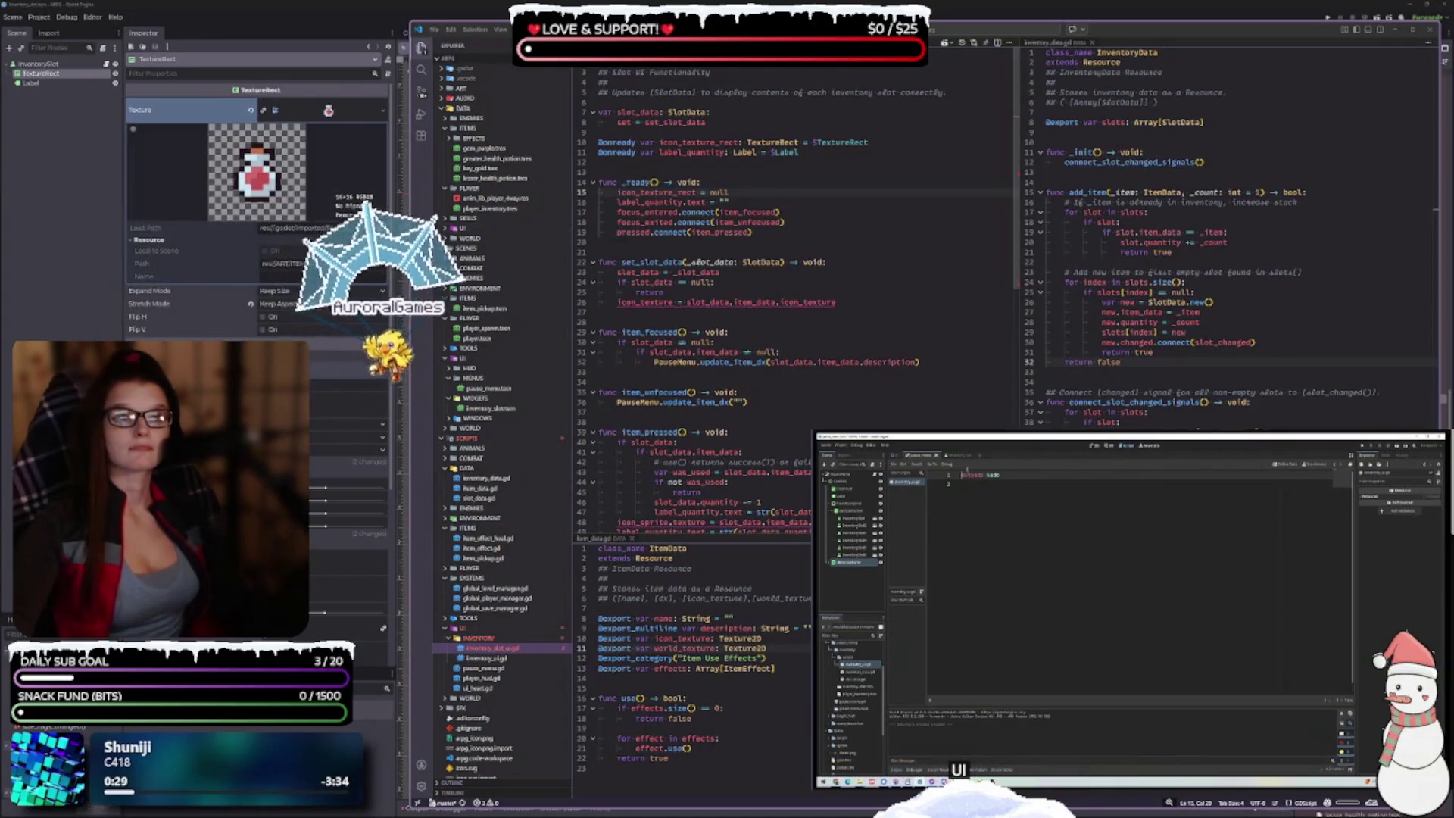
Step: Open inventory_ui.gd in the upper editor, advance and pause the tutorial, and lower VS Code
double_click(644, 302)
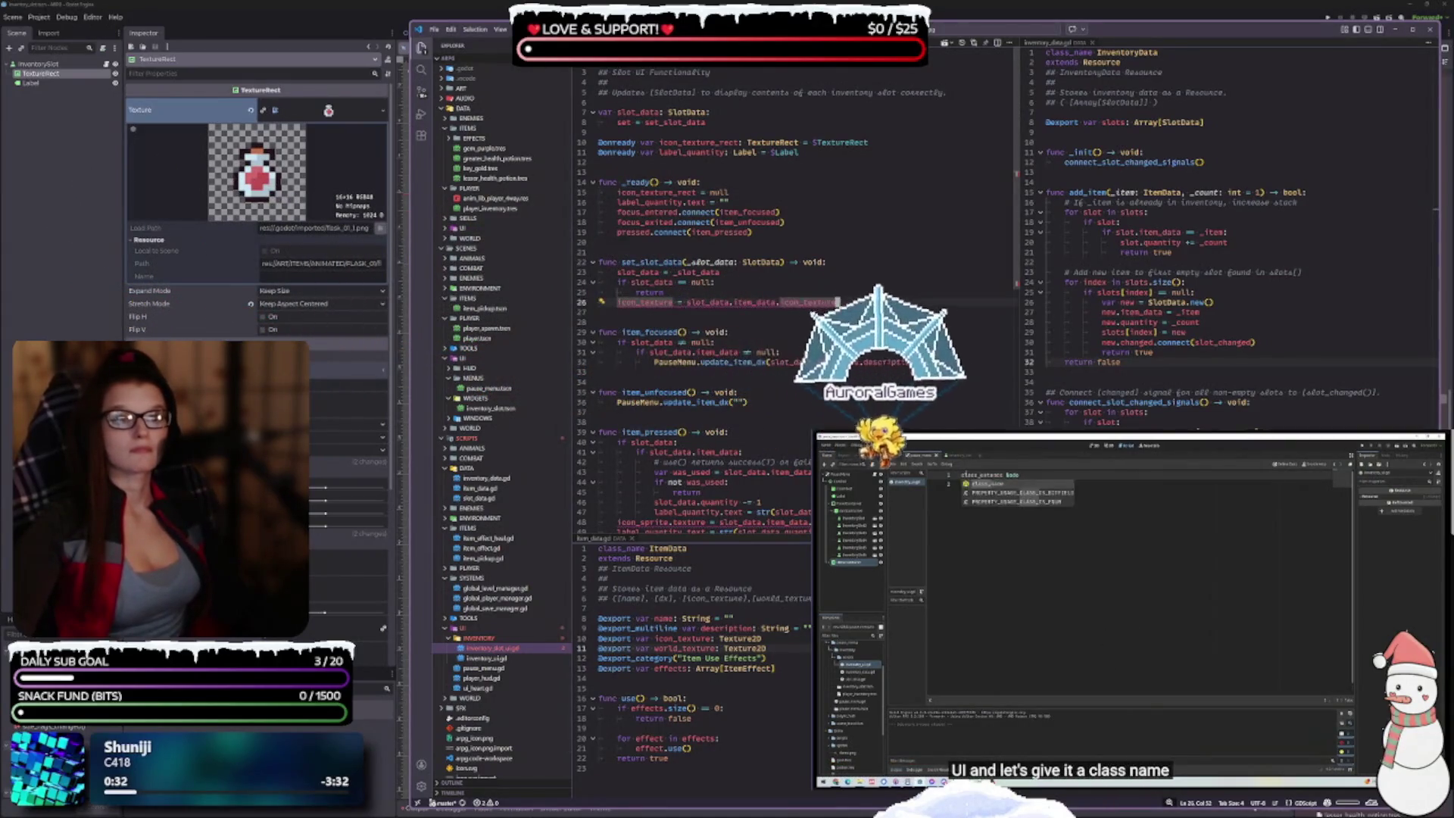
left_click(485, 658)
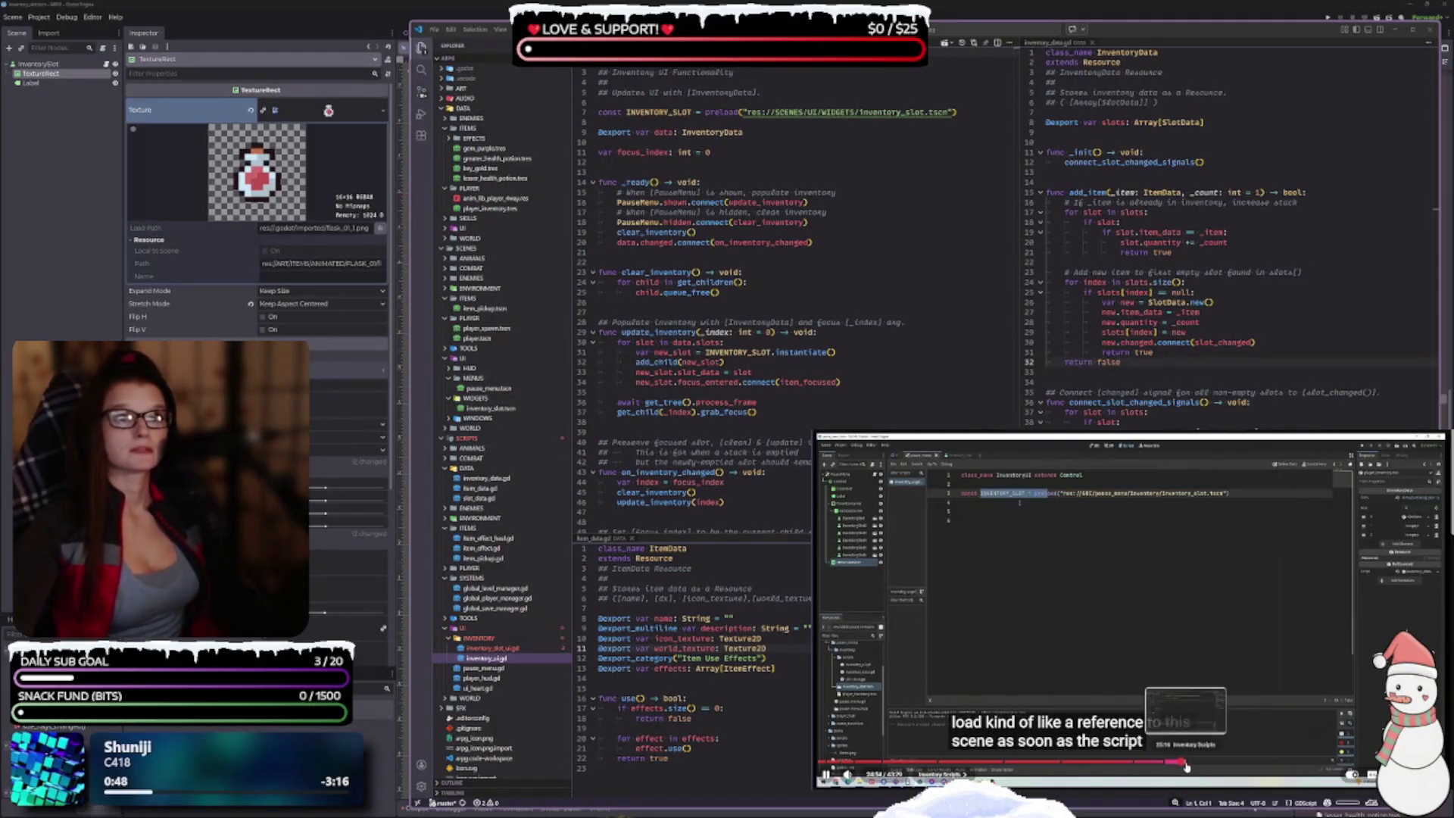
left_click(1185, 767)
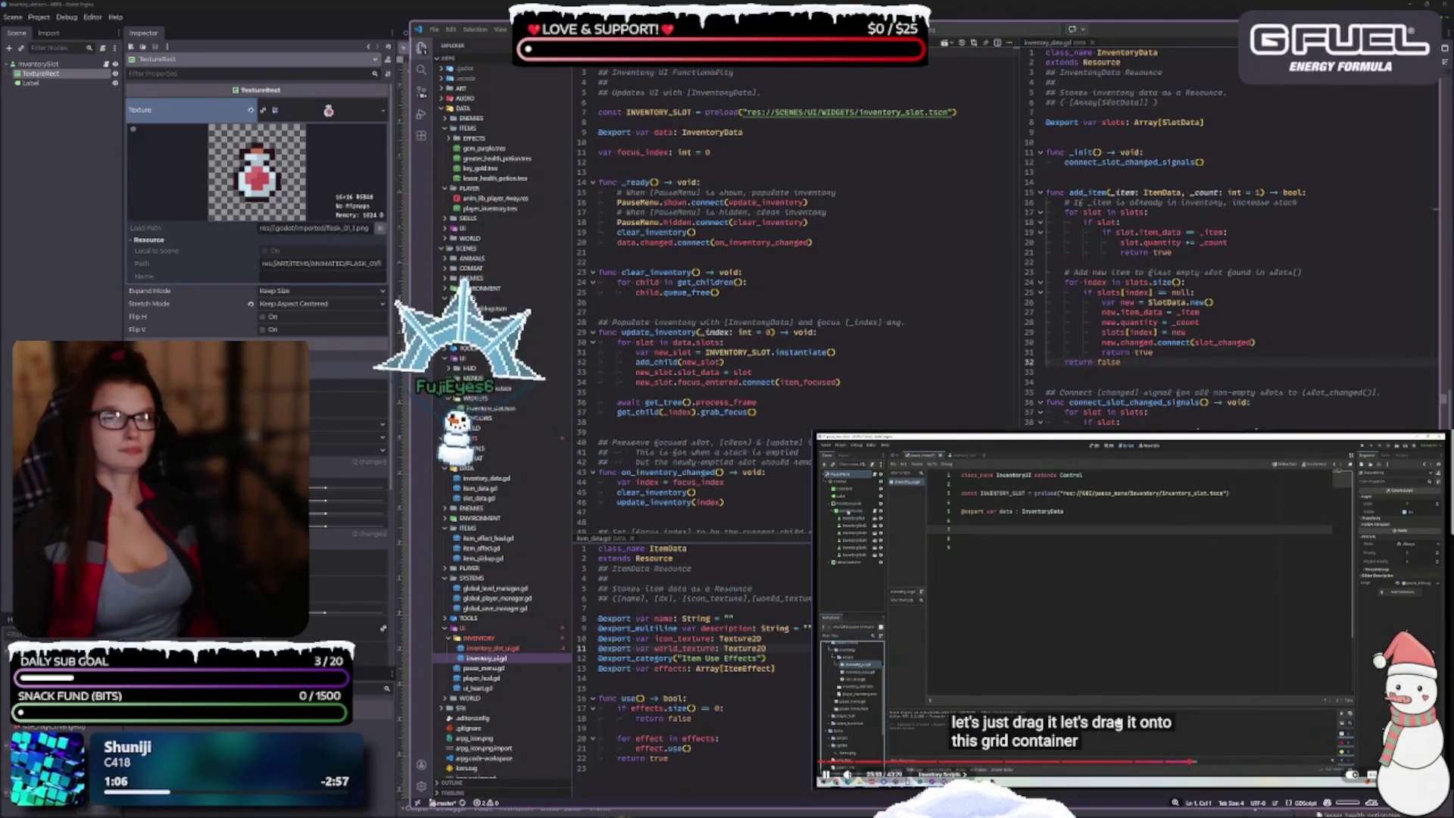
left_click(1084, 583)
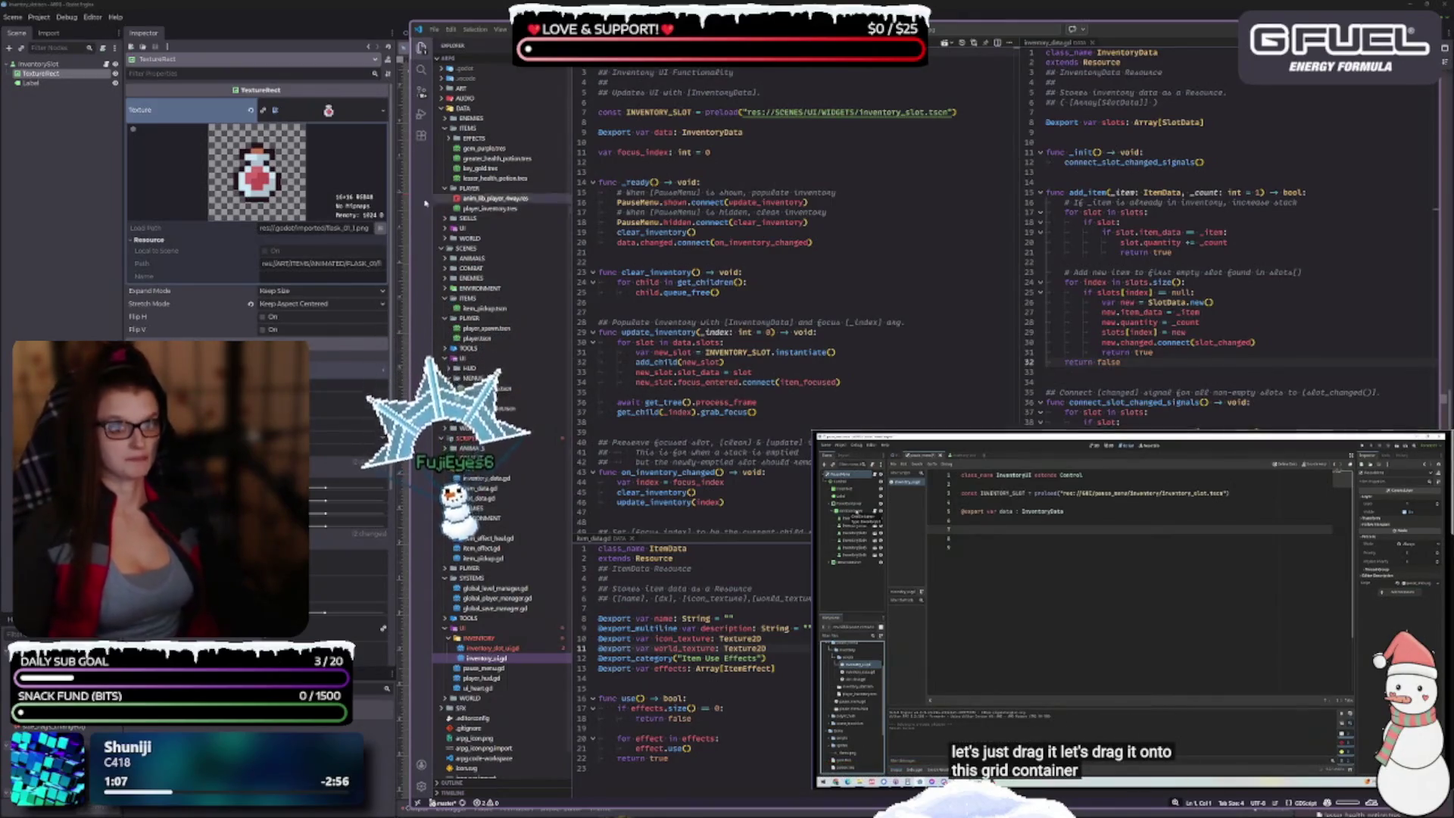
left_click_drag(501, 16, 502, 77)
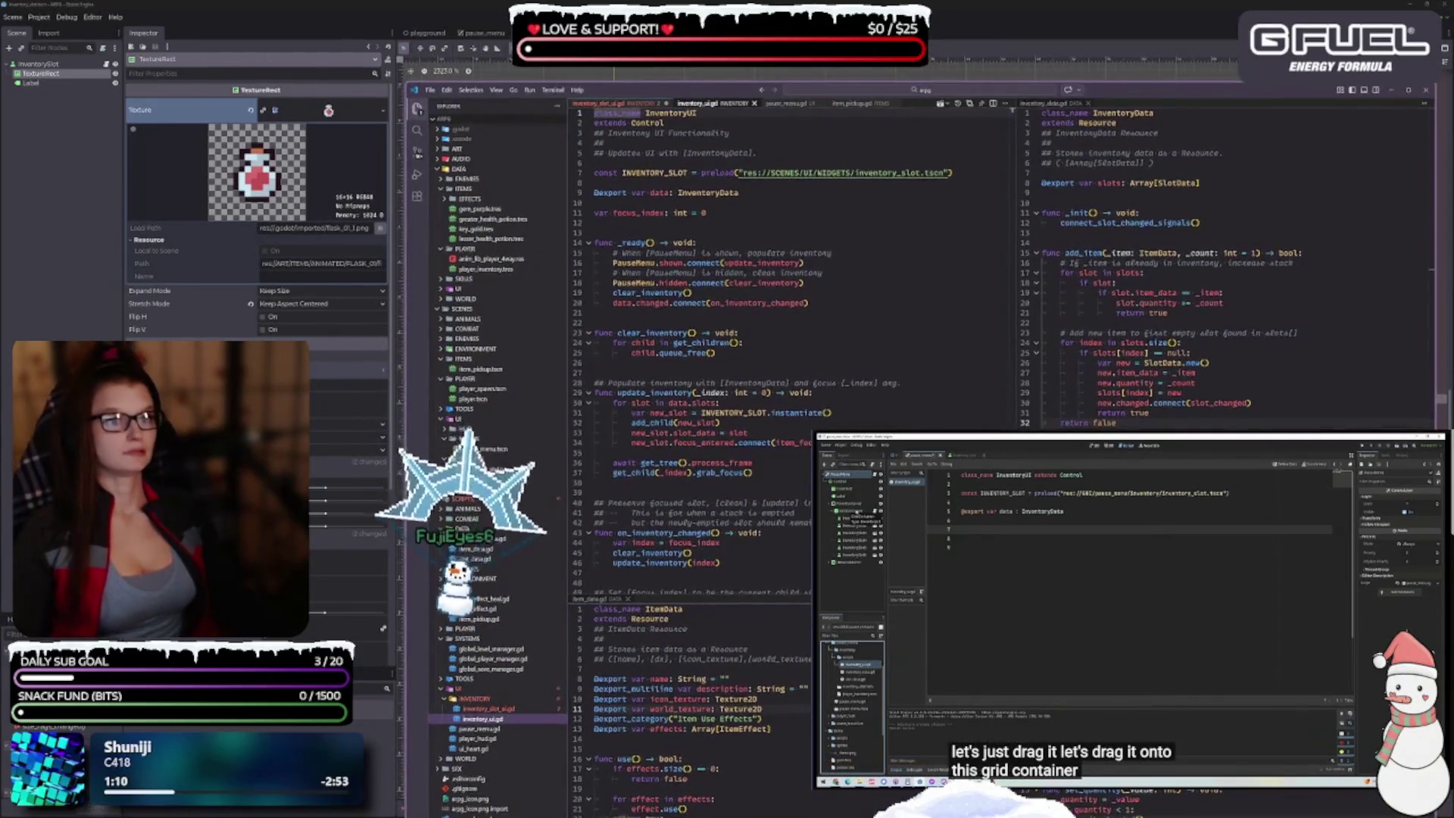
Step: In Godot's pause_menu scene, inspect the GridContainer, PanelContainer and InventorySlot nodes
left_click(479, 35)
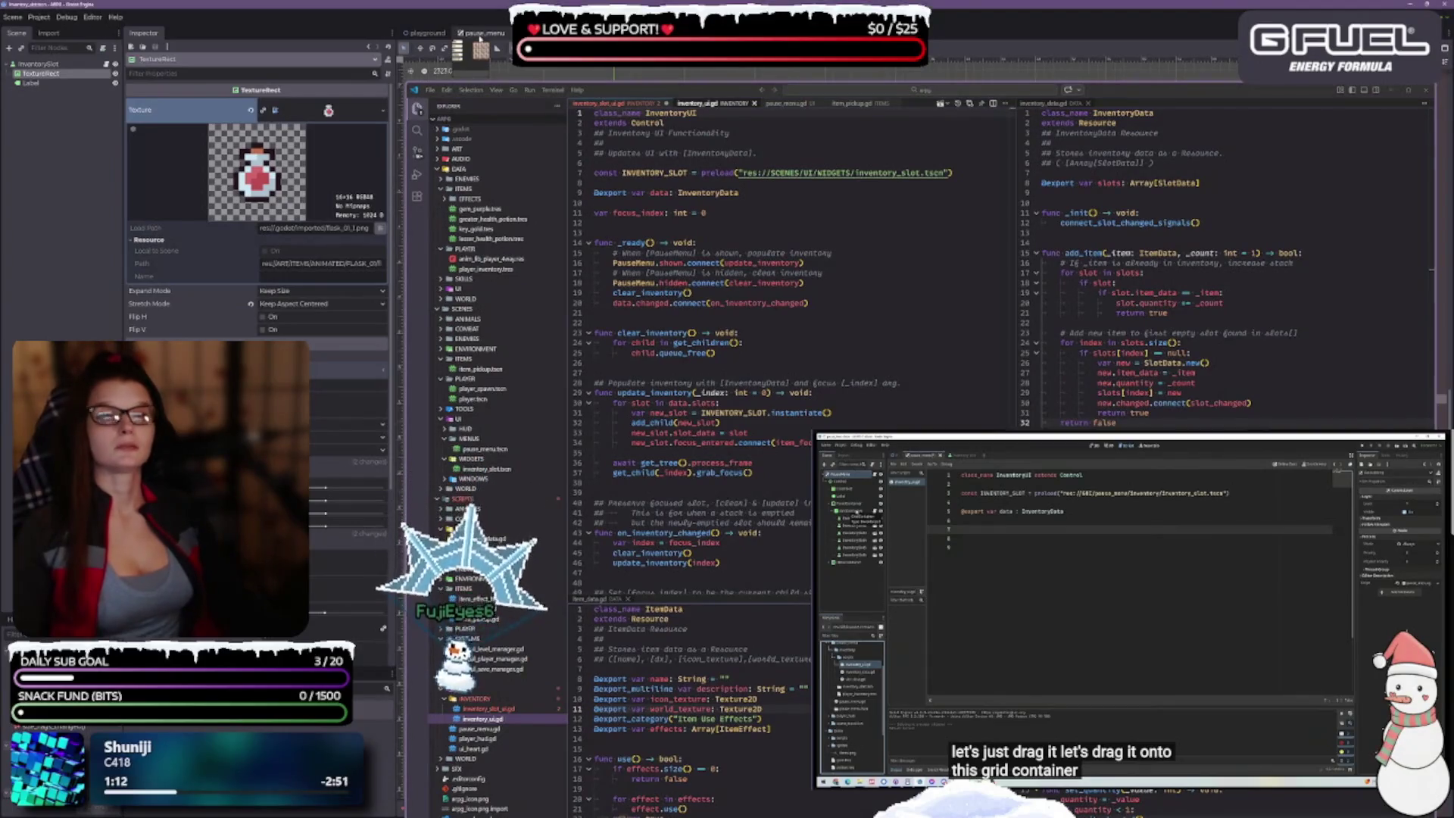
left_click(53, 130)
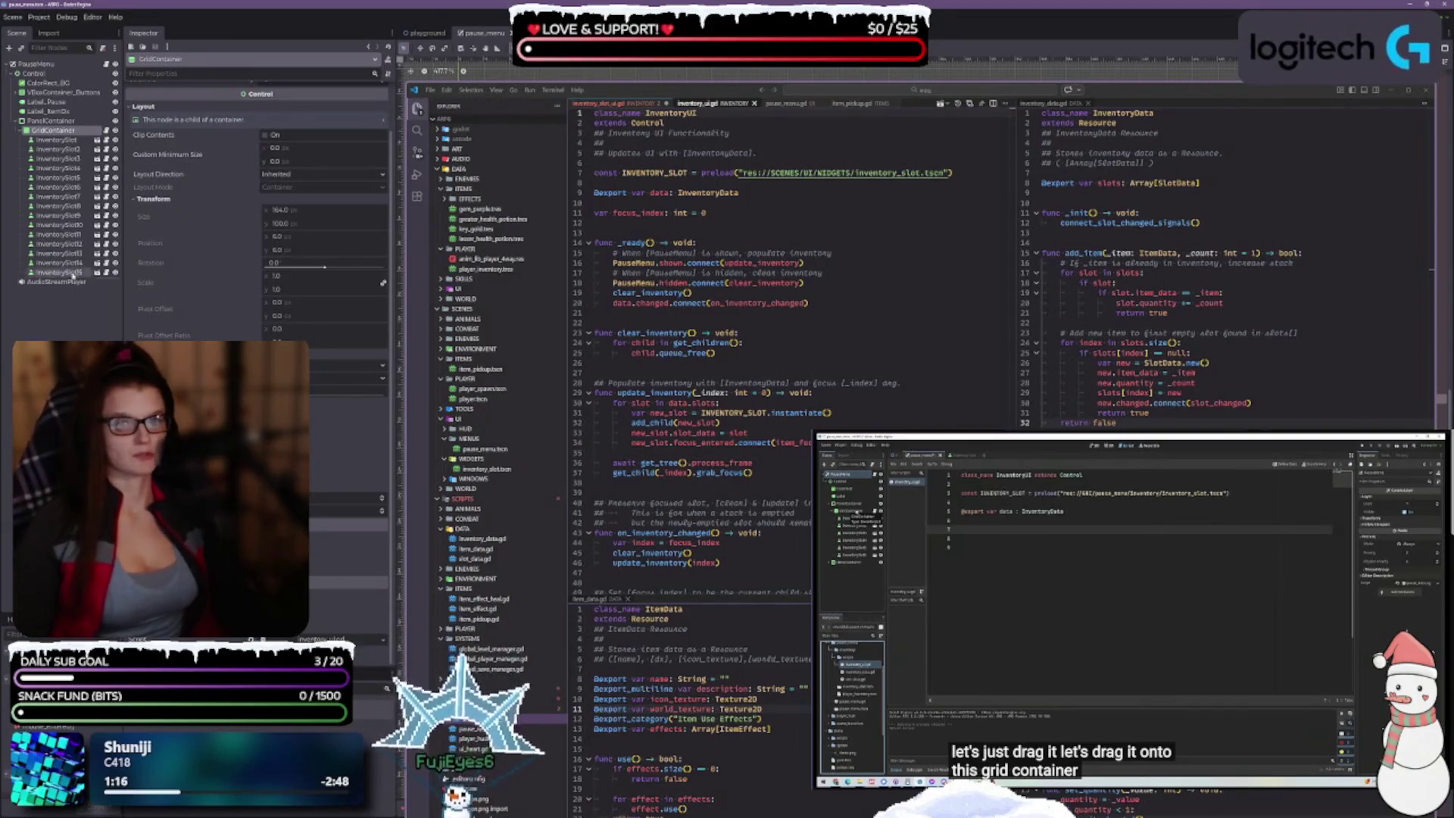
left_click(50, 120)
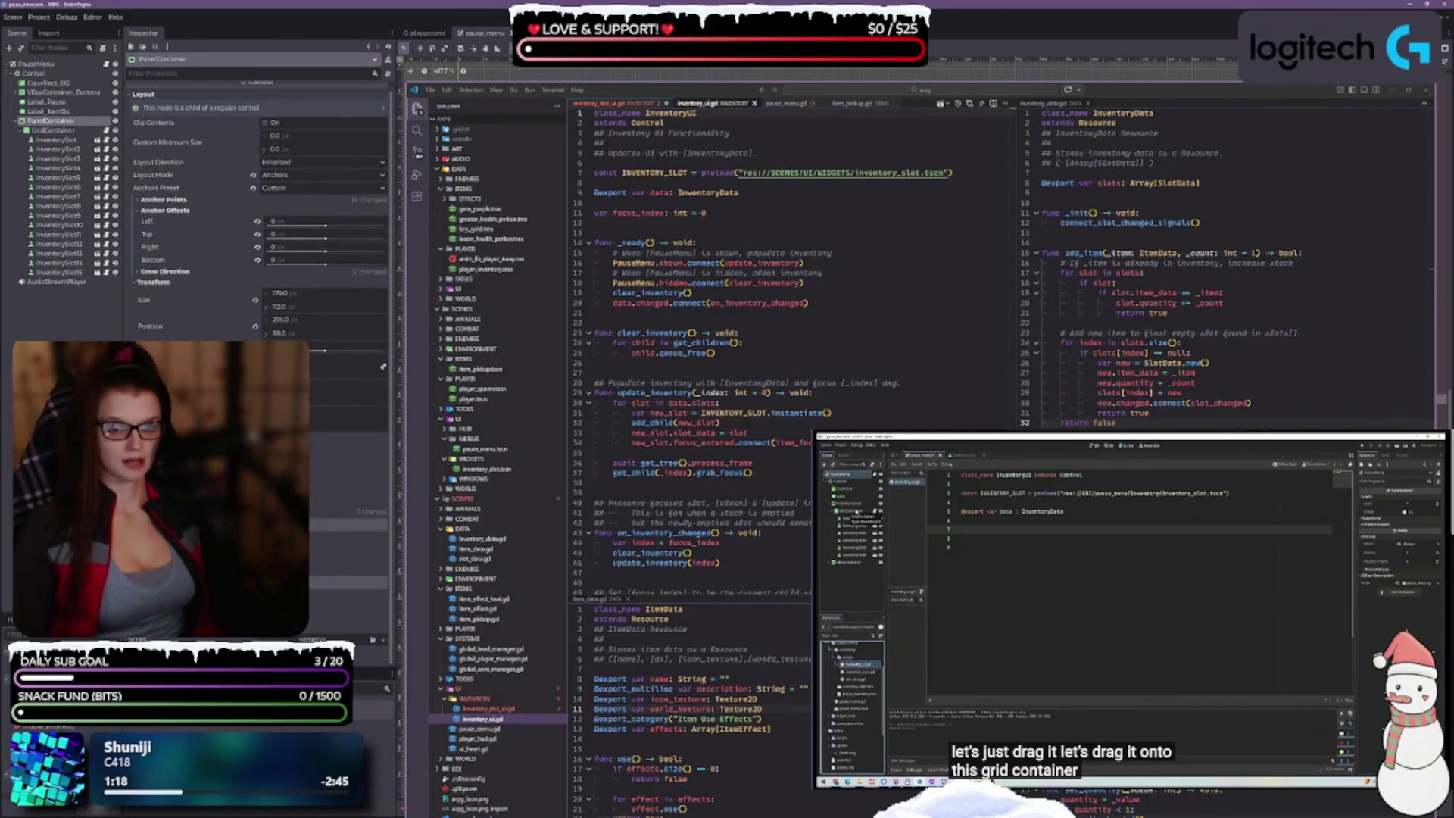
left_click(57, 140)
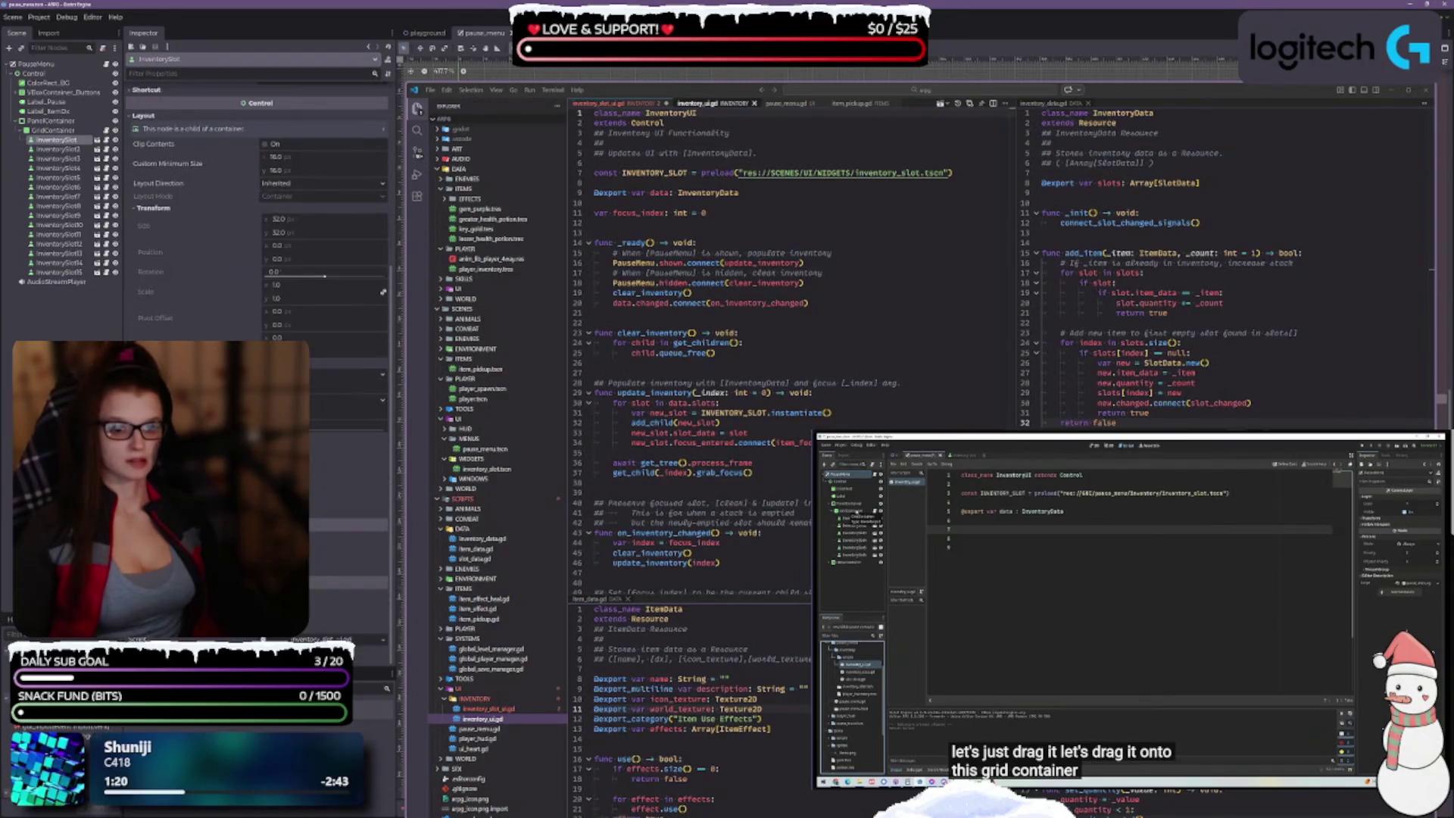
left_click(53, 130)
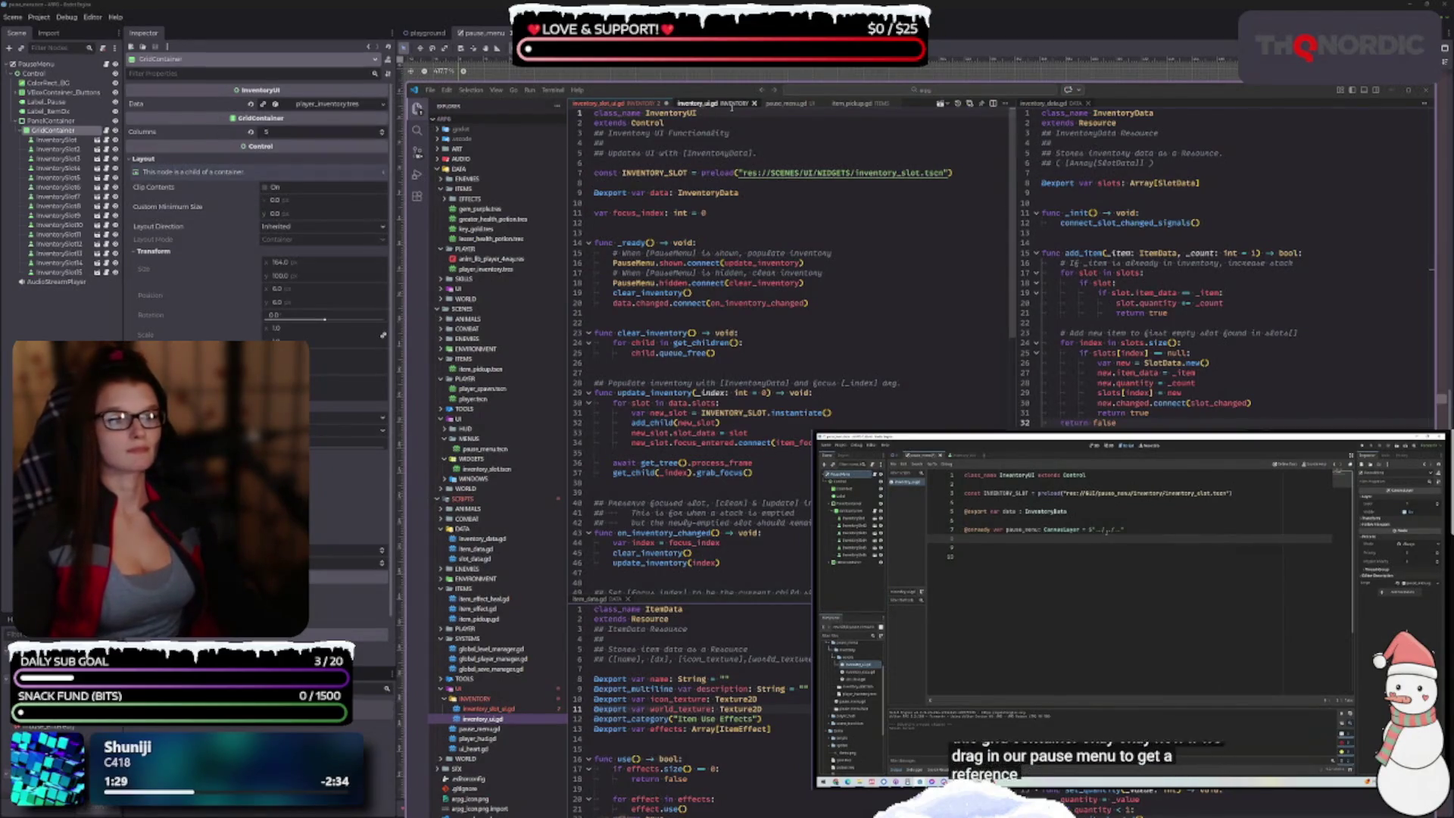
Step: Check the data export's InventoryData type and place pause_menu.gd in the right-hand editor group
mouse_move(753, 93)
left_mouse_down()
mouse_move(737, 21)
mouse_move(751, 28)
left_mouse_up()
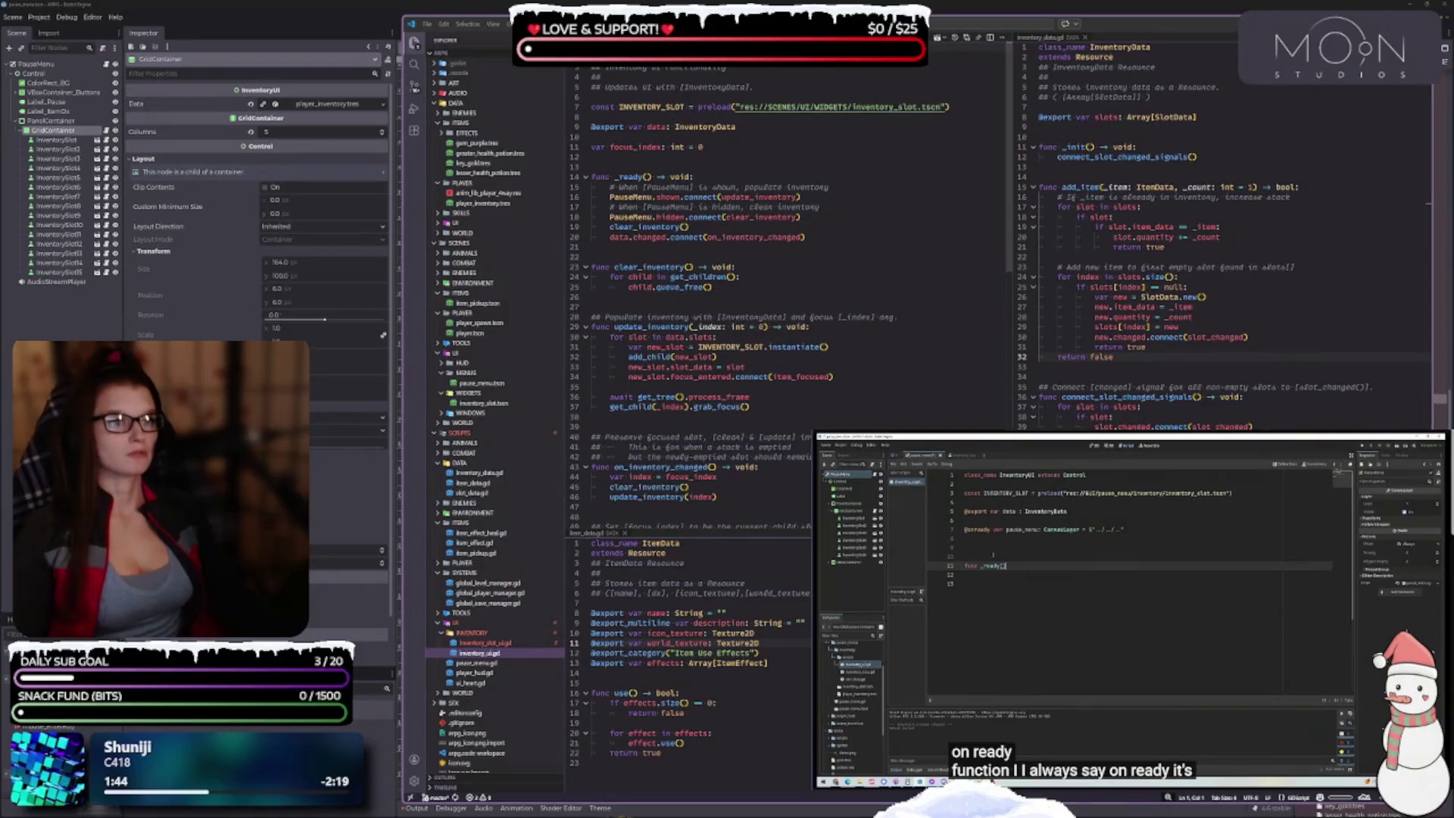
left_click(763, 124)
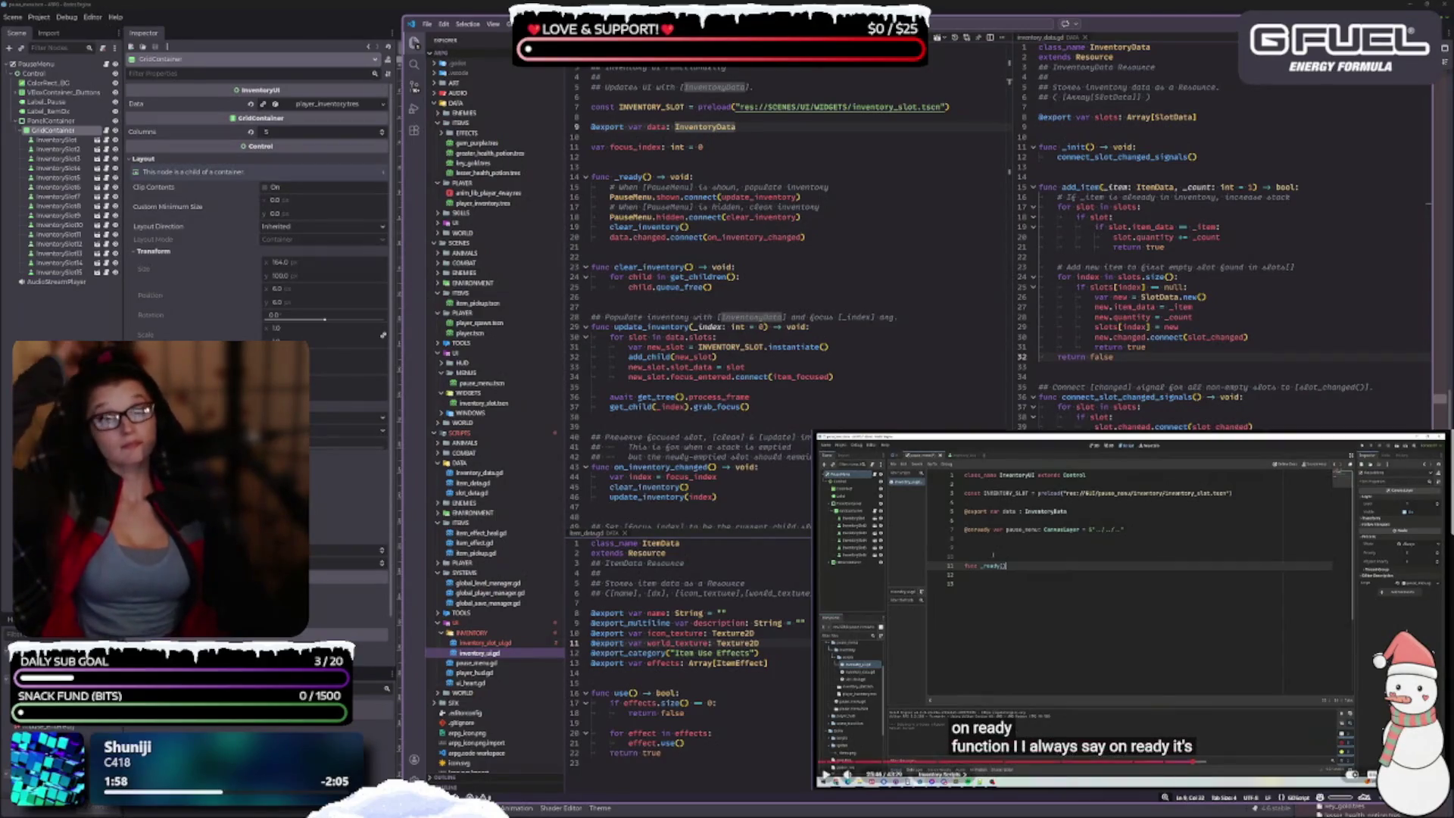
left_click(1119, 598)
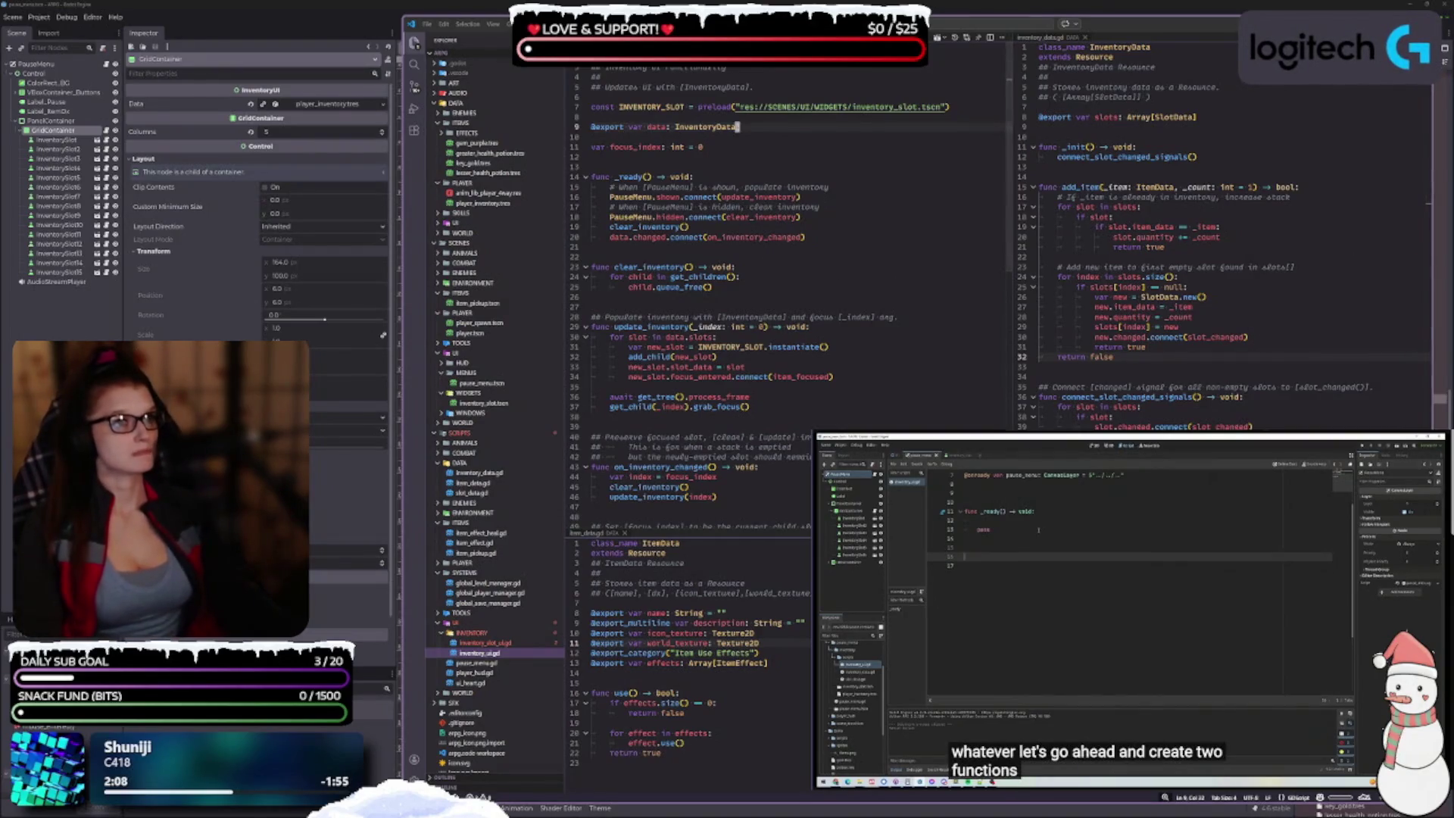
mouse_move(833, 37)
left_mouse_down()
mouse_move(1083, 64)
mouse_move(1102, 38)
left_mouse_up()
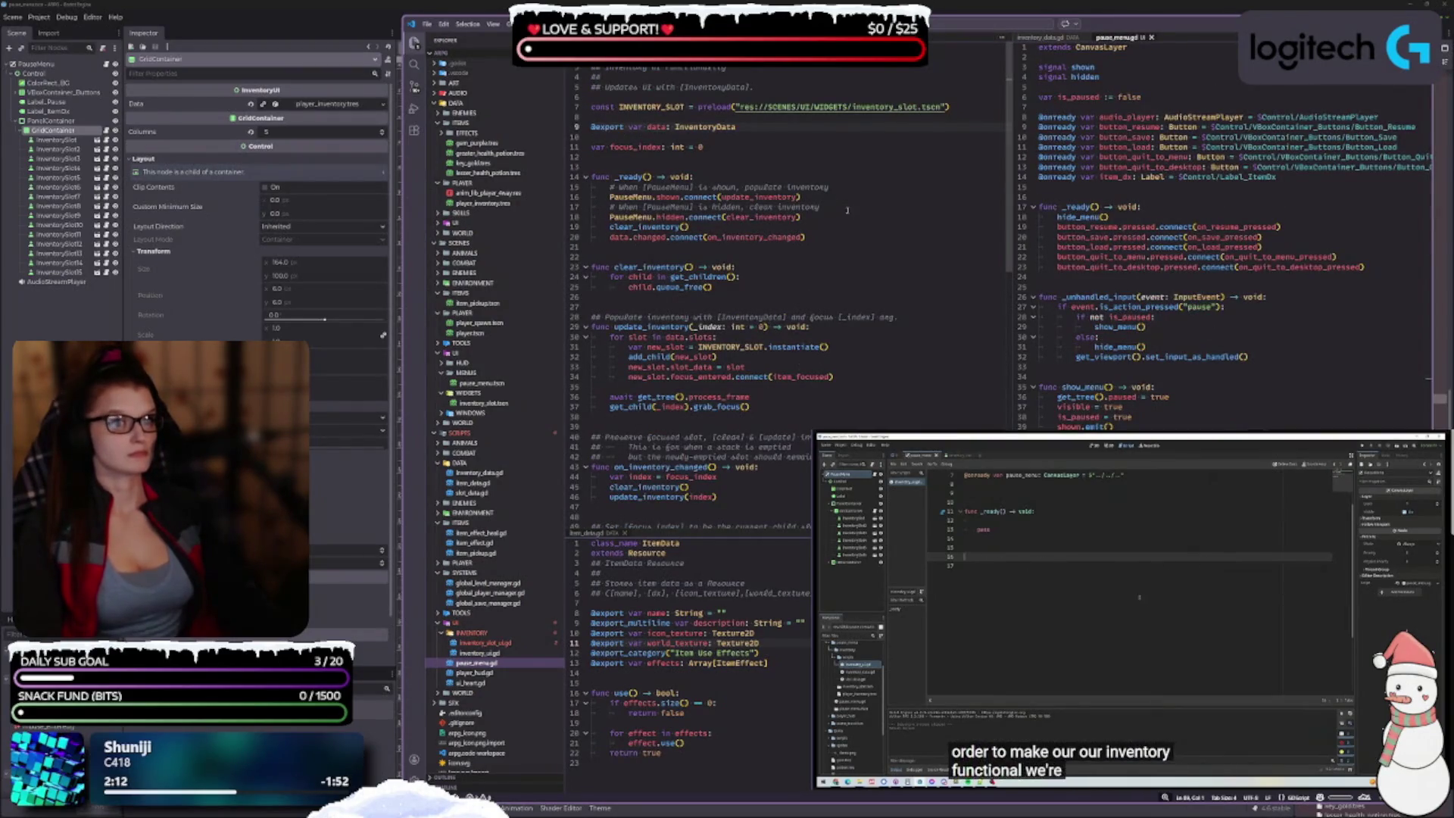
left_click(805, 197)
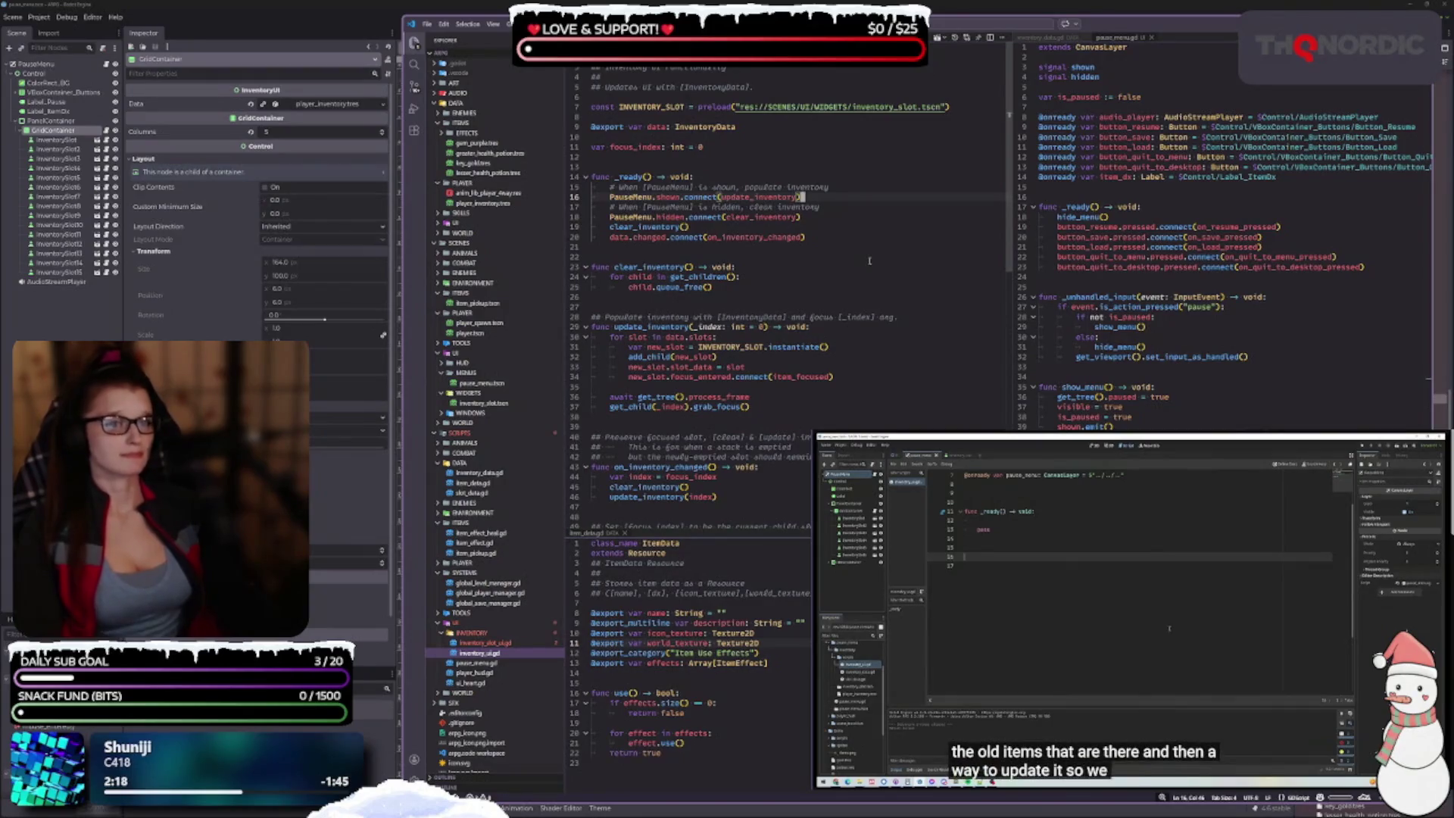
scroll(869, 260, "down", 1)
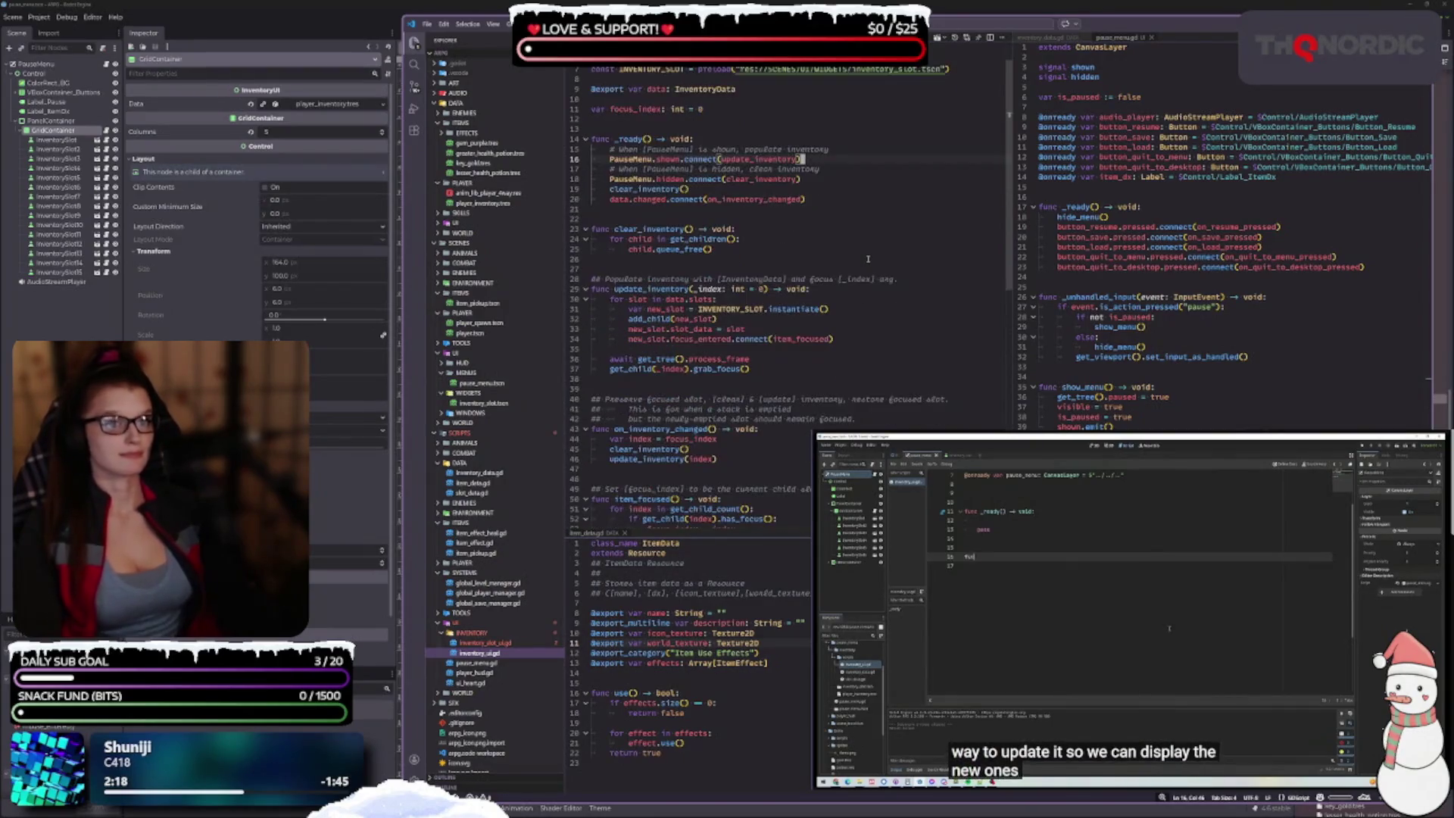
left_click(718, 251)
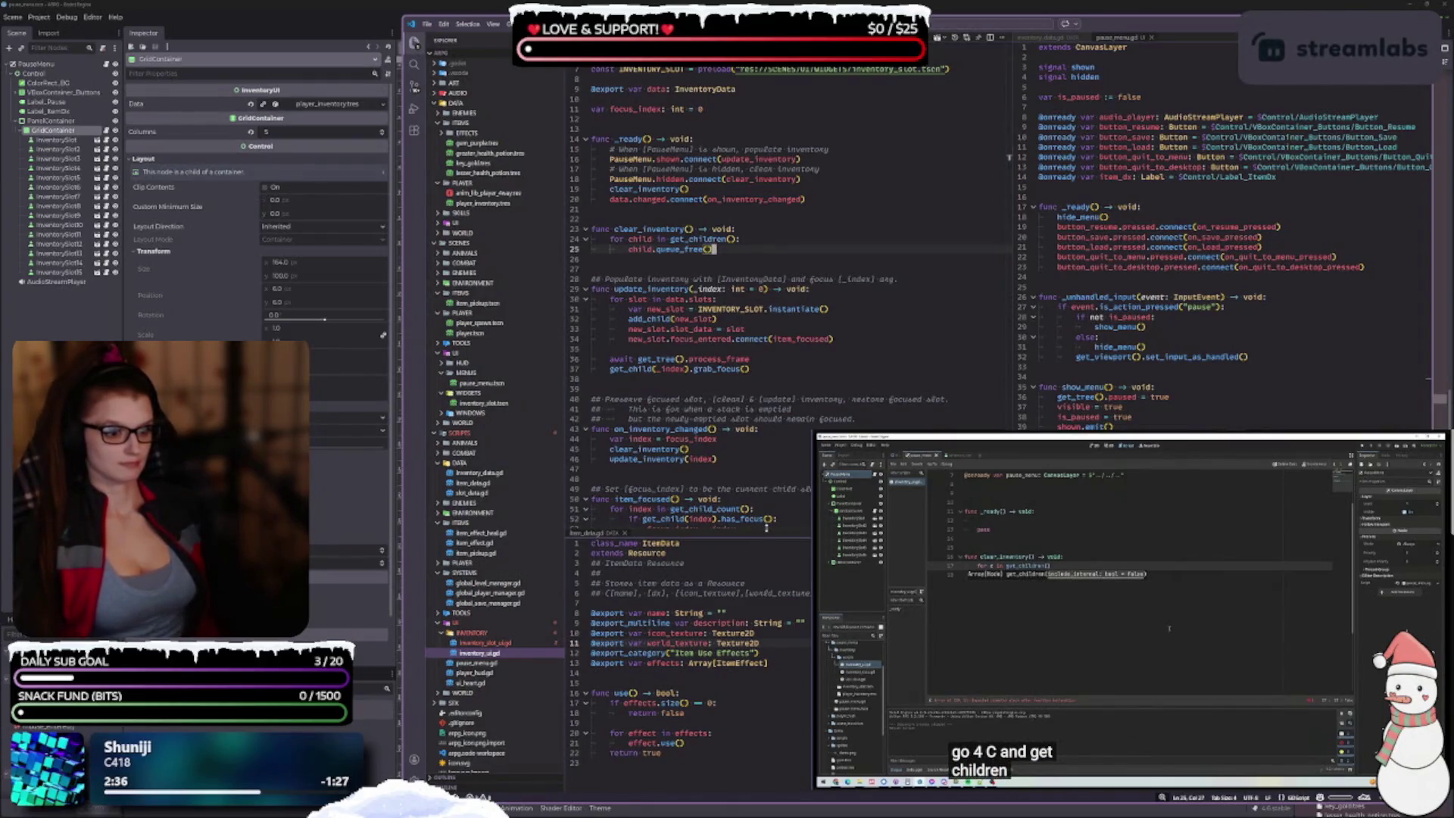
left_click_drag(766, 530, 764, 548)
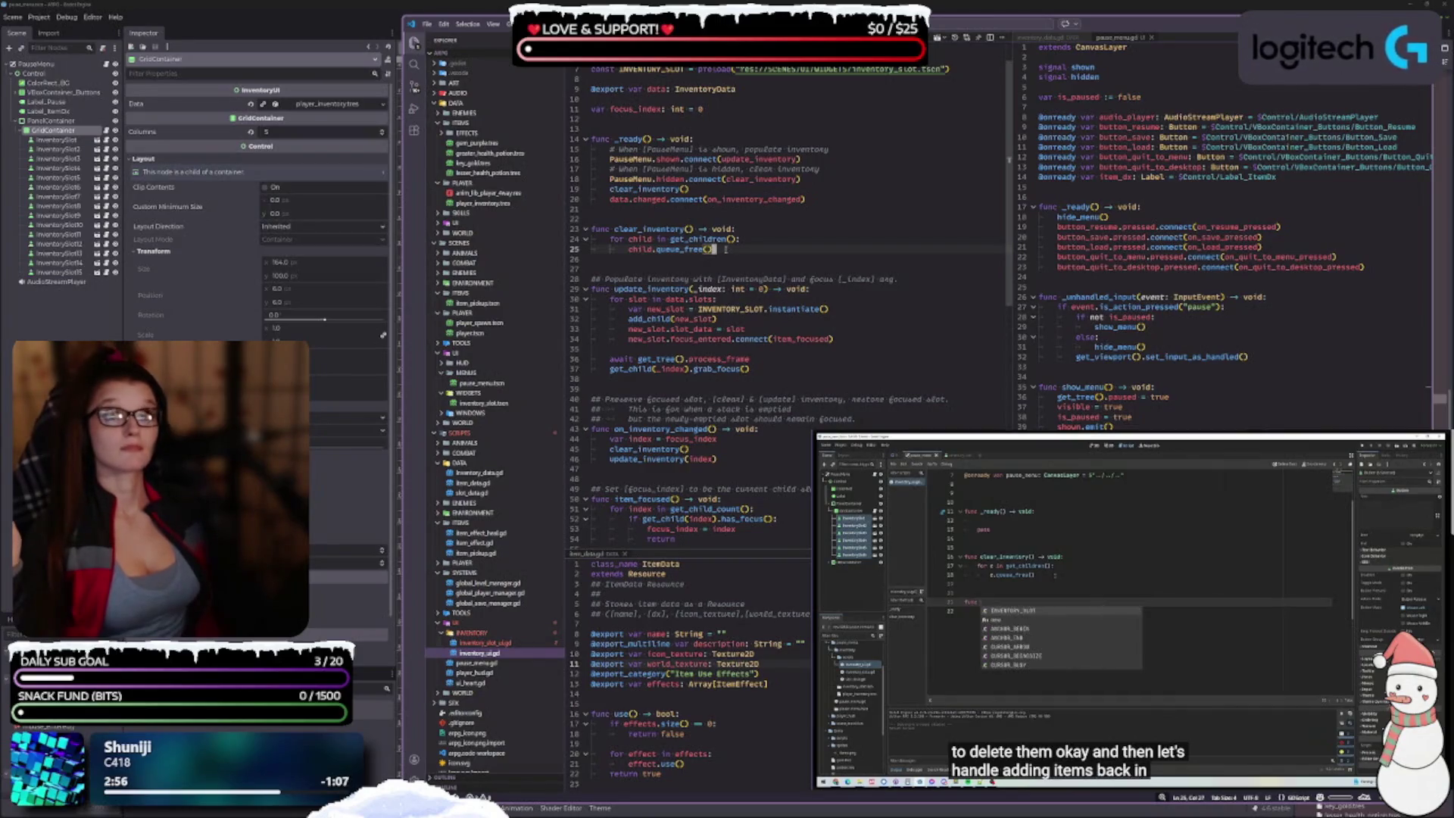
mouse_move(766, 309)
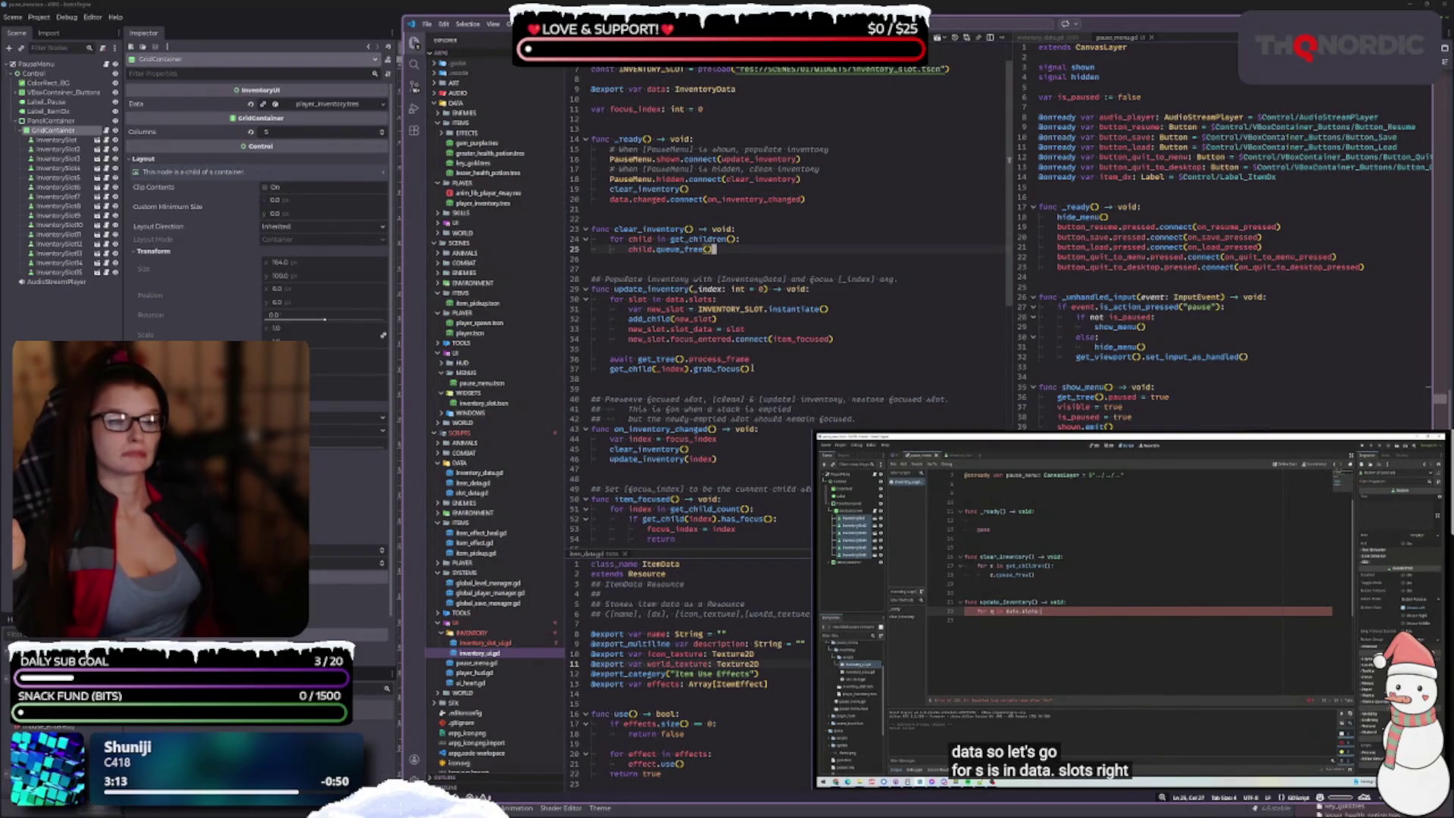
mouse_move(736, 290)
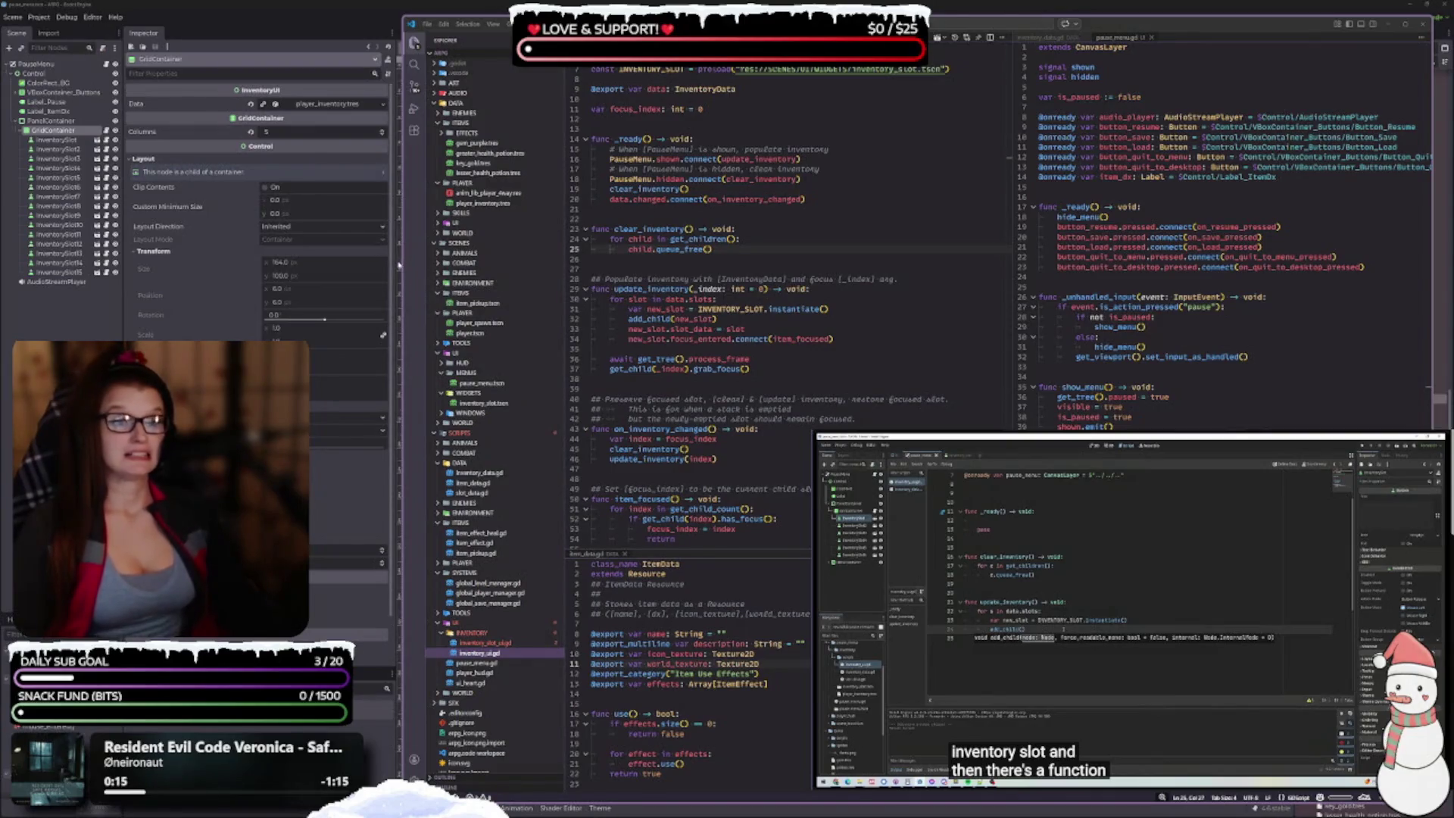
left_click_drag(398, 264, 341, 245)
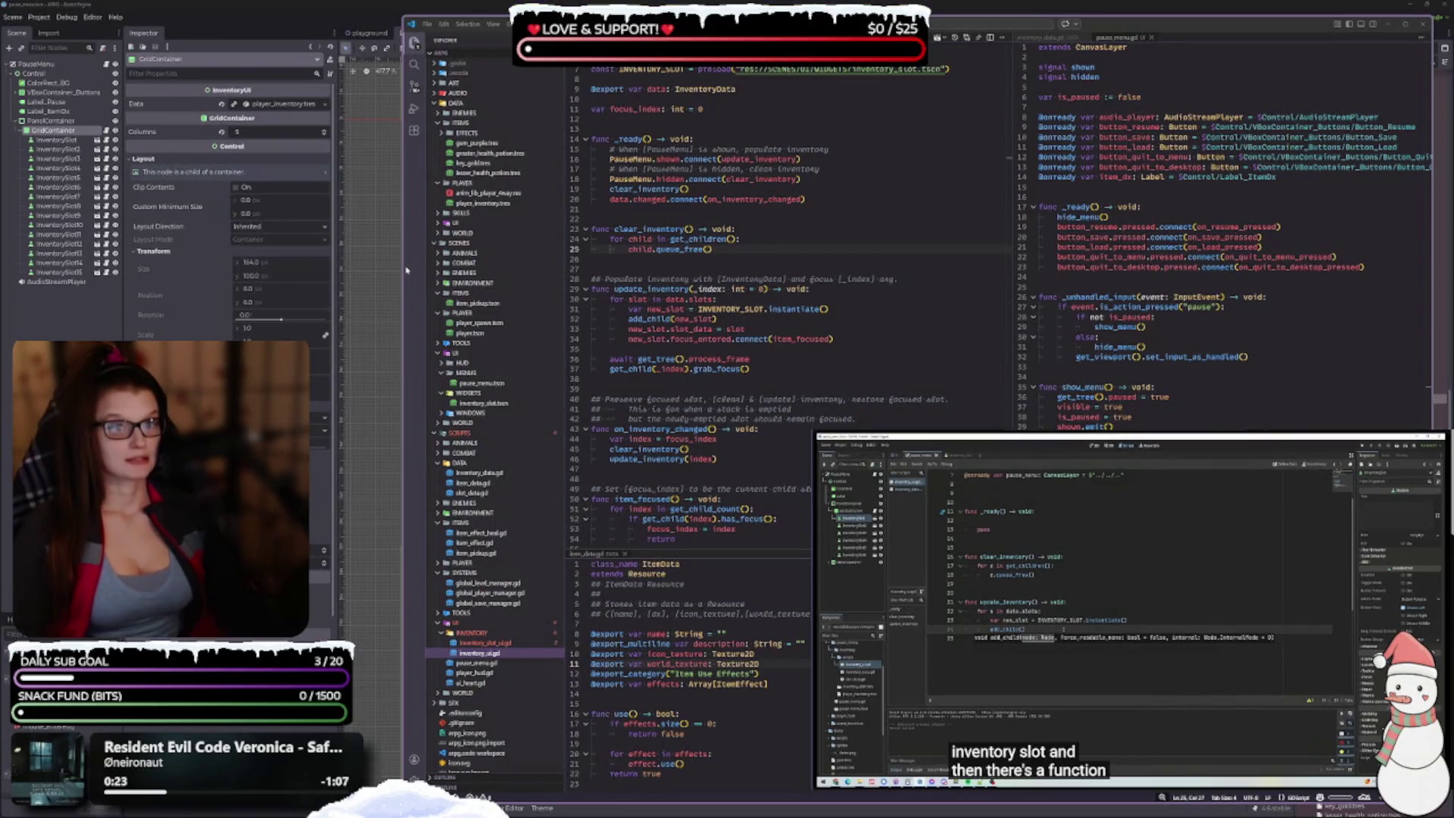
Step: Widen the VS Code window so item_data.gd reads fully below inventory_ui.gd, and focus that pane
mouse_move(404, 265)
left_mouse_down()
mouse_move(333, 269)
mouse_move(362, 270)
left_mouse_up()
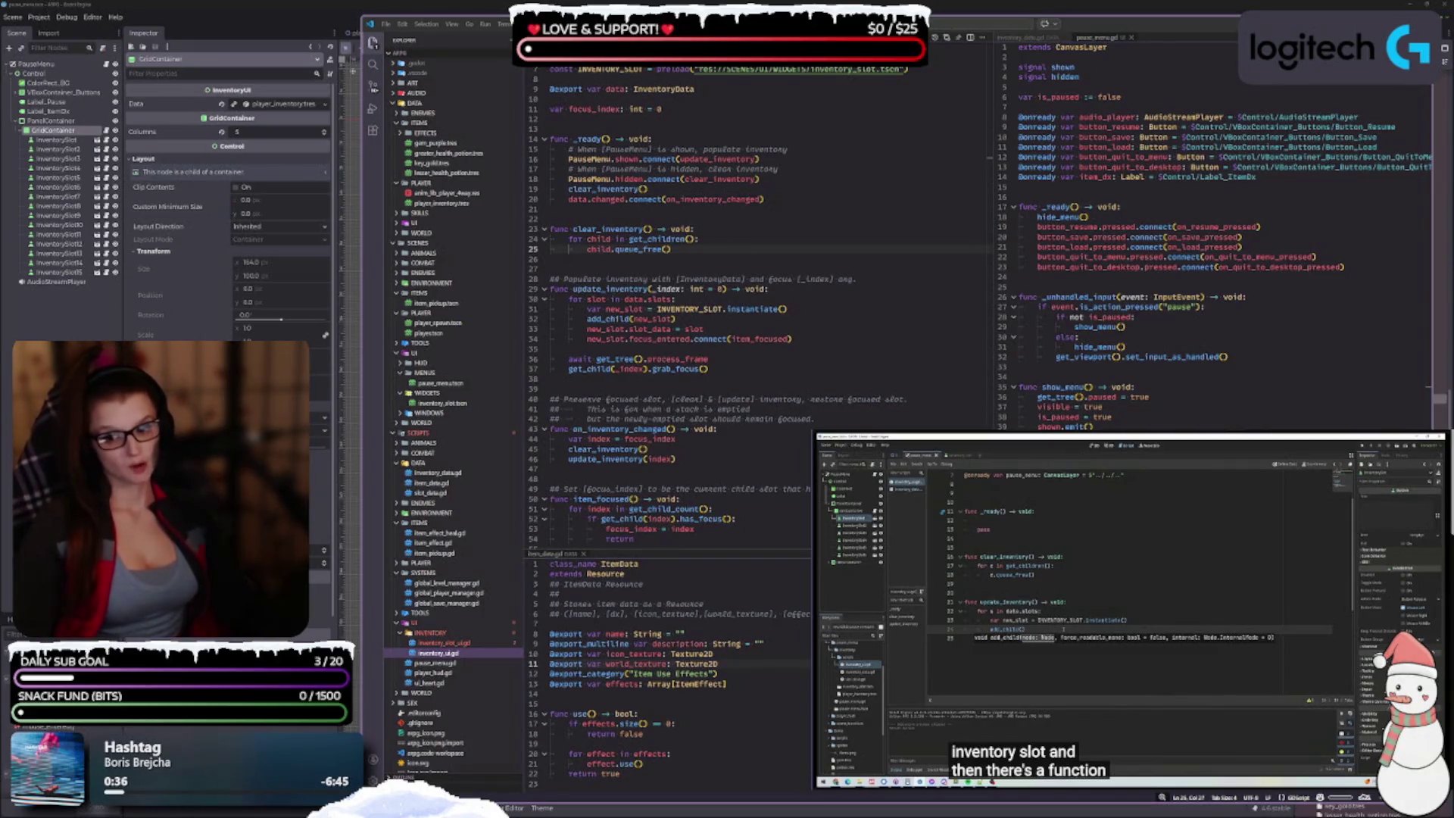
left_click(651, 564)
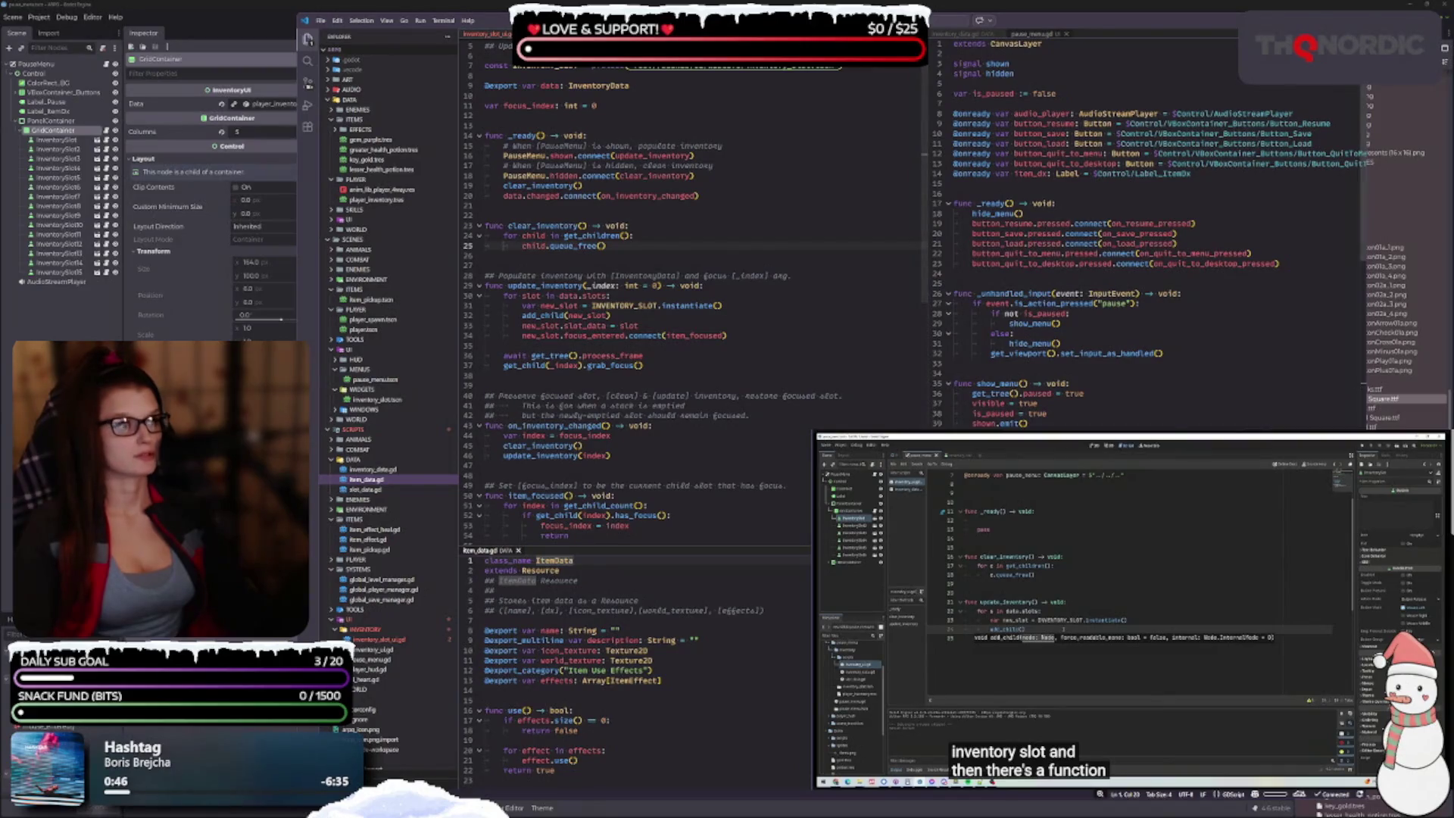
left_click(1162, 10)
Step: In the playground scene, drop item_pickup.tscn onto the grass as a new ItemPickup instance
scroll(456, 170, "up", 3)
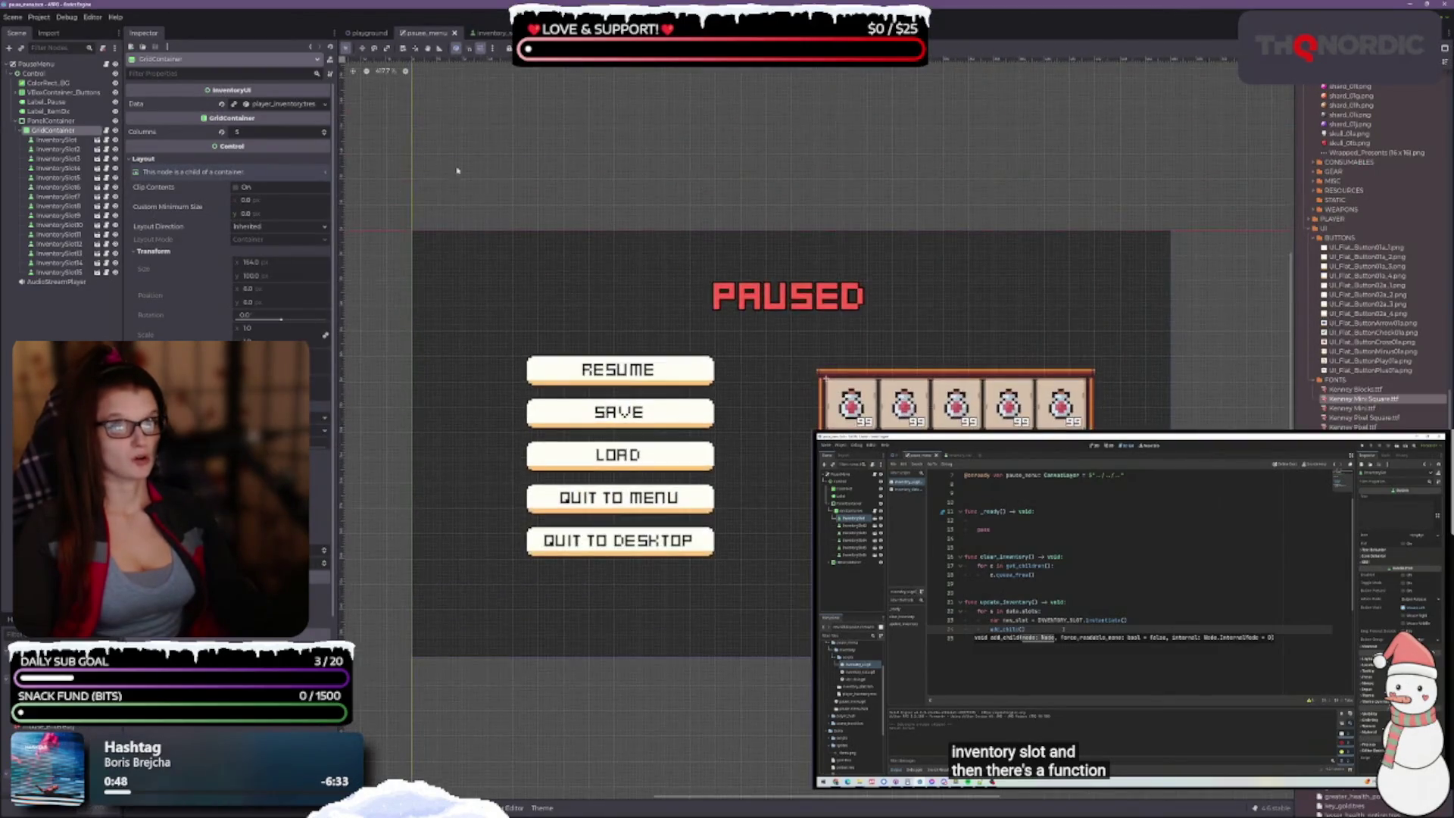
left_click(369, 34)
scroll(832, 424, "up", 5)
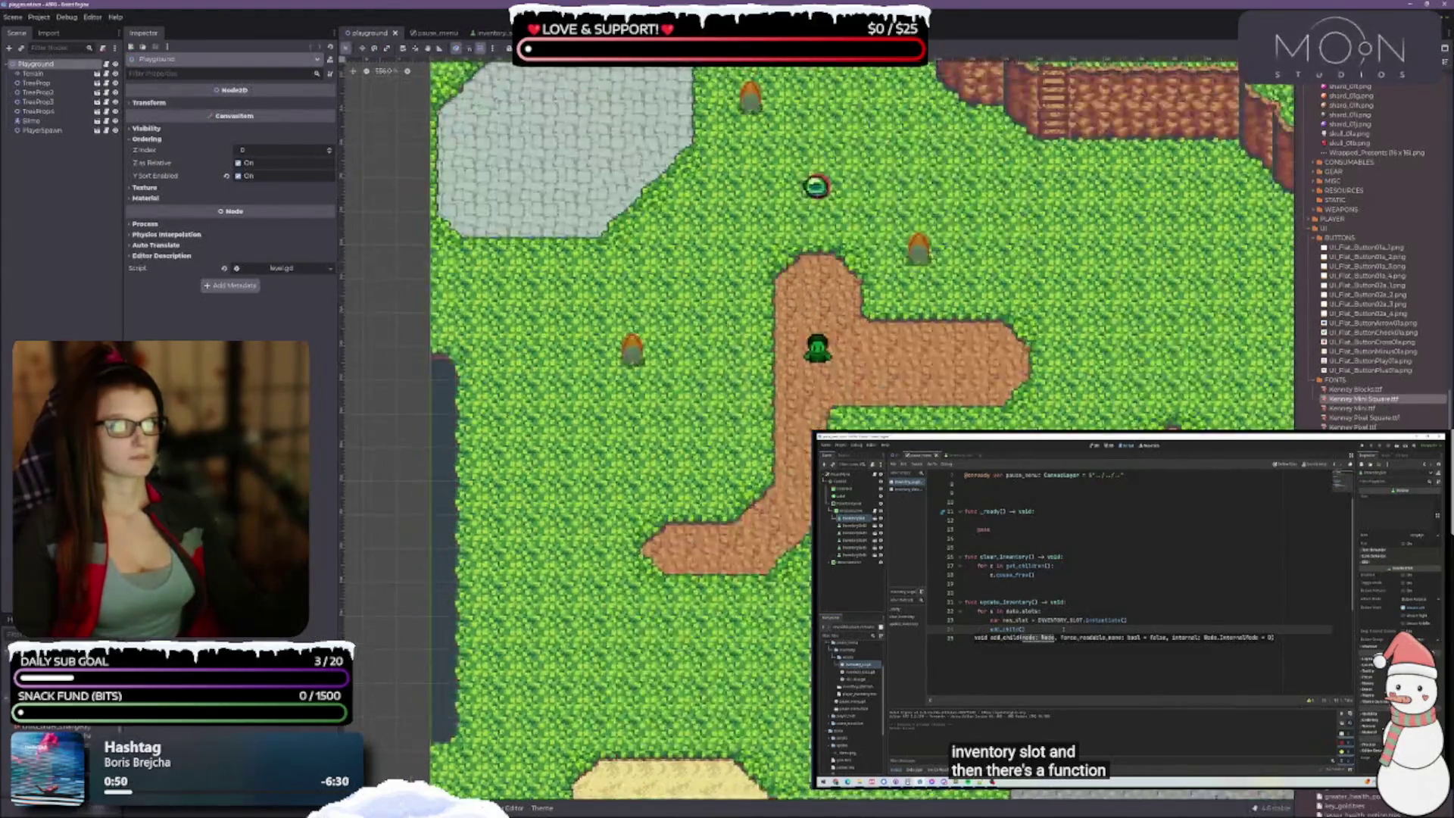
scroll(833, 424, "down", 10)
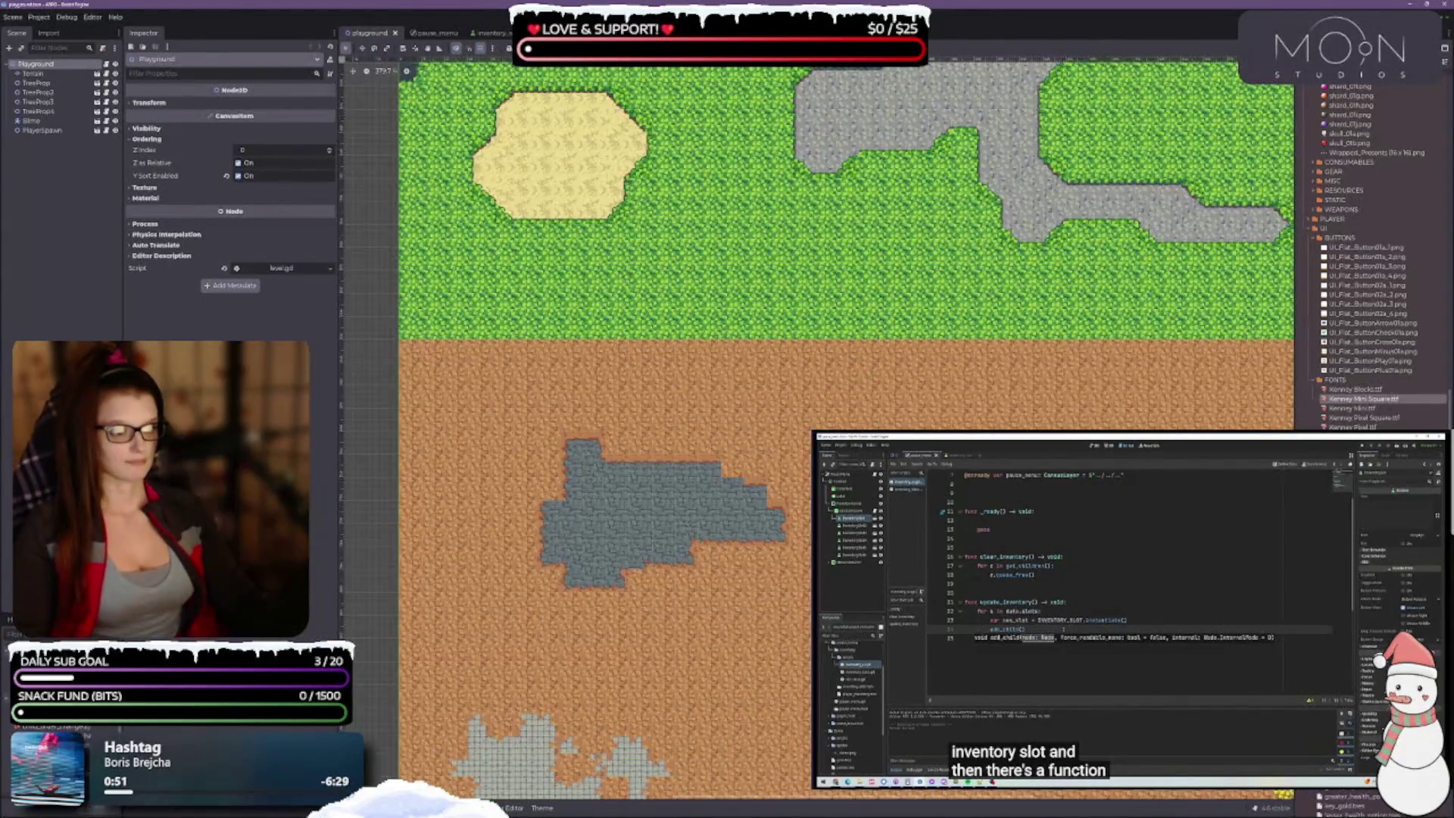
scroll(710, 334, "up", 10)
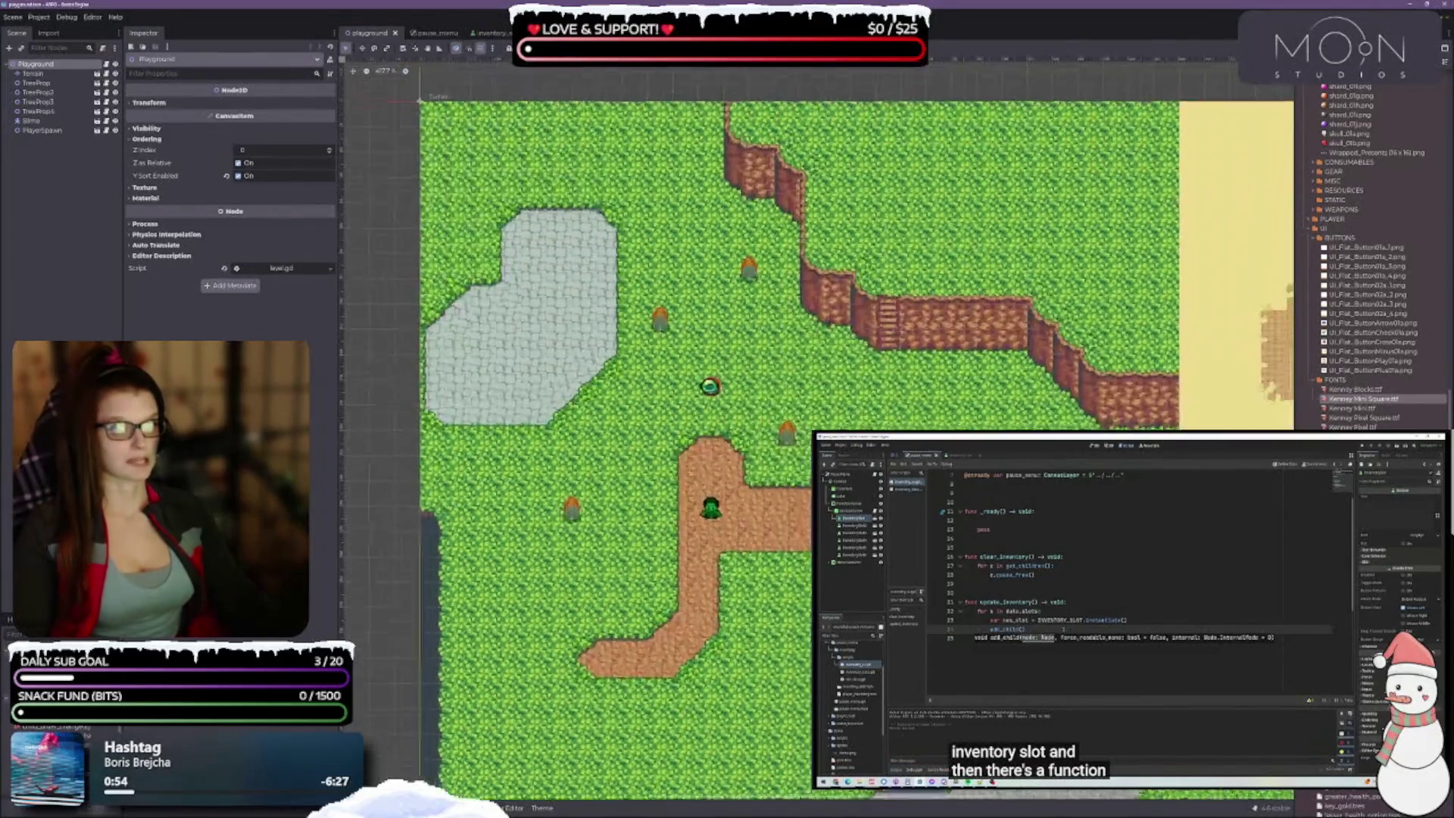
scroll(848, 428, "down", 2)
scroll(848, 428, "up", 1)
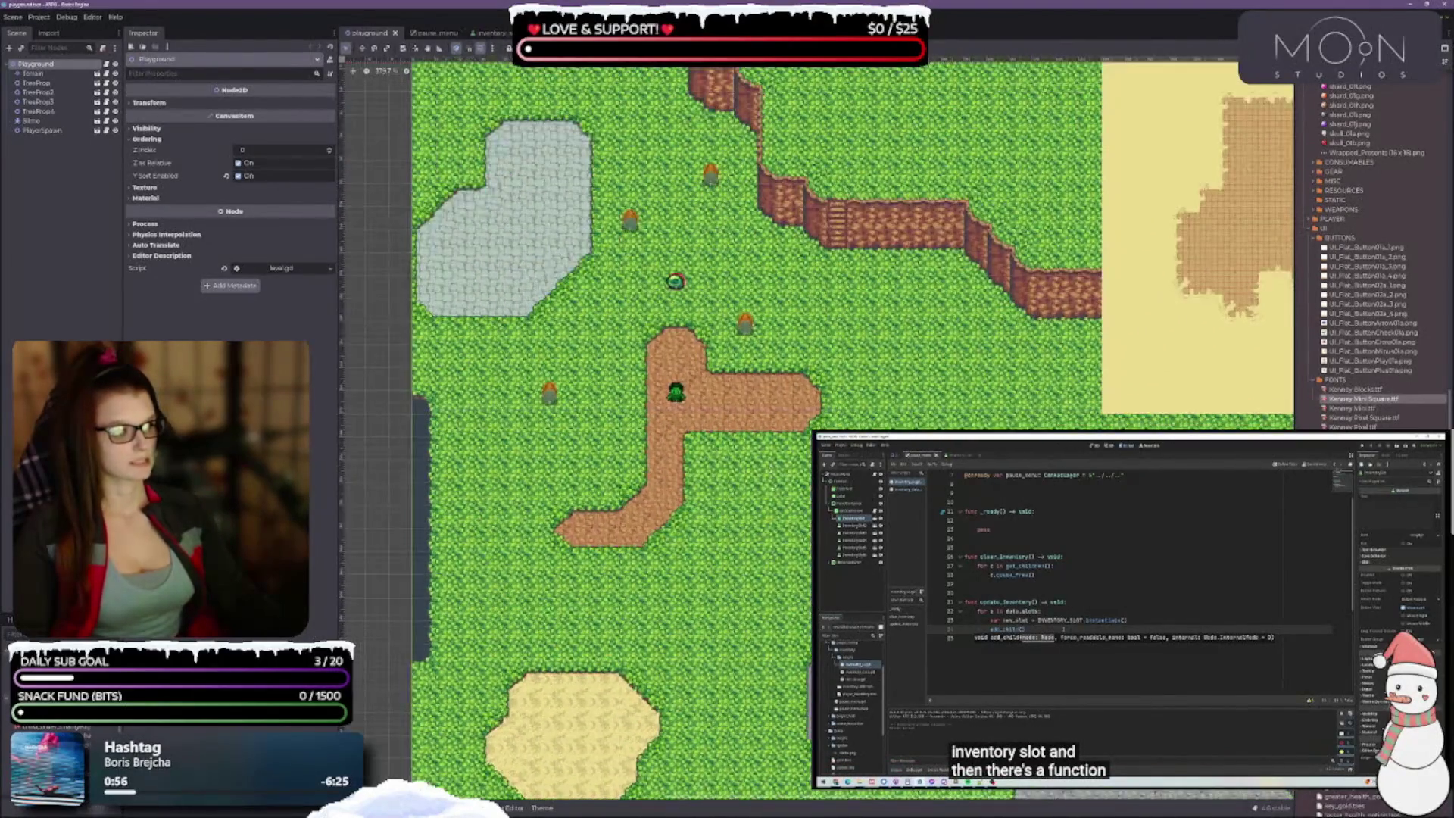
scroll(1370, 258, "down", 10)
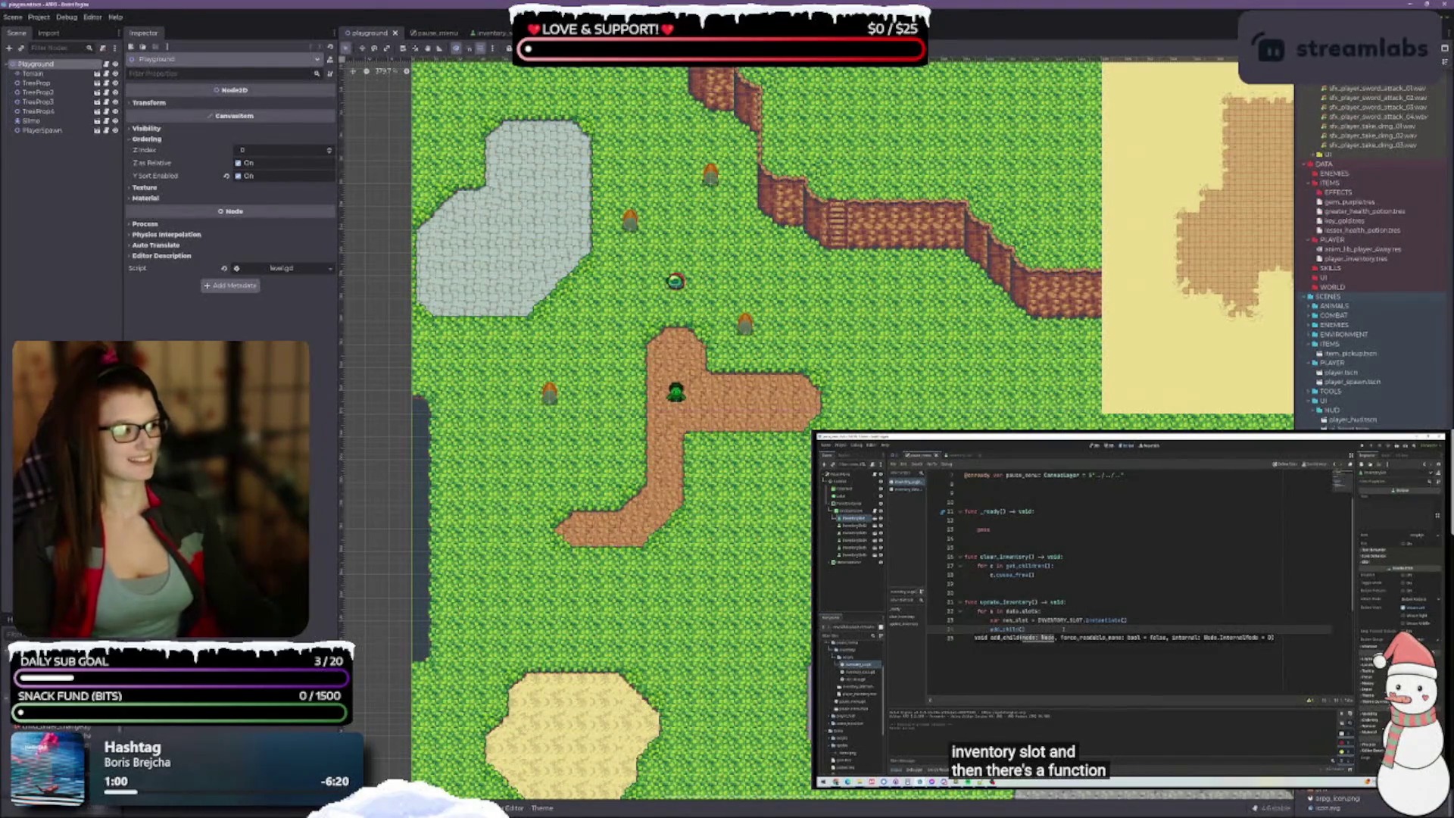
scroll(1370, 257, "up", 8)
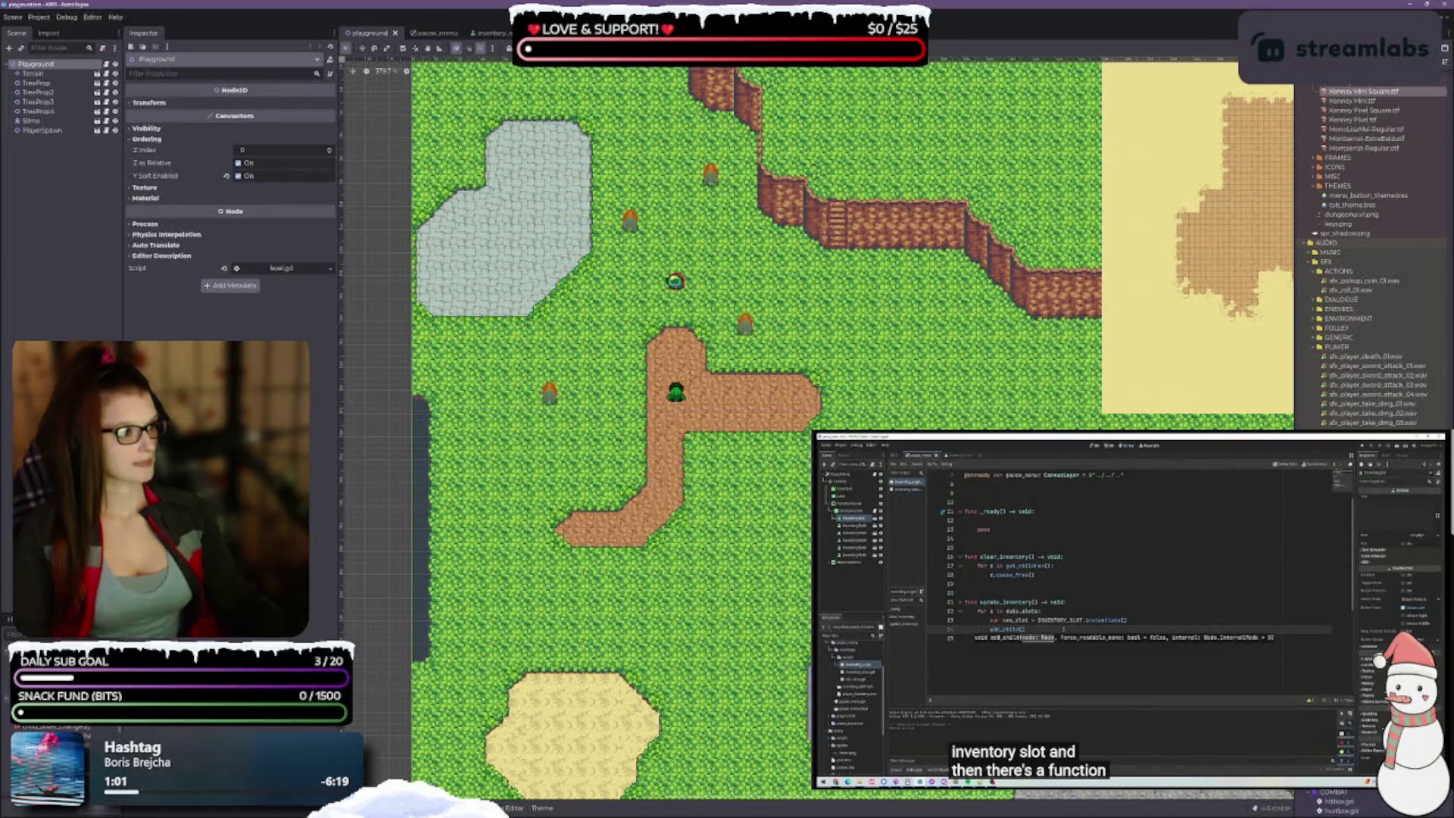
scroll(1370, 258, "down", 5)
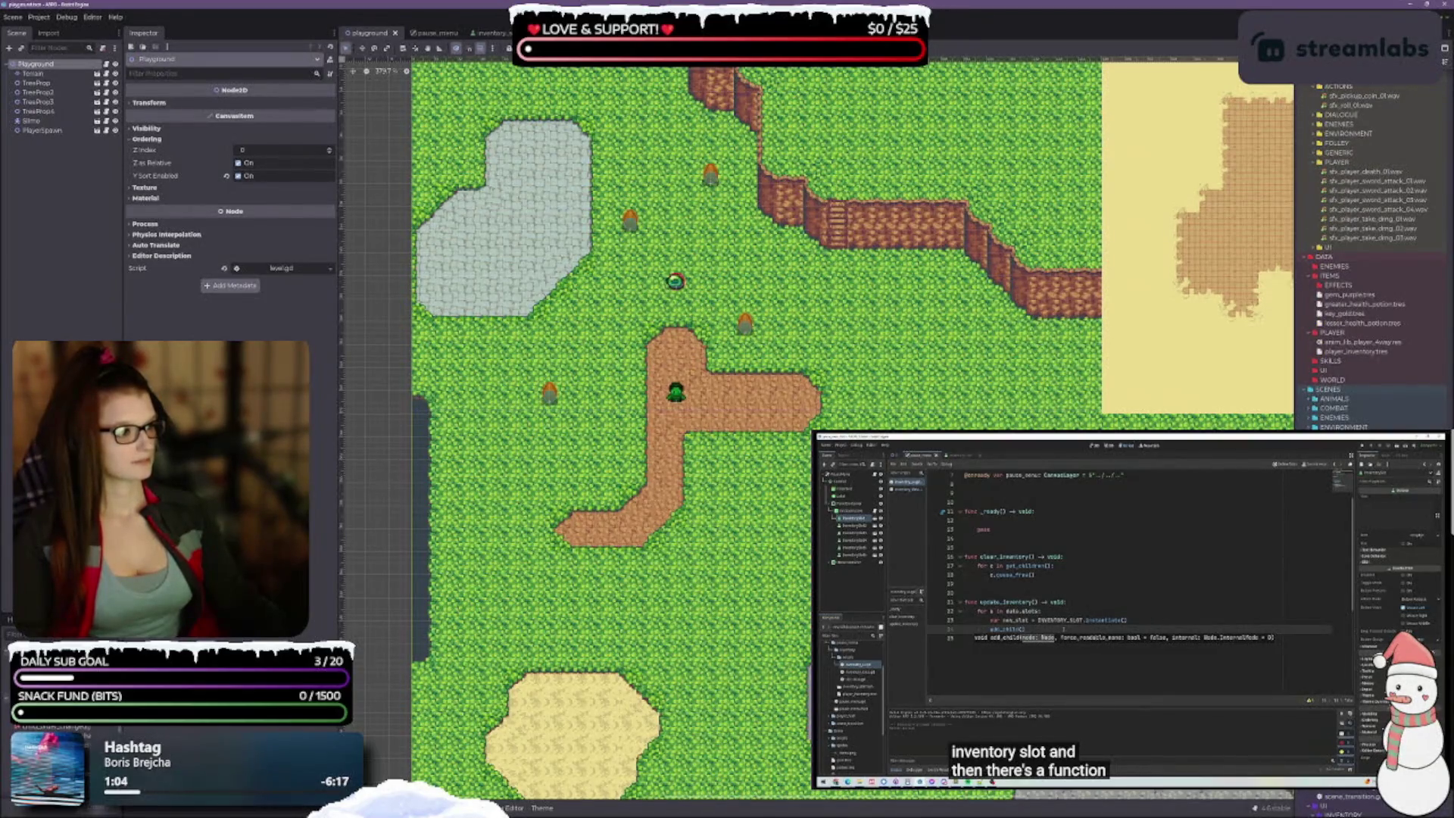
mouse_move(1333, 409)
left_mouse_down()
mouse_move(633, 424)
mouse_move(595, 487)
left_mouse_up()
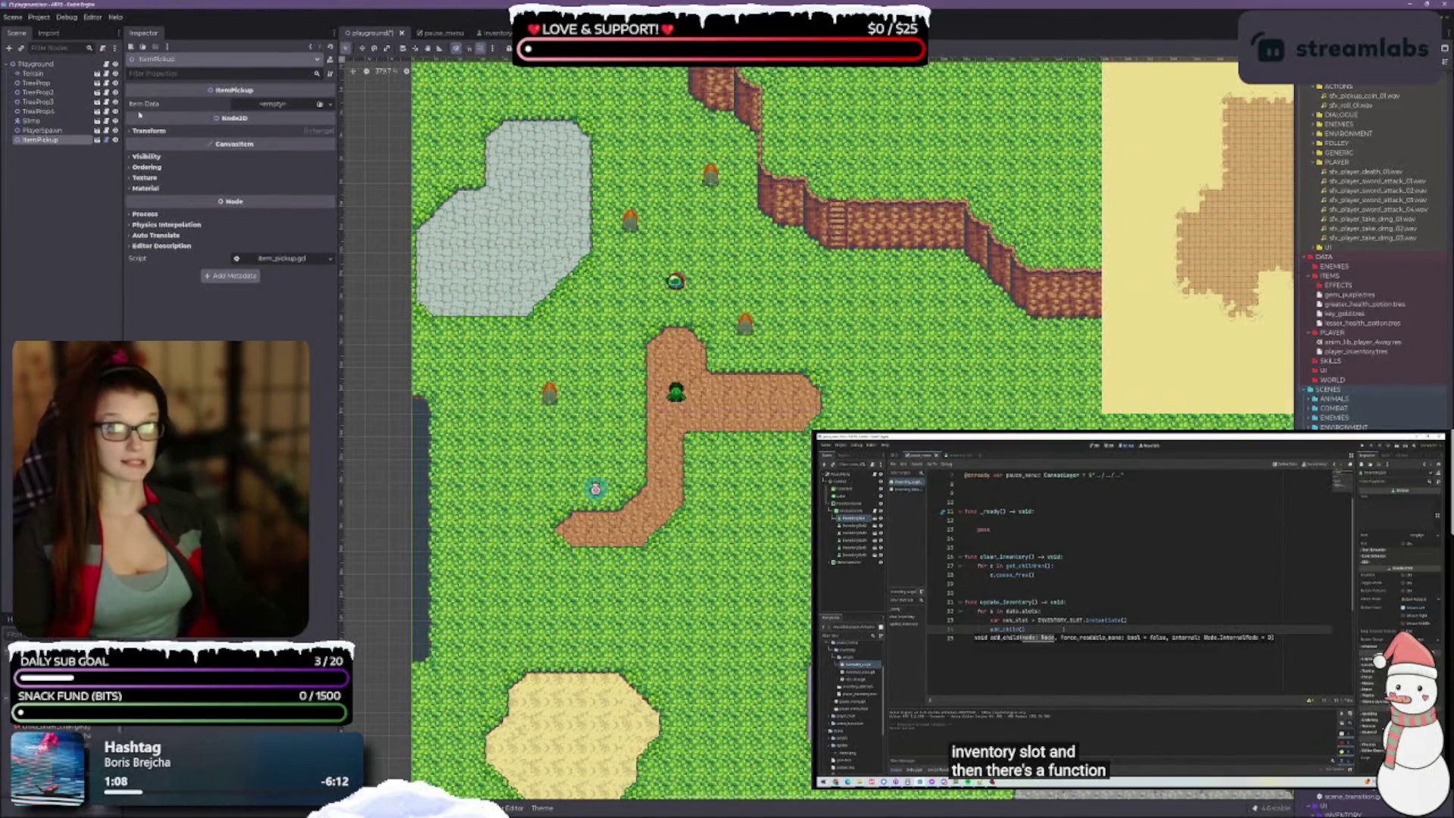
Step: Give the ItemPickup the lesser health potion as its Item Data
left_click(272, 104)
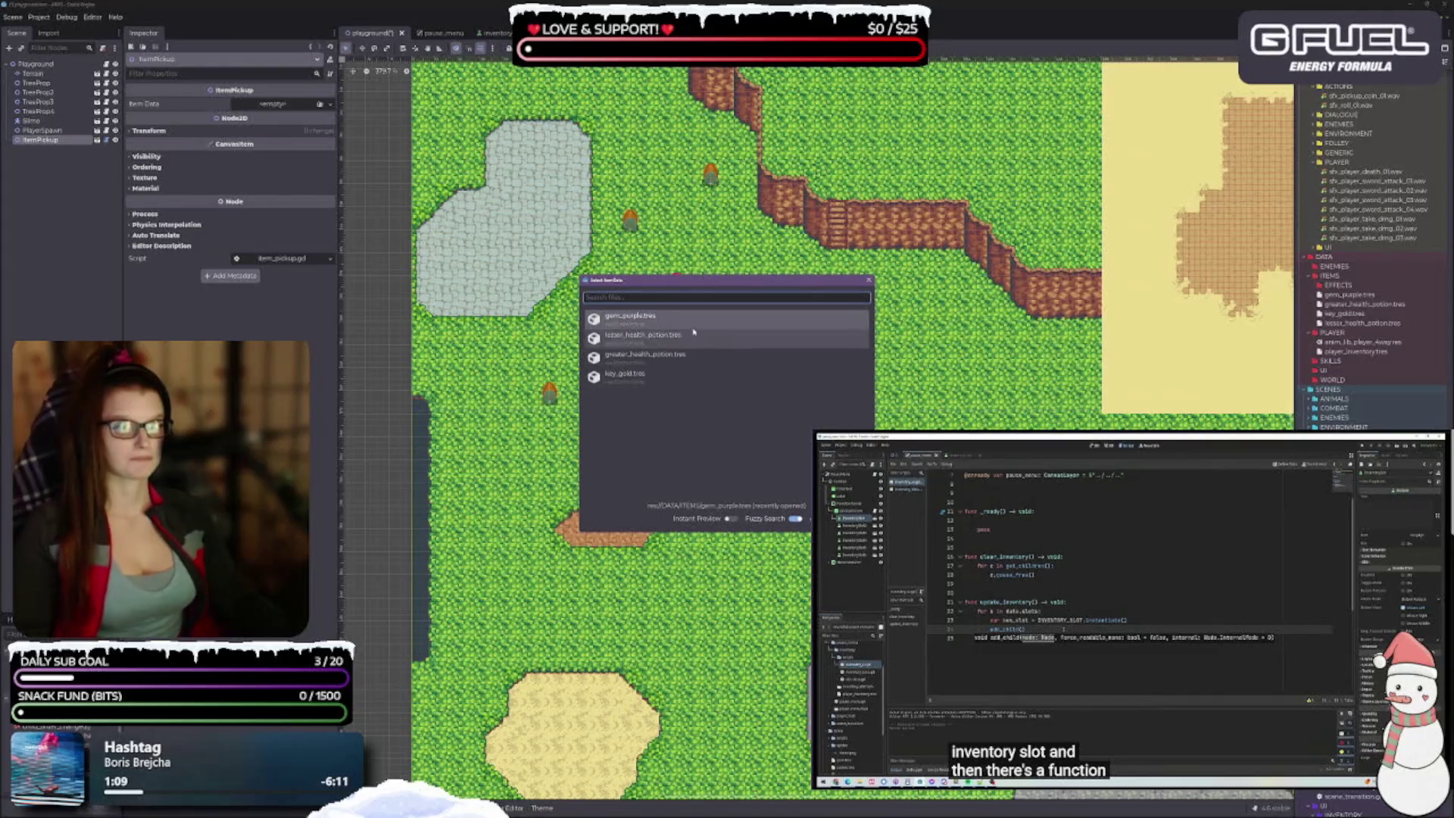
left_click(681, 354)
left_click(672, 338)
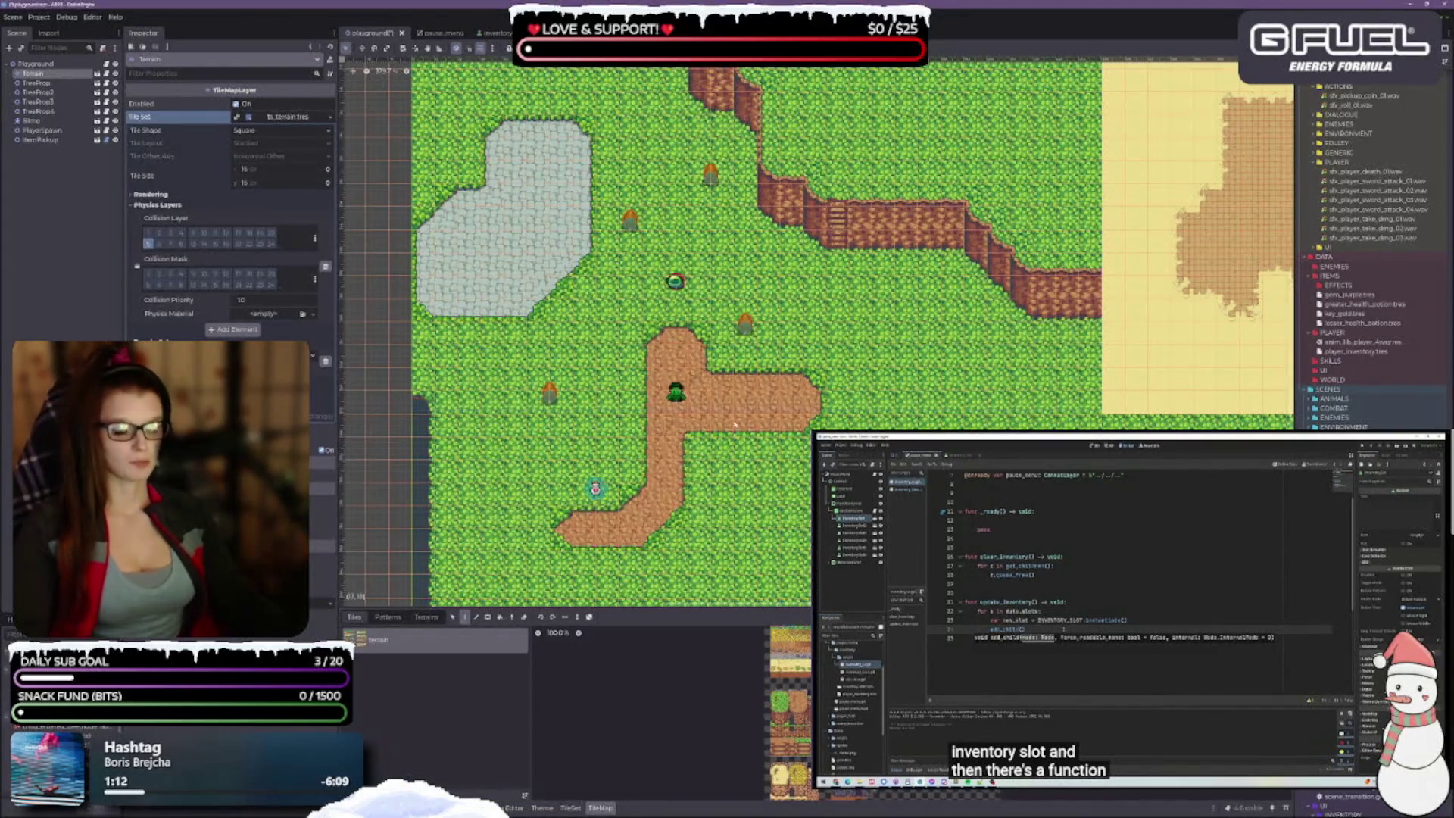
left_click(672, 415)
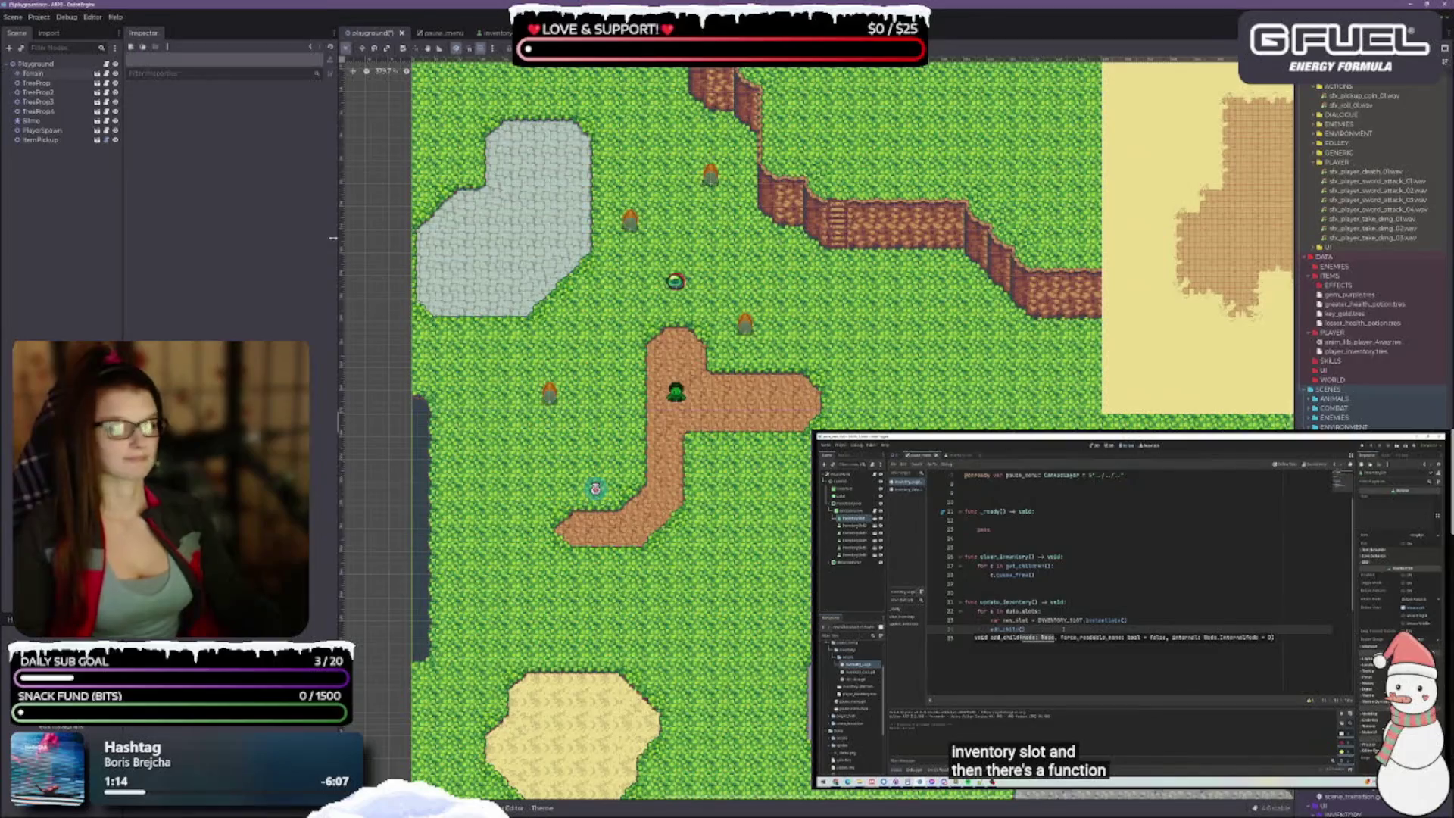
Step: Duplicate the ItemPickup and change the copy's Item Data to the Greater Health Potion
left_click(41, 139)
key("ctrl+d")
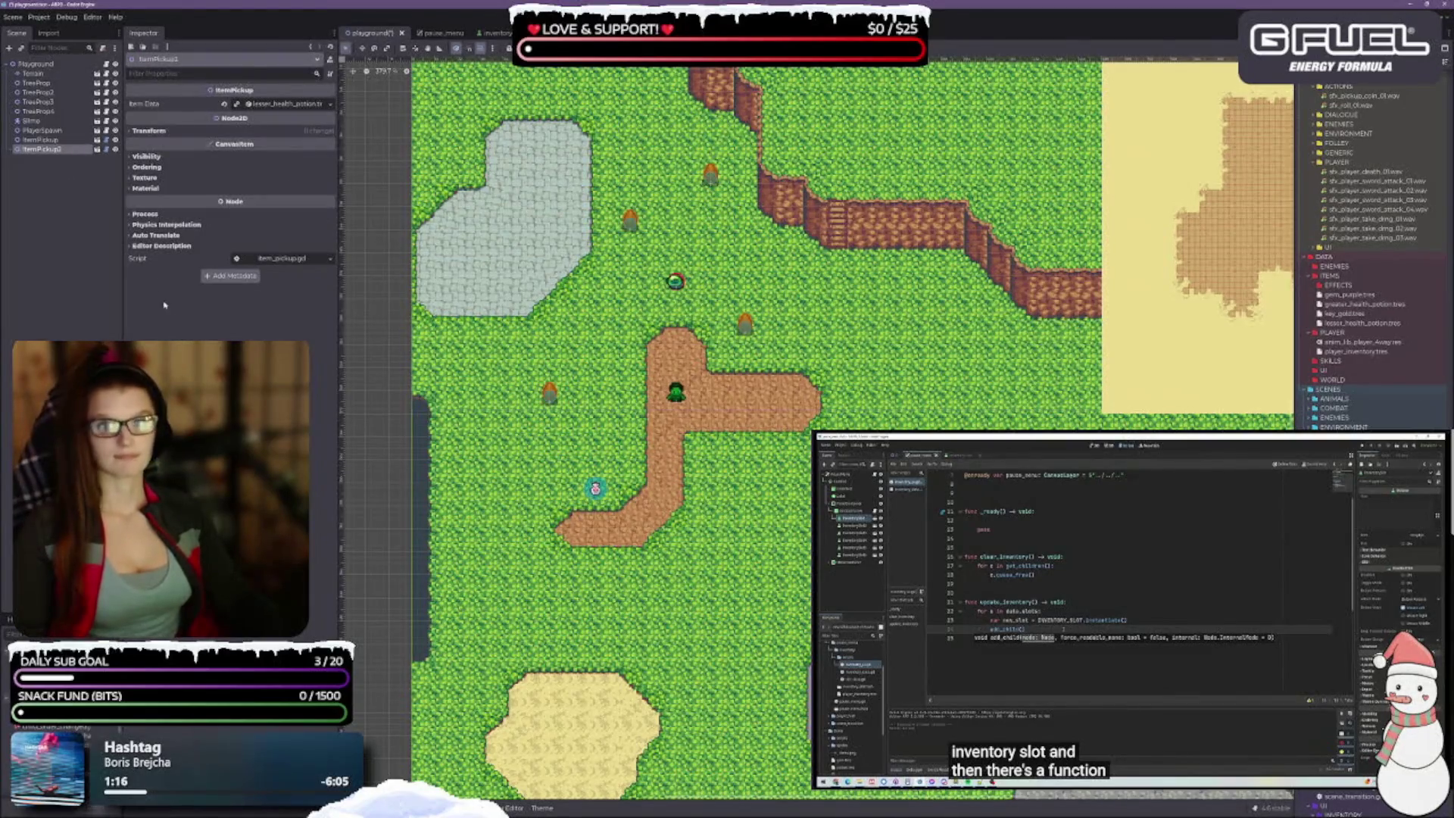
left_click(288, 104)
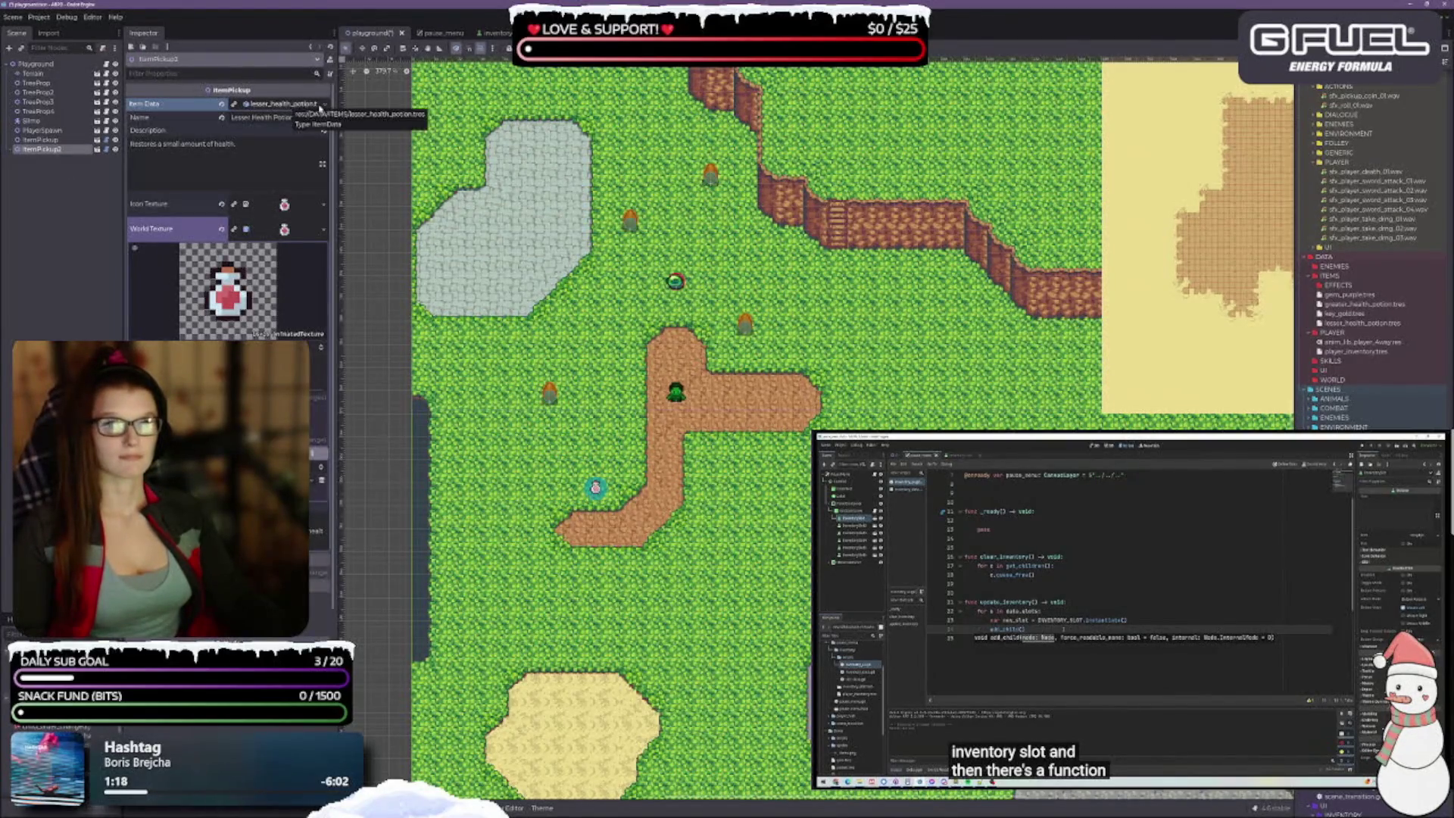
left_click(225, 104)
left_click(320, 103)
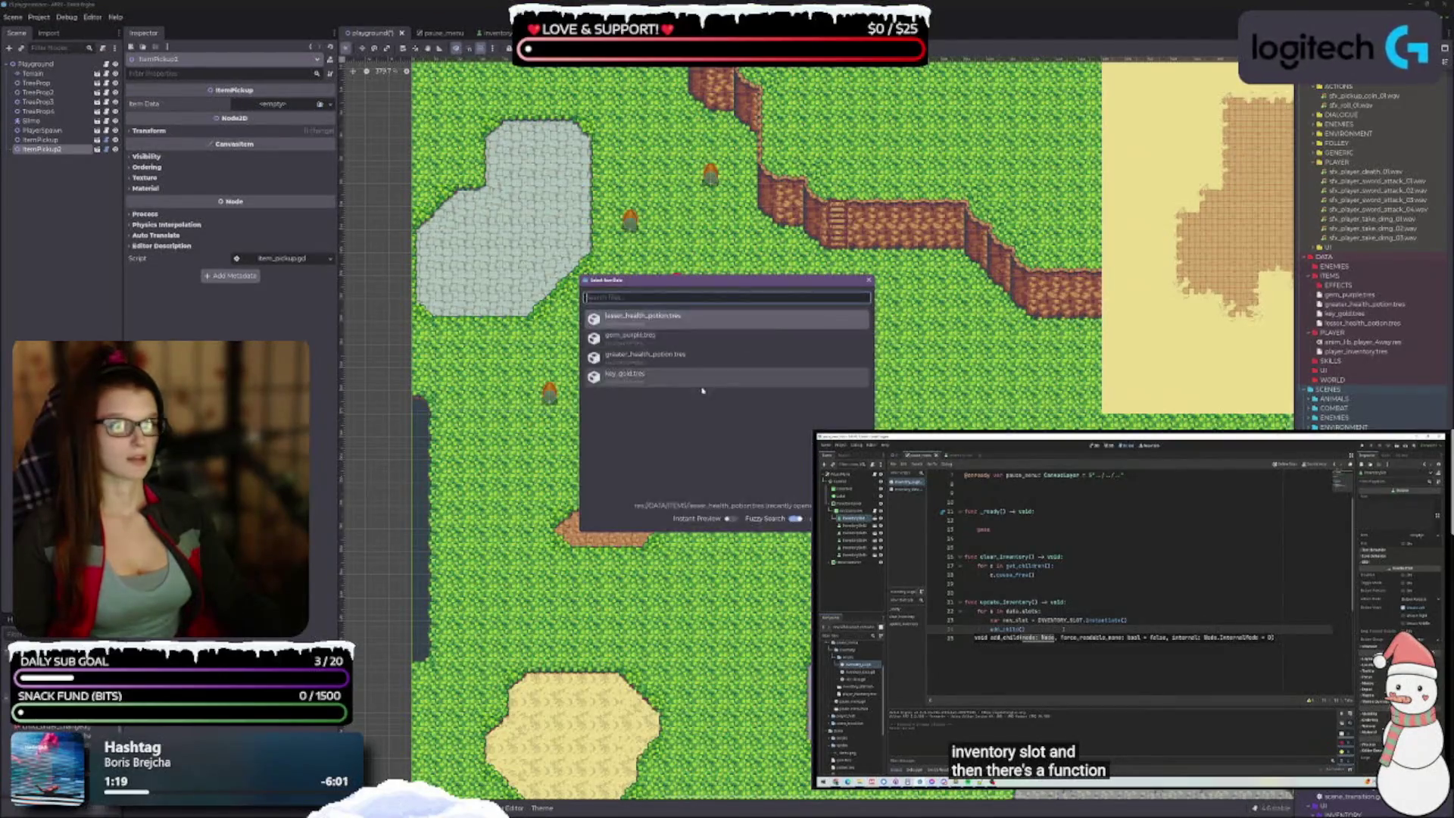
left_click(644, 354)
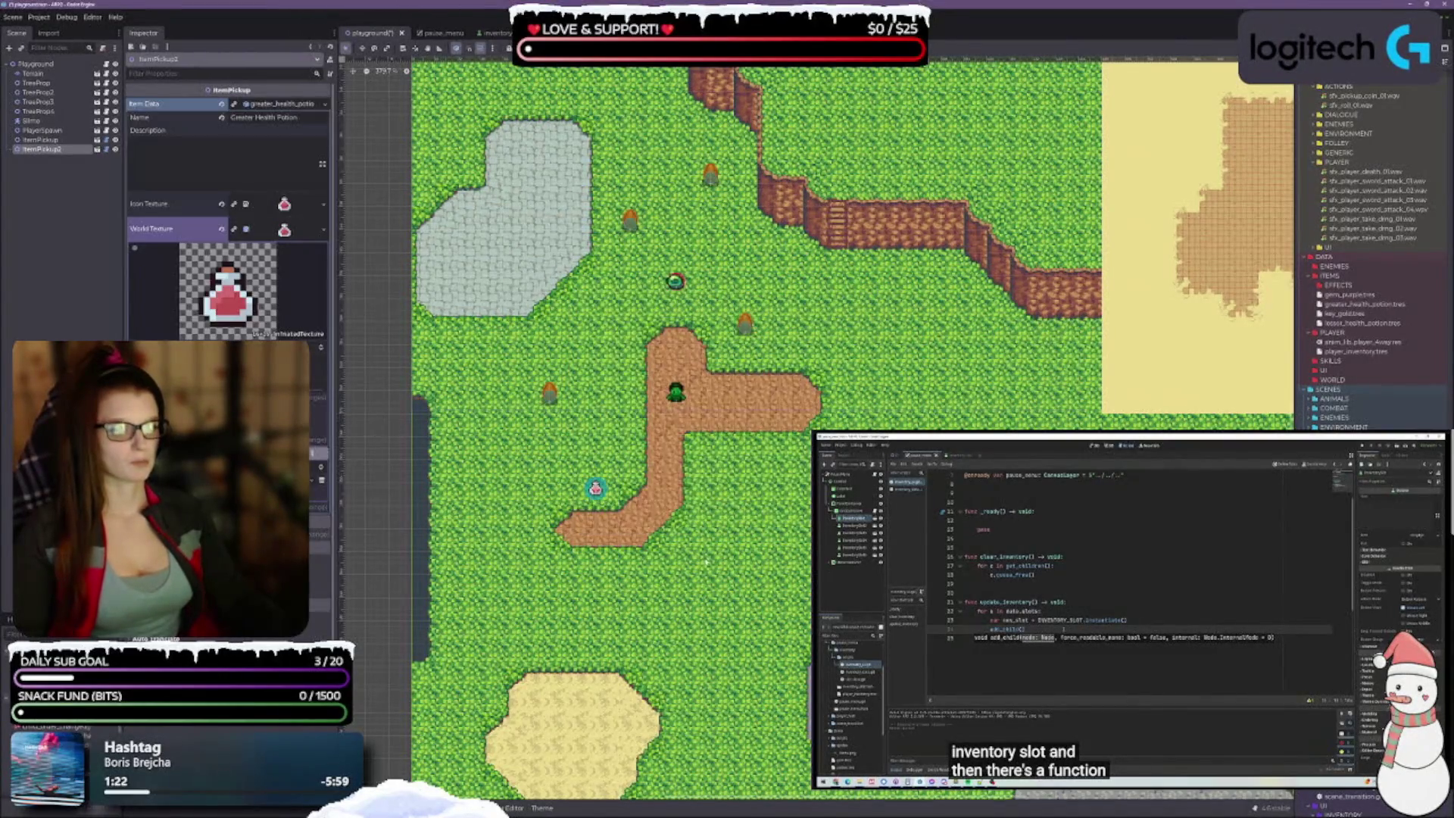
Step: Move the Greater Health Potion pickup further down the map beside the dirt path
left_click_drag(629, 505, 728, 585)
left_click(46, 185)
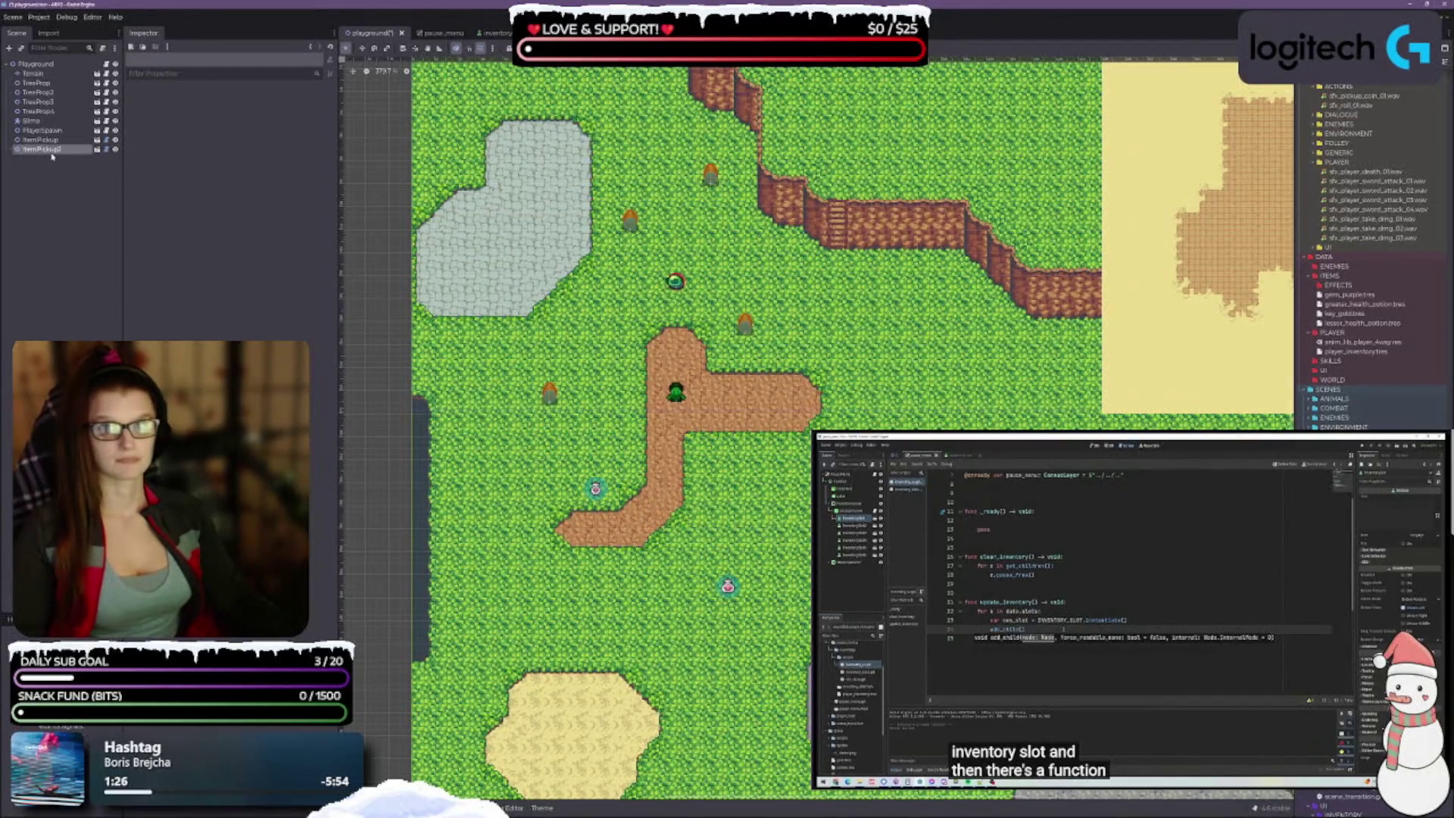
left_click(596, 488)
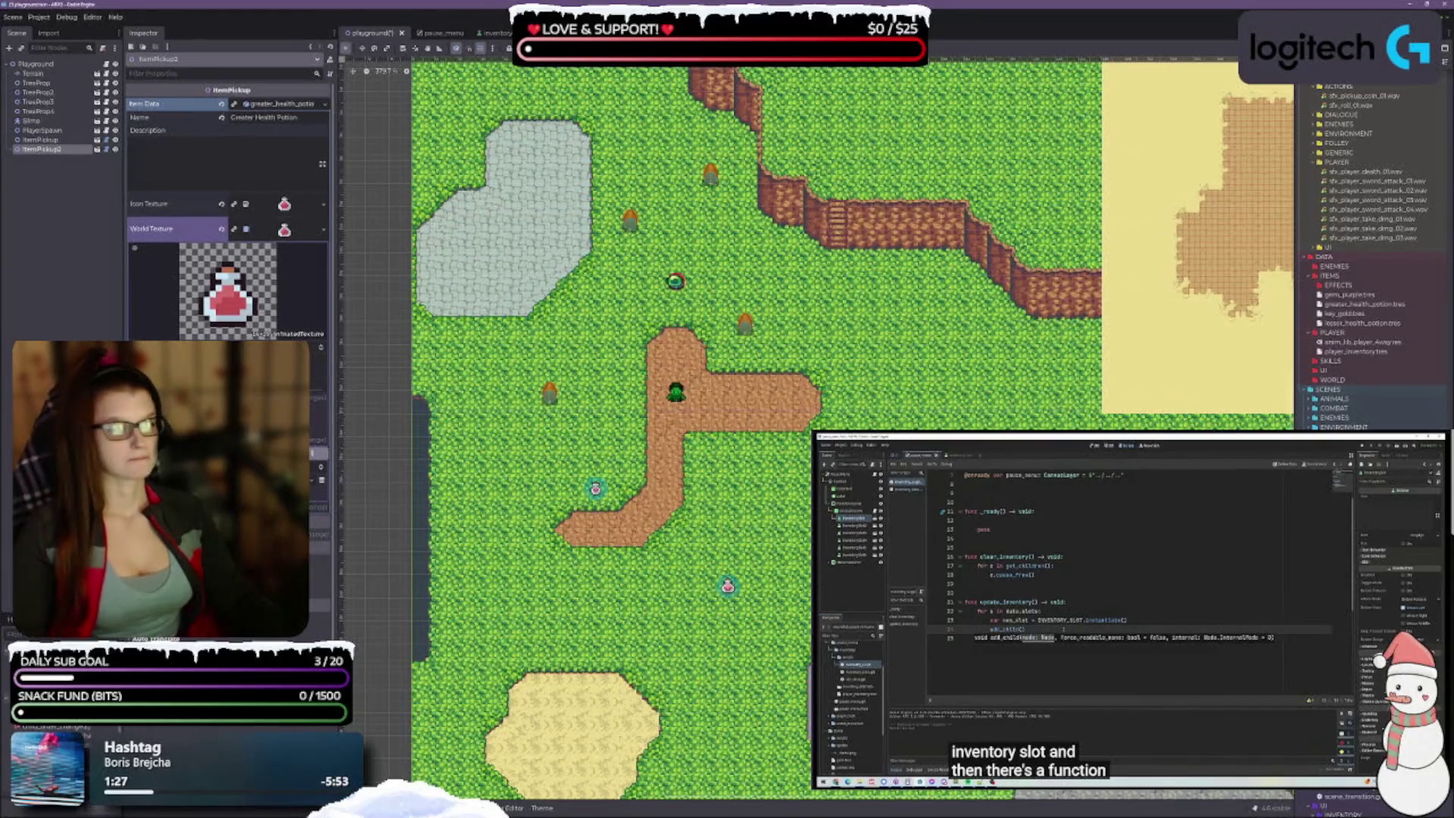
scroll(595, 489, "down", 4)
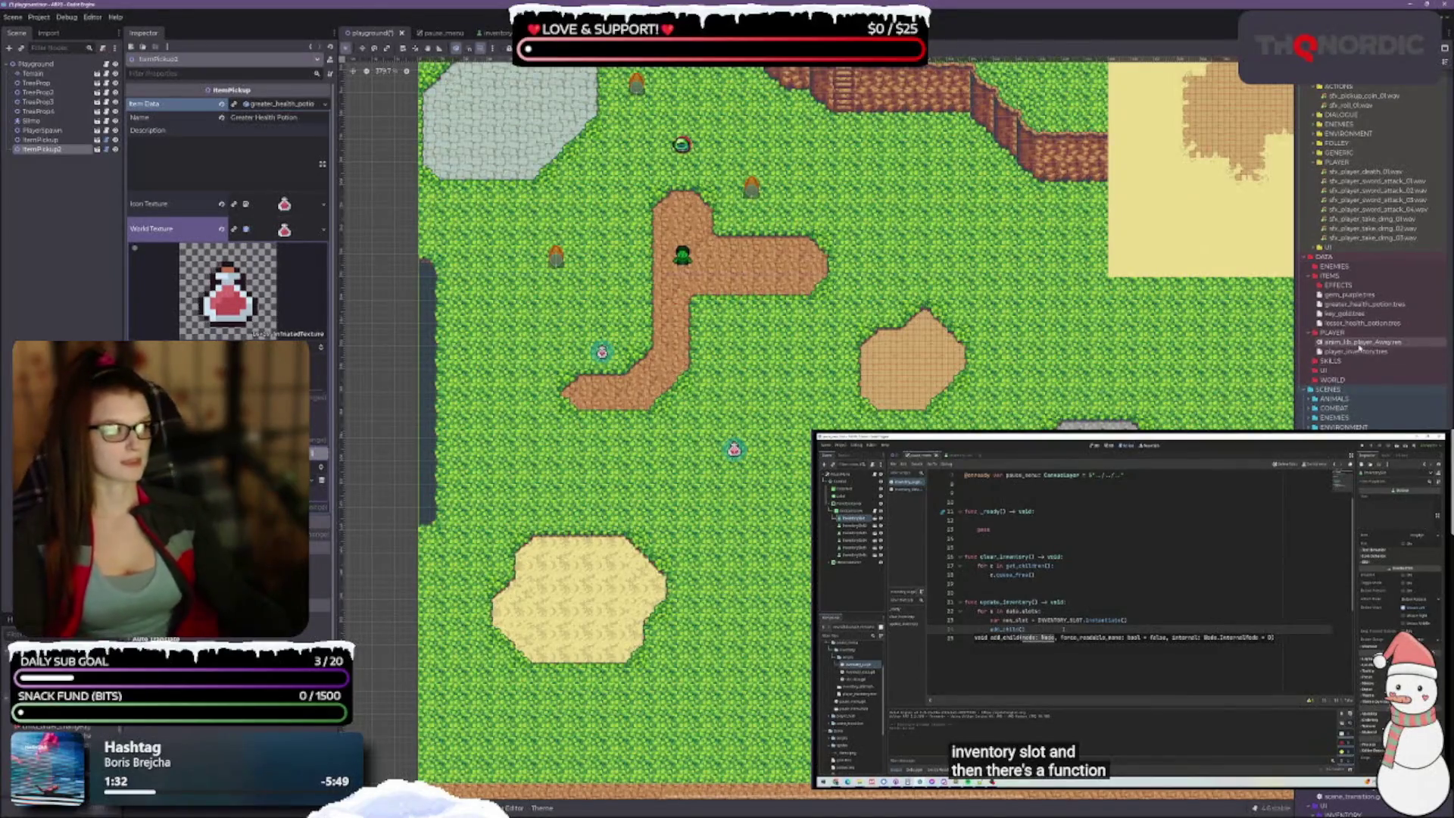
scroll(609, 240, "up", 2)
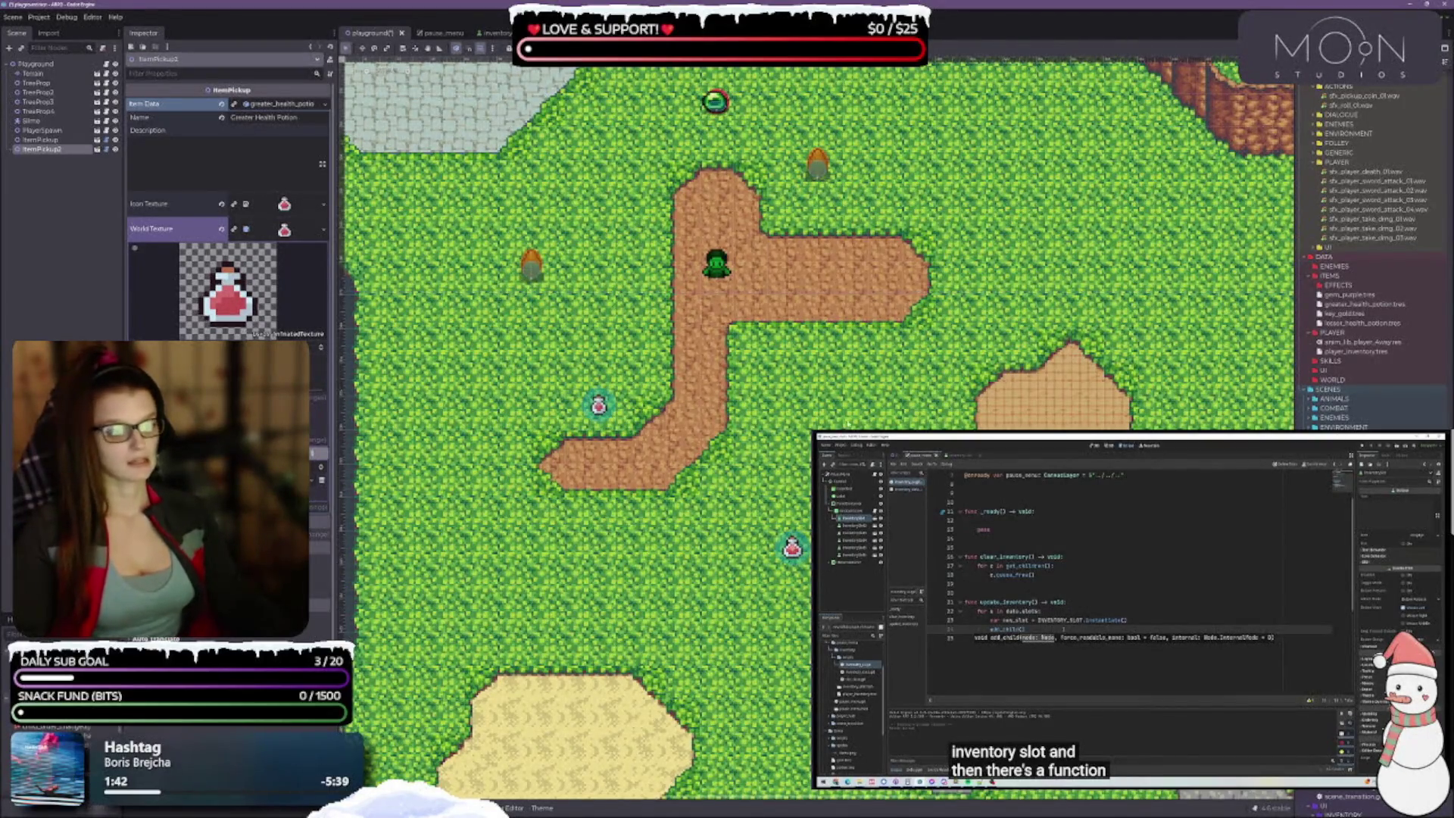
scroll(818, 424, "up", 2)
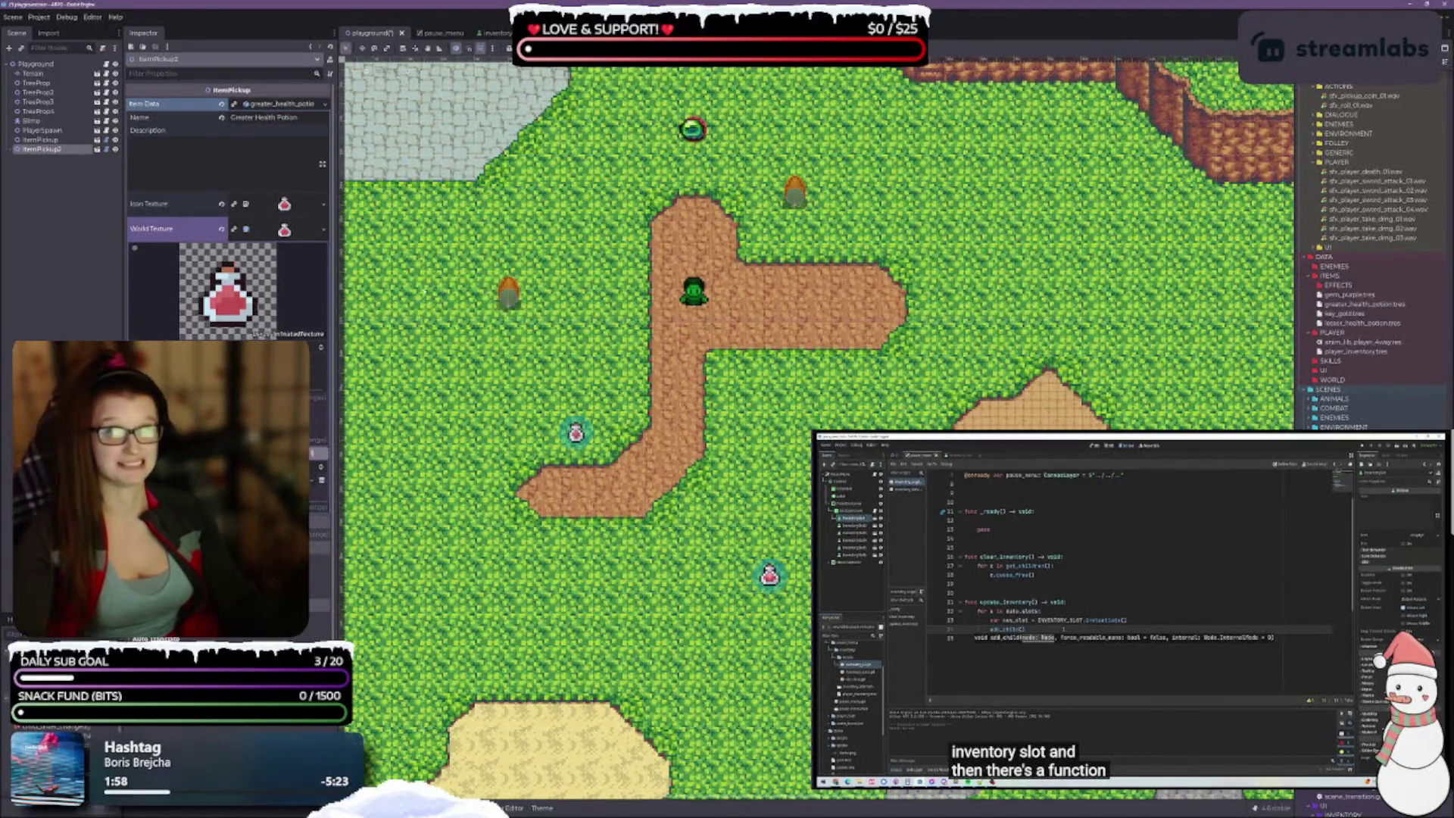
scroll(645, 452, "down", 1)
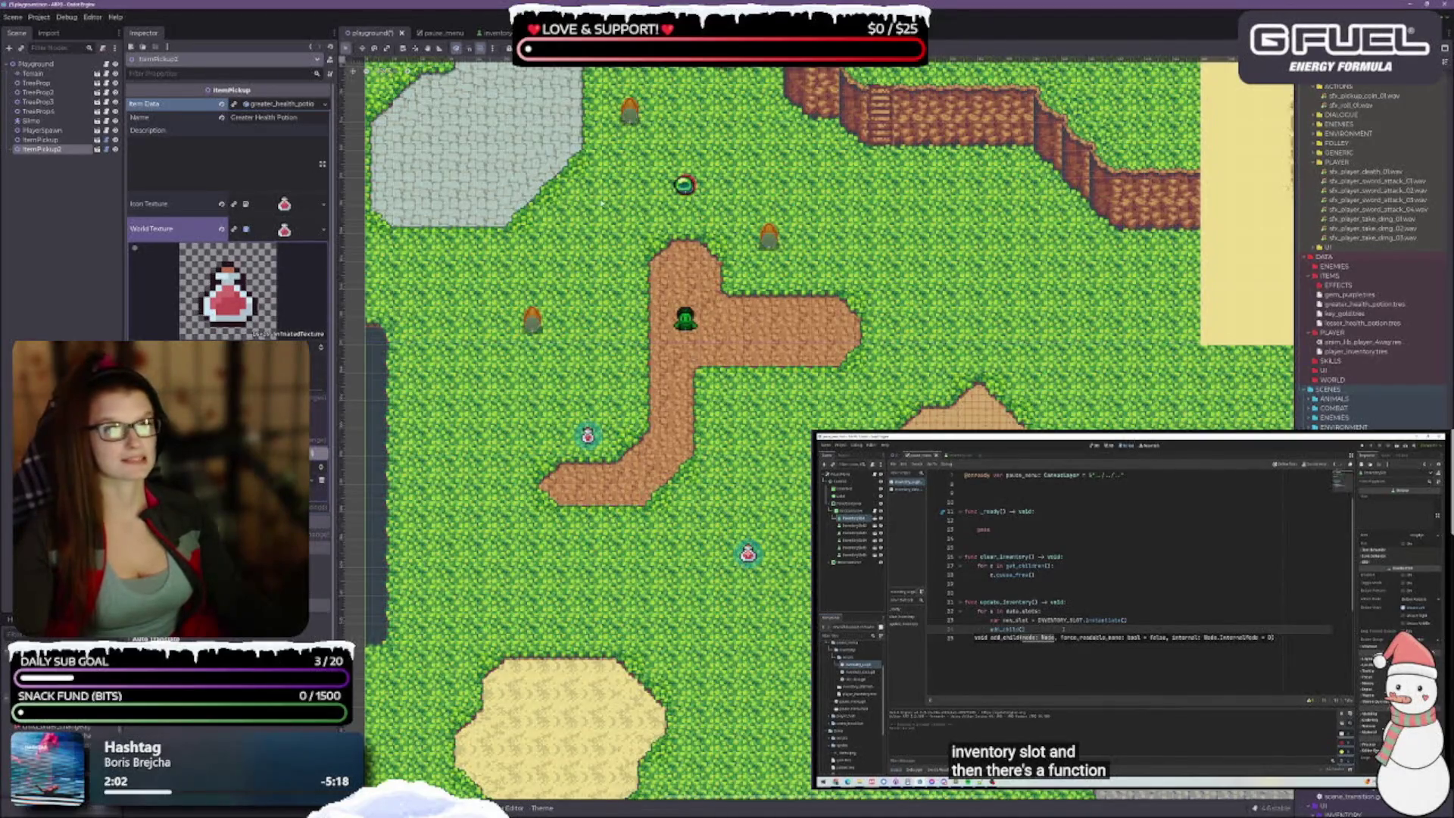
scroll(677, 409, "down", 1)
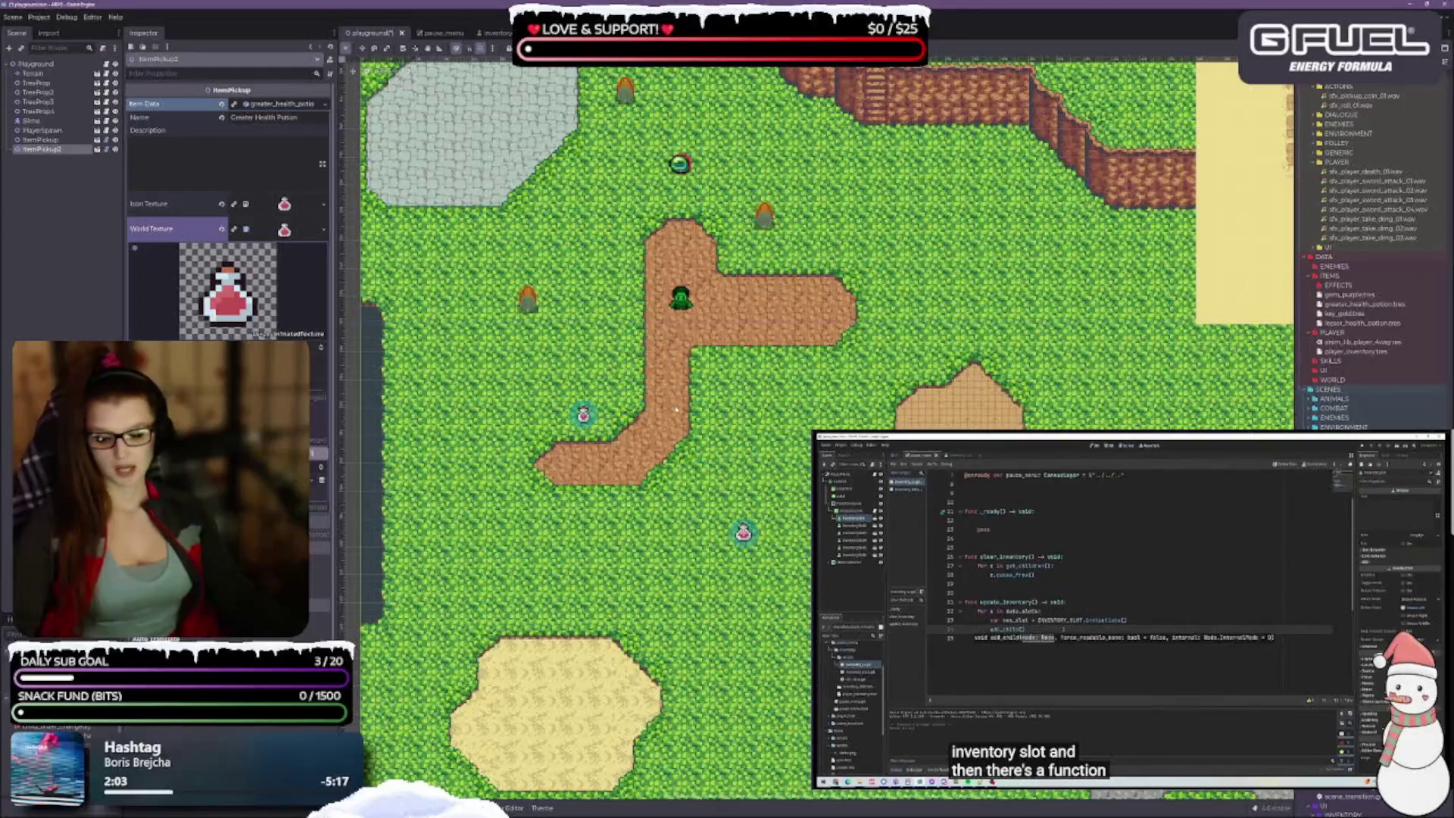
Step: Save the playground scene with Ctrl+S
key("ctrl+s")
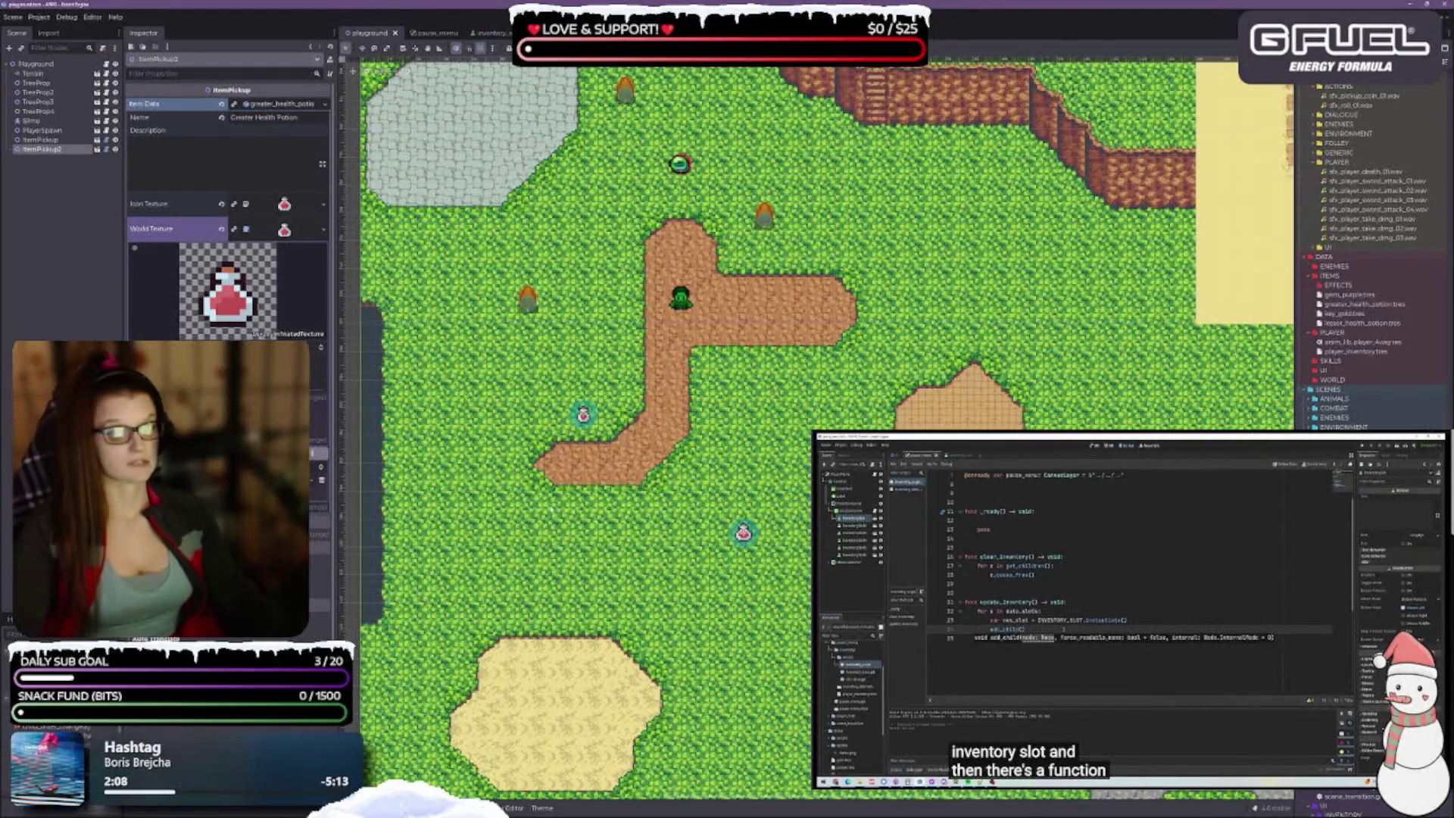
scroll(580, 486, "up", 4)
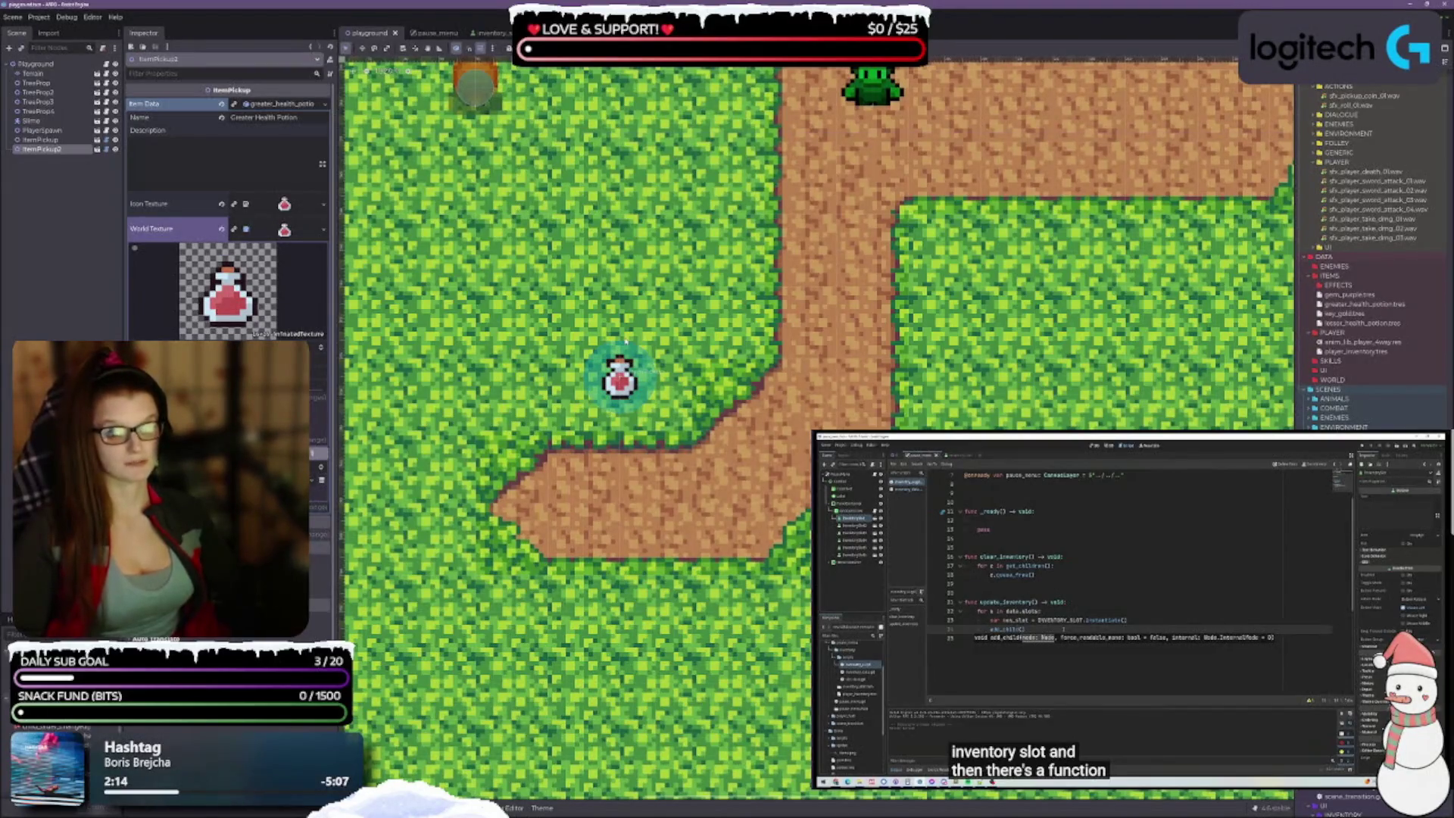
scroll(636, 394, "down", 2)
scroll(629, 432, "up", 1)
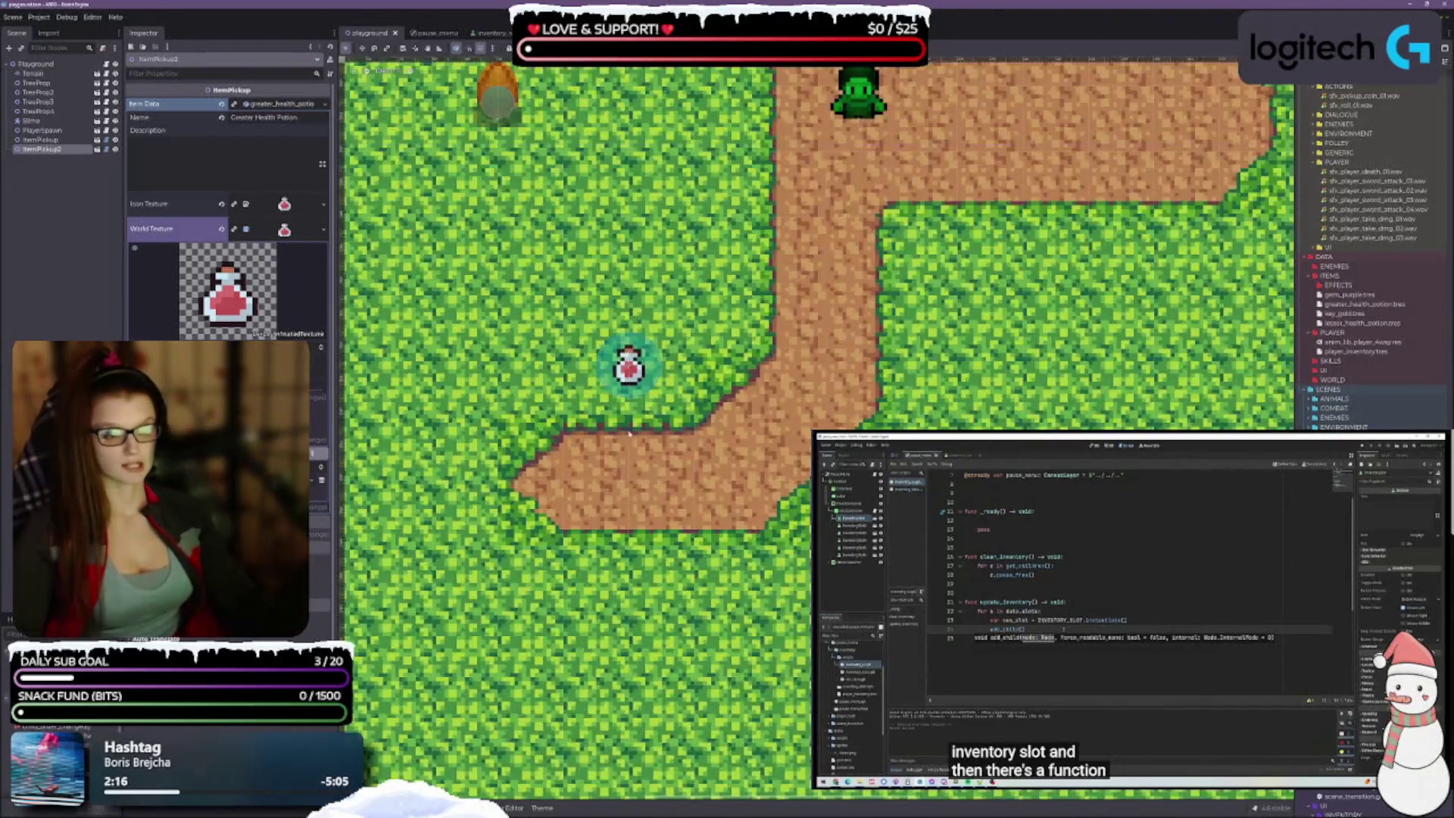
scroll(626, 293, "down", 2)
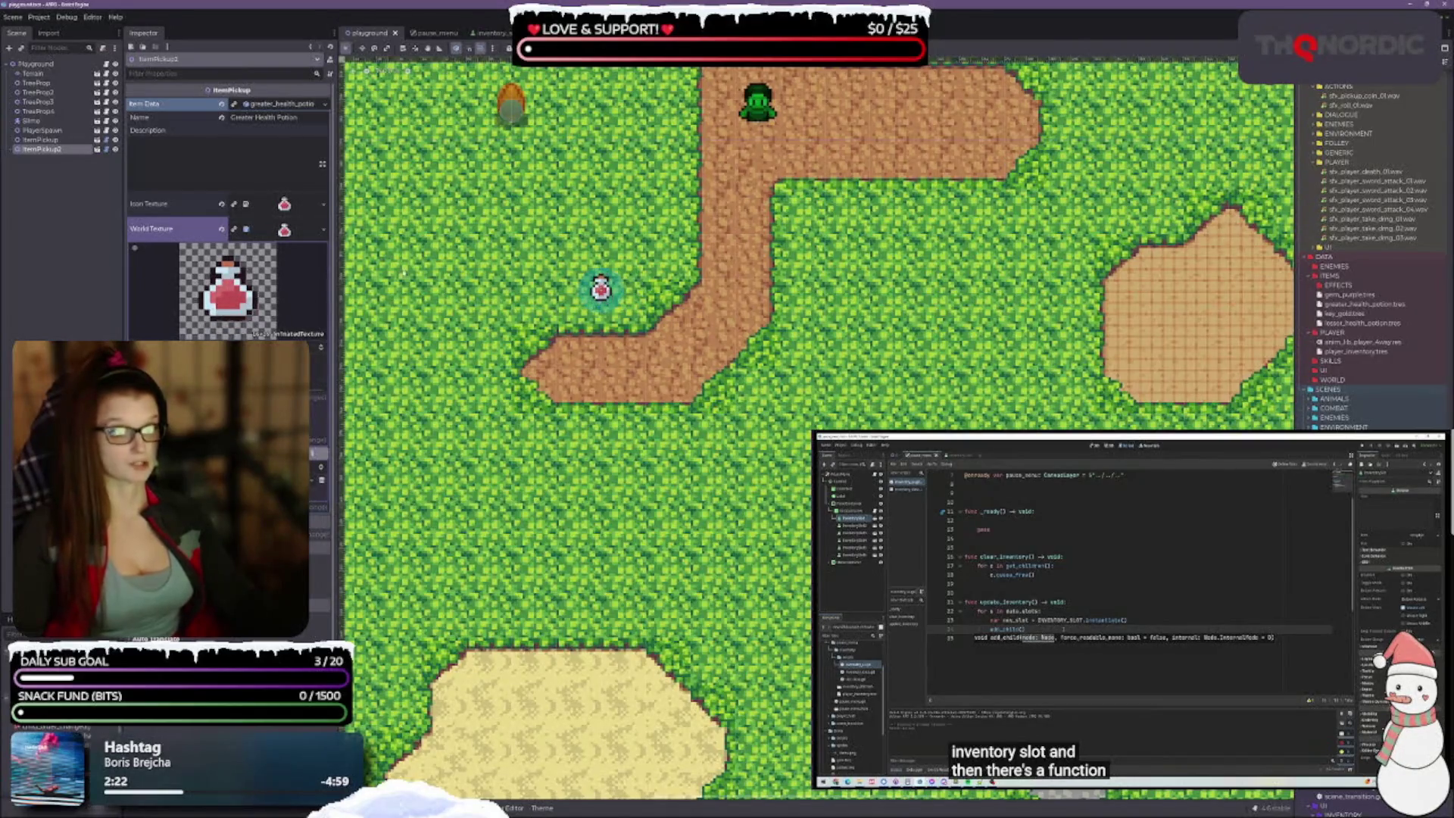
scroll(576, 290, "down", 1)
scroll(575, 290, "right", 1)
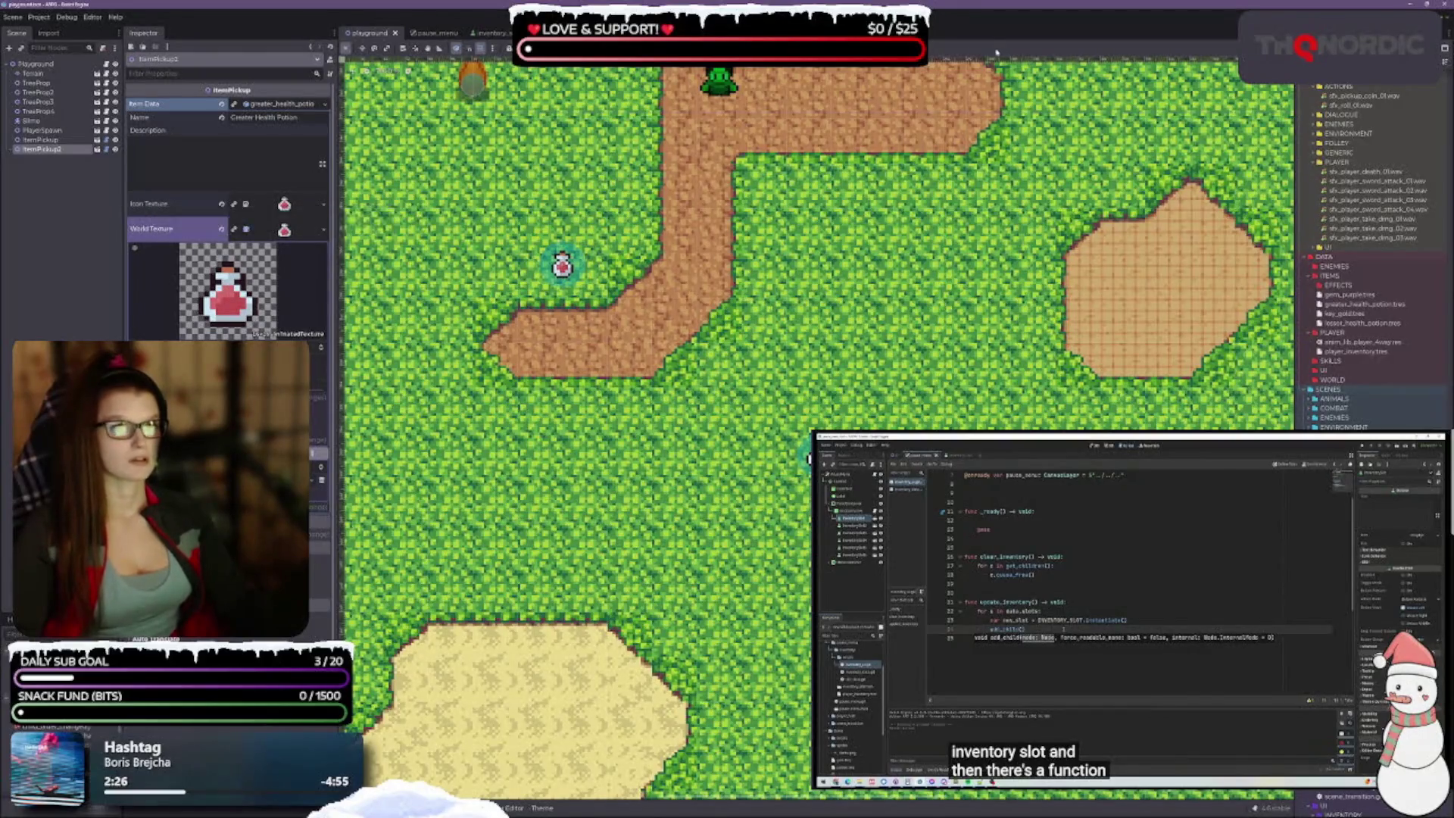
left_click(428, 32)
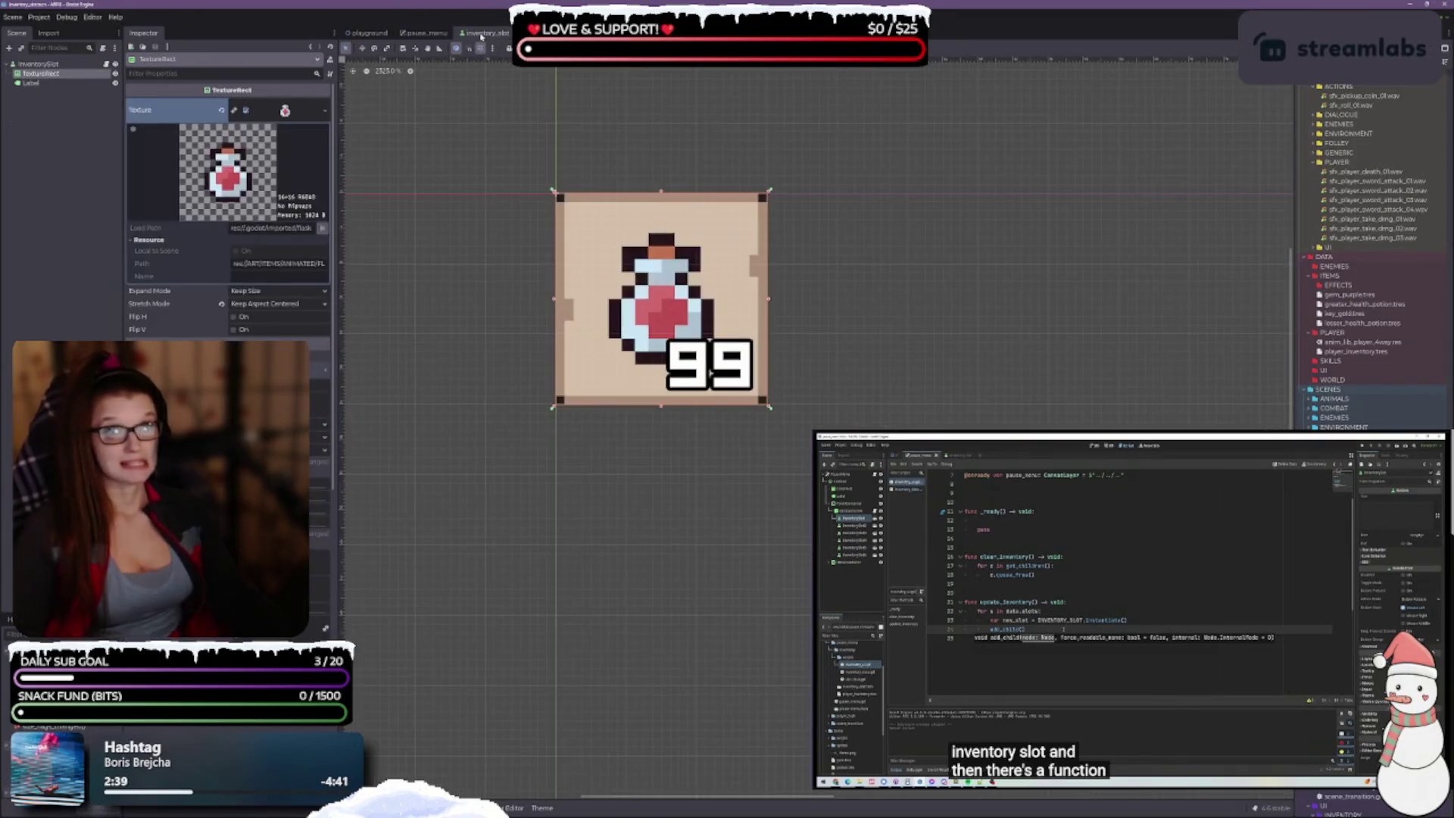
Step: Look over the inventory_slot and pause_menu scenes, then return to the scripts in VS Code
left_click(488, 33)
left_click(409, 34)
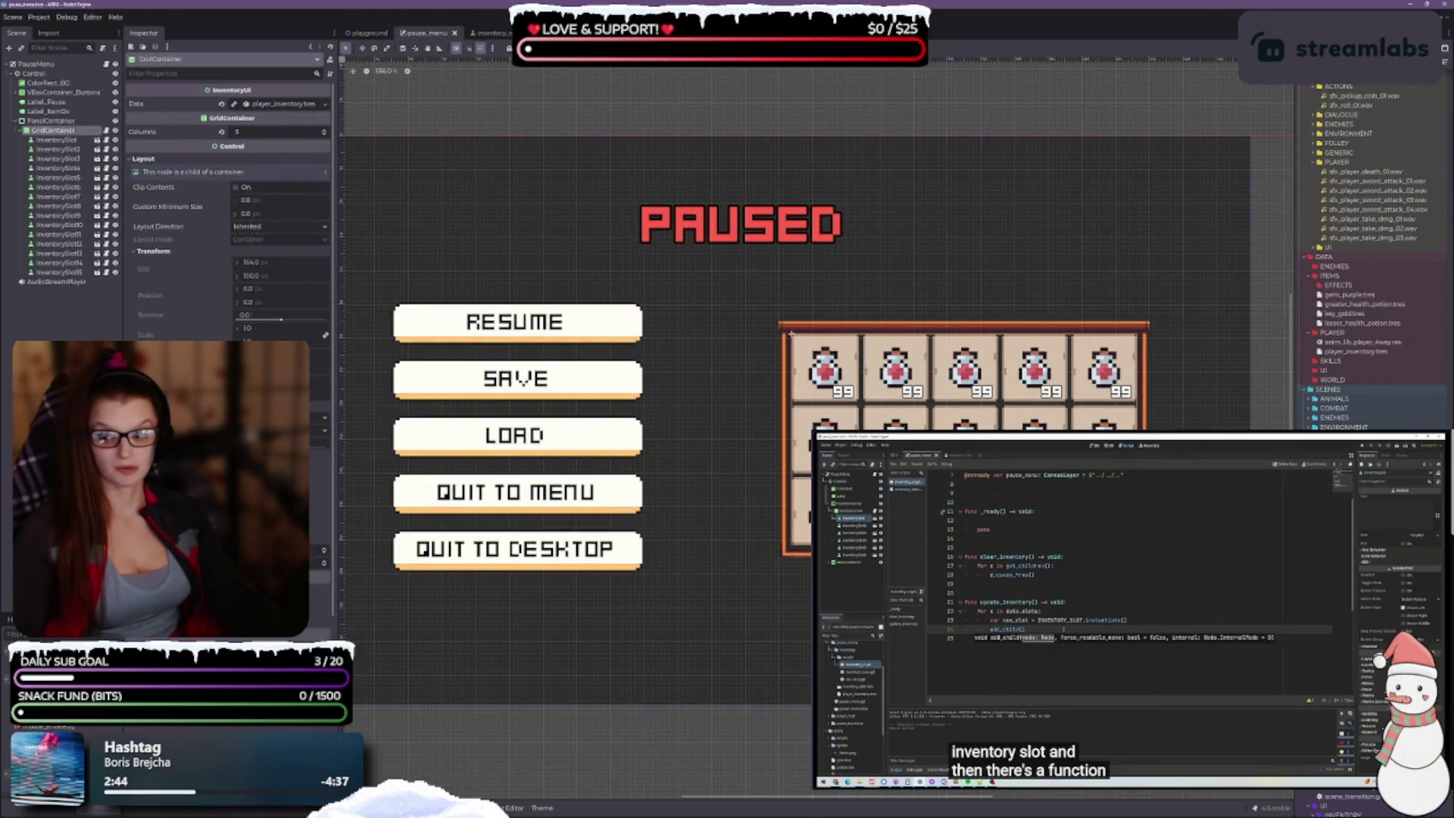
key("alt+Tab")
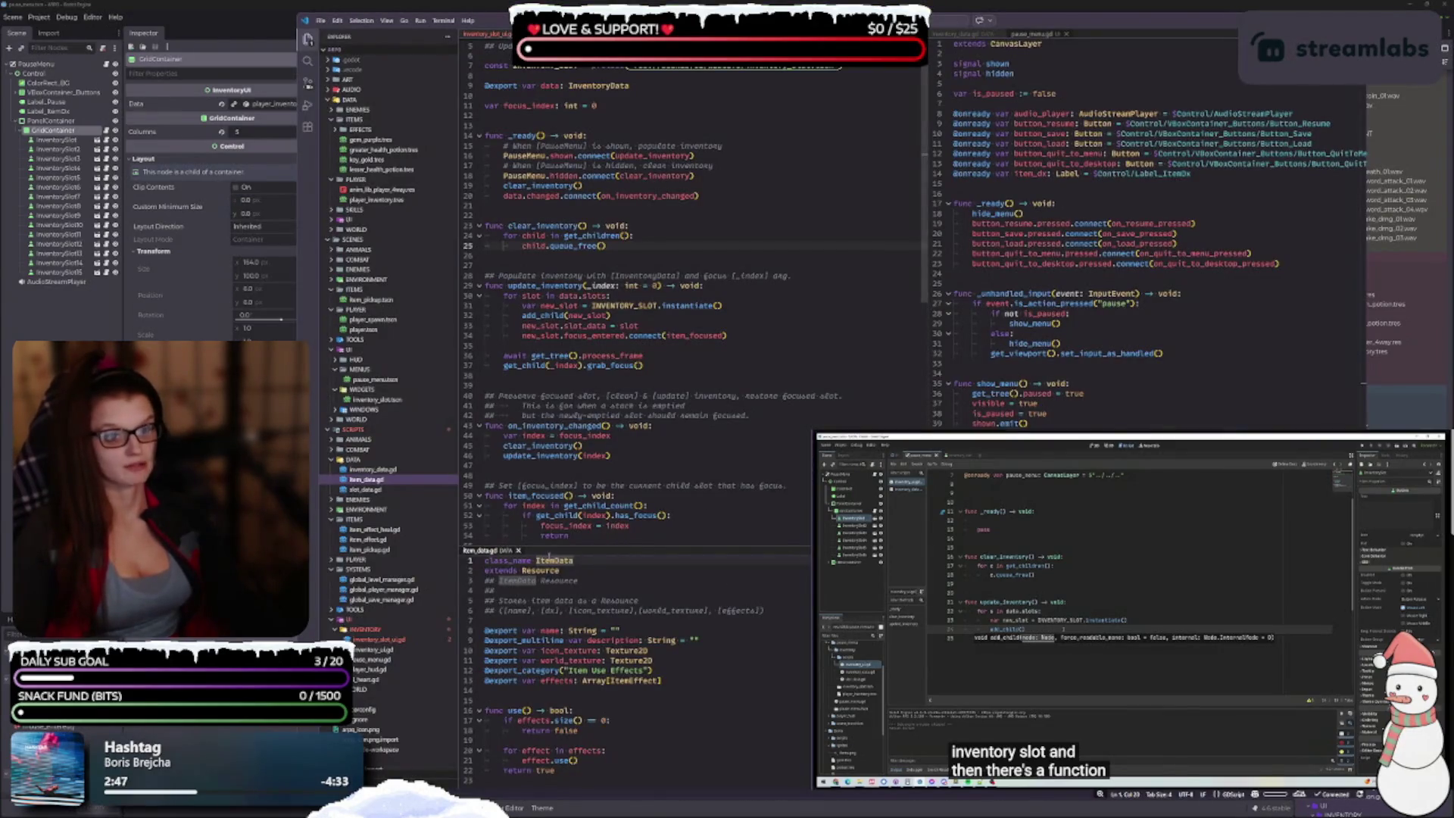
Step: Review item_data.gd's description, world_texture and icon_texture fields and the Item Use Effects category
left_click(660, 641)
scroll(688, 662, "down", 2)
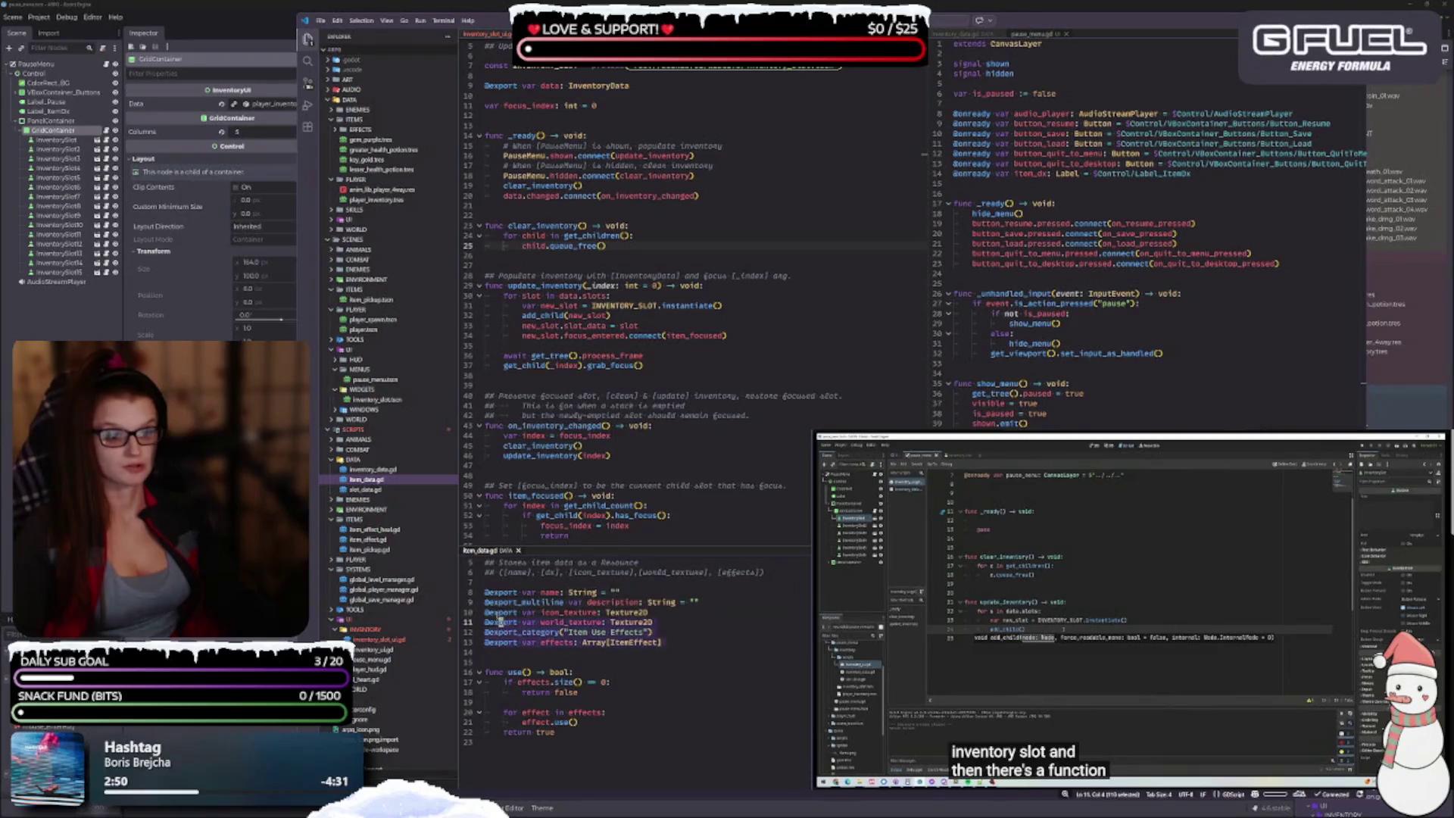
left_click(690, 653)
scroll(692, 670, "up", 2)
left_click(690, 670)
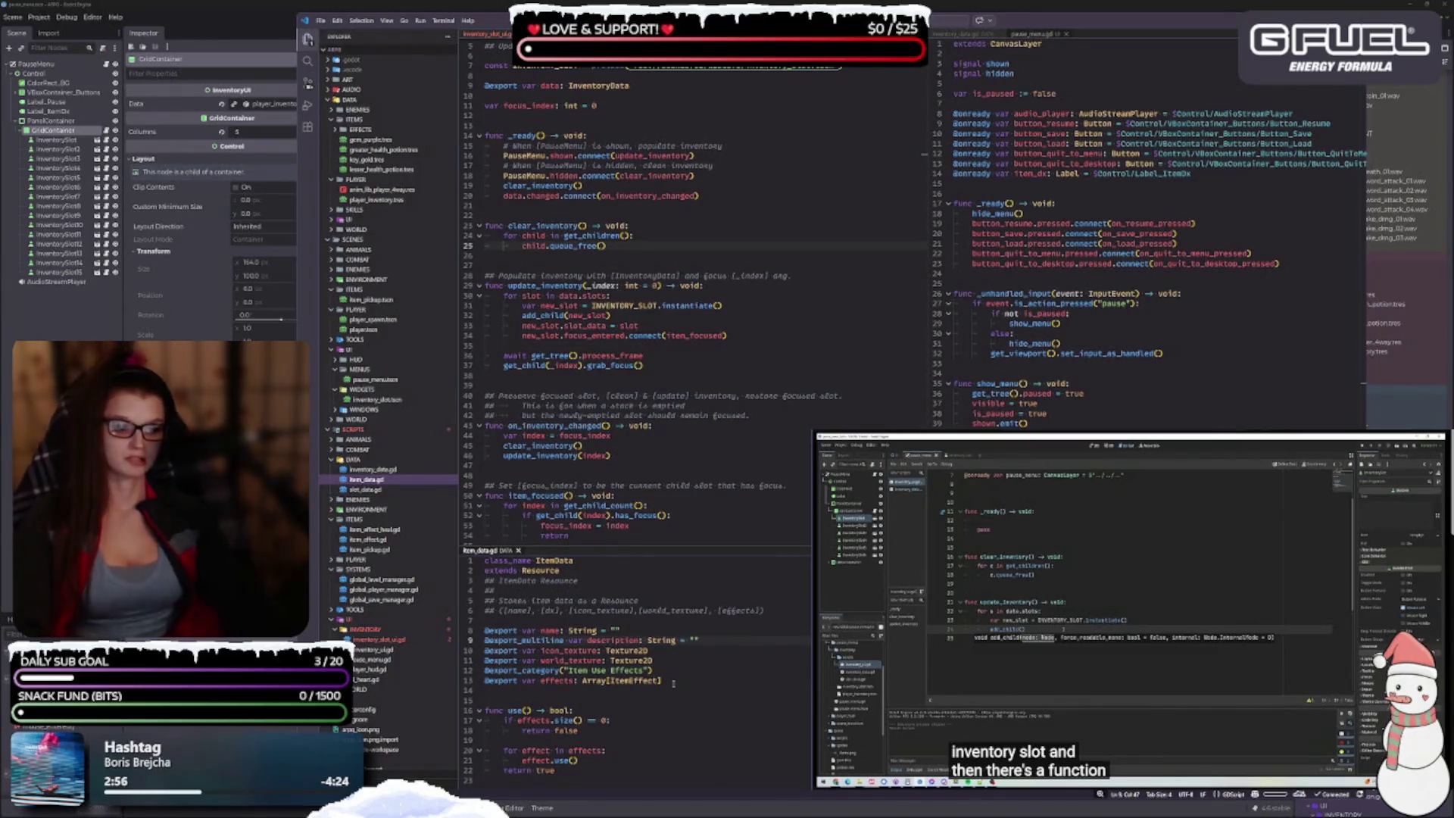
left_click(661, 640)
left_click(655, 661)
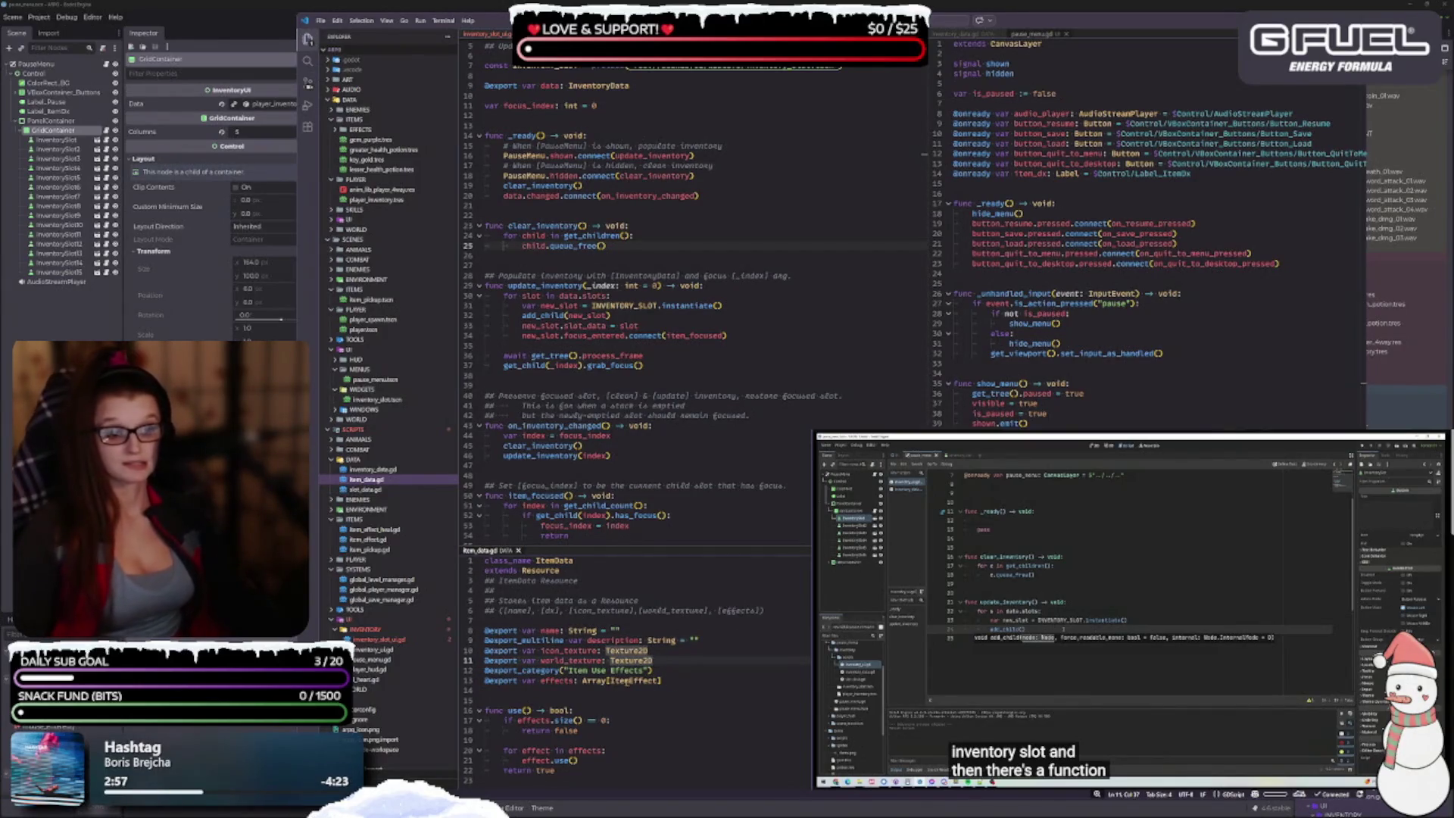
left_click(659, 651)
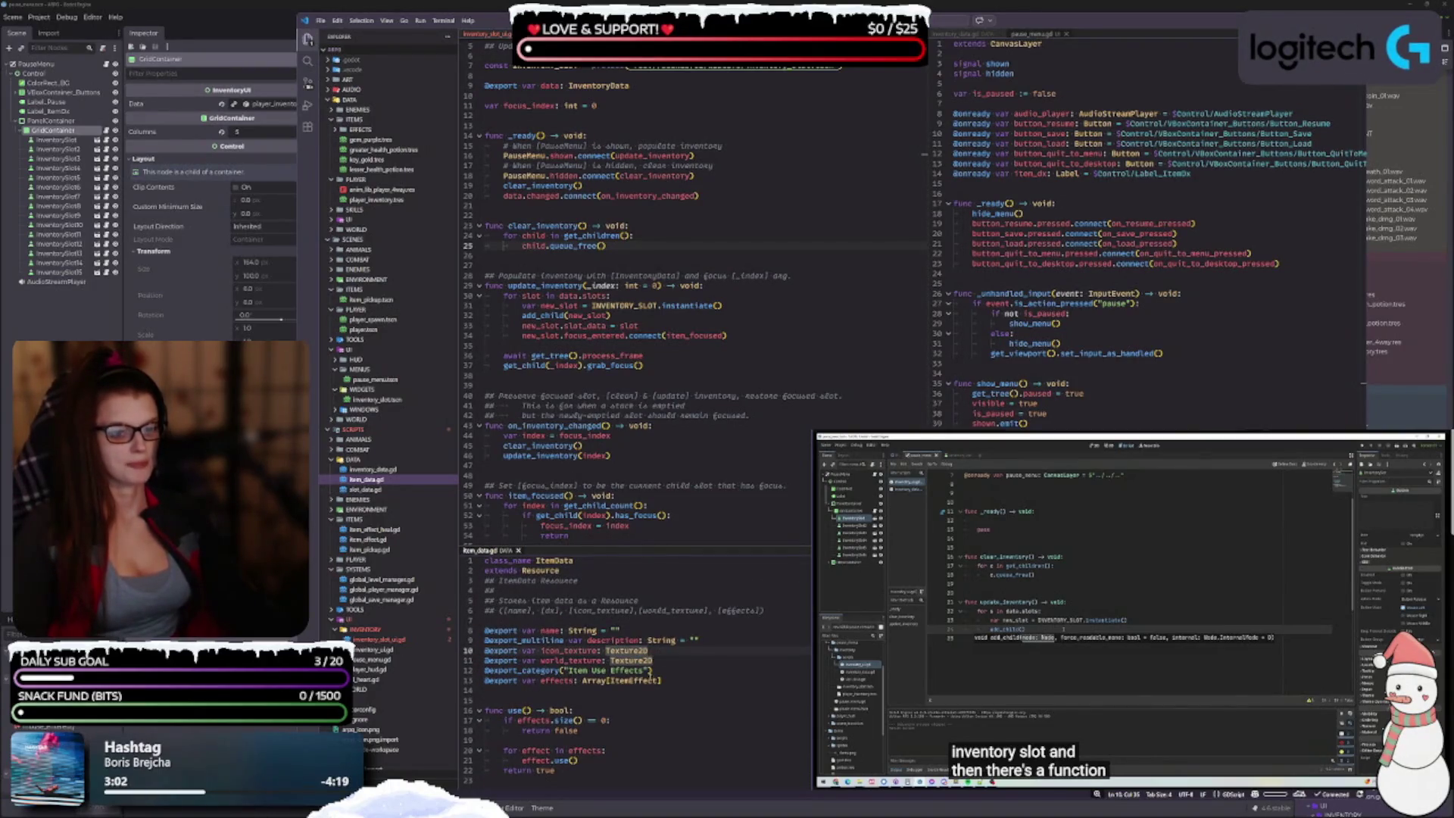
left_click(652, 670)
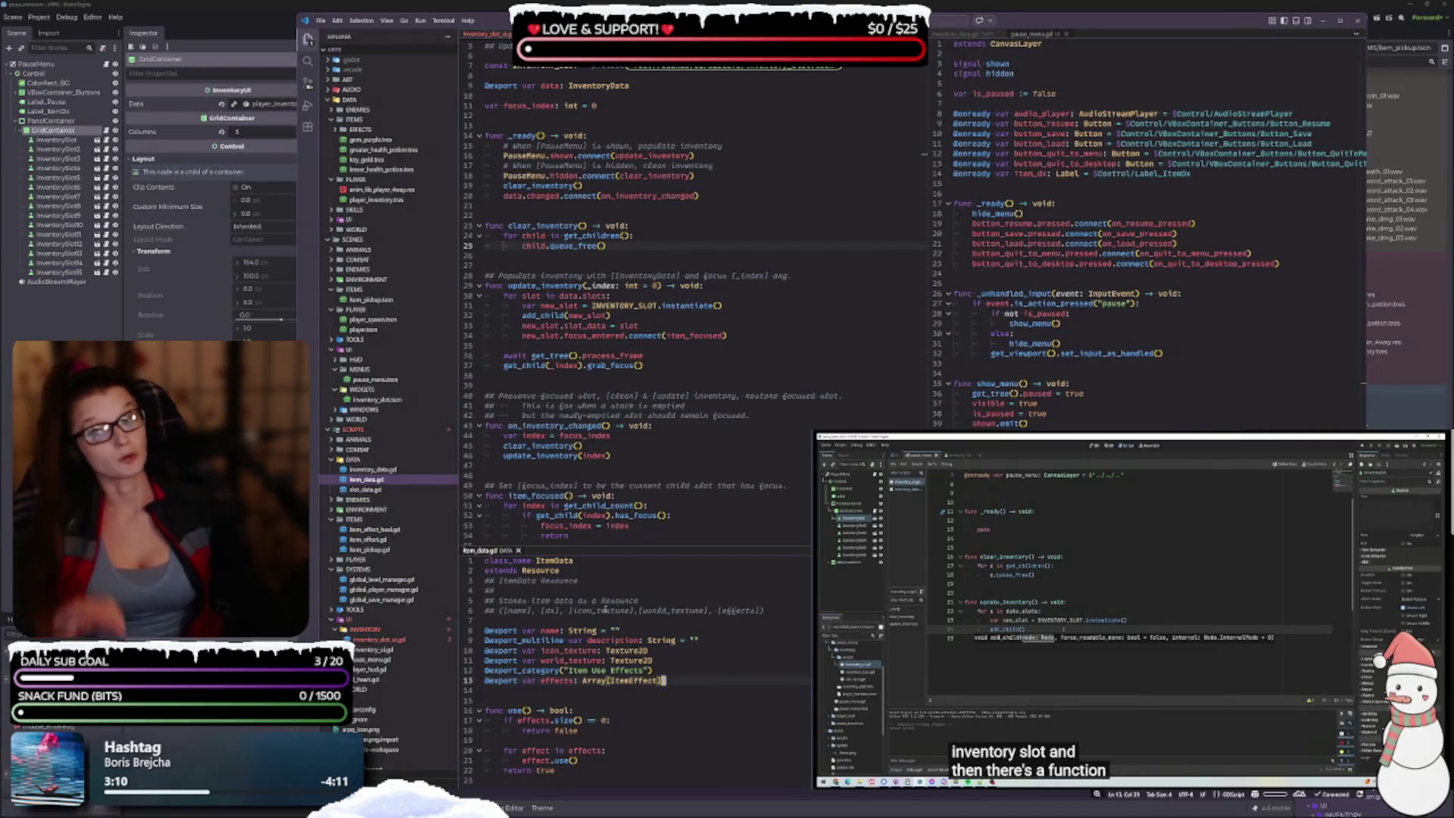
Step: Check the use function body, then bring up inventory_data.gd in the right editor
left_click(608, 740)
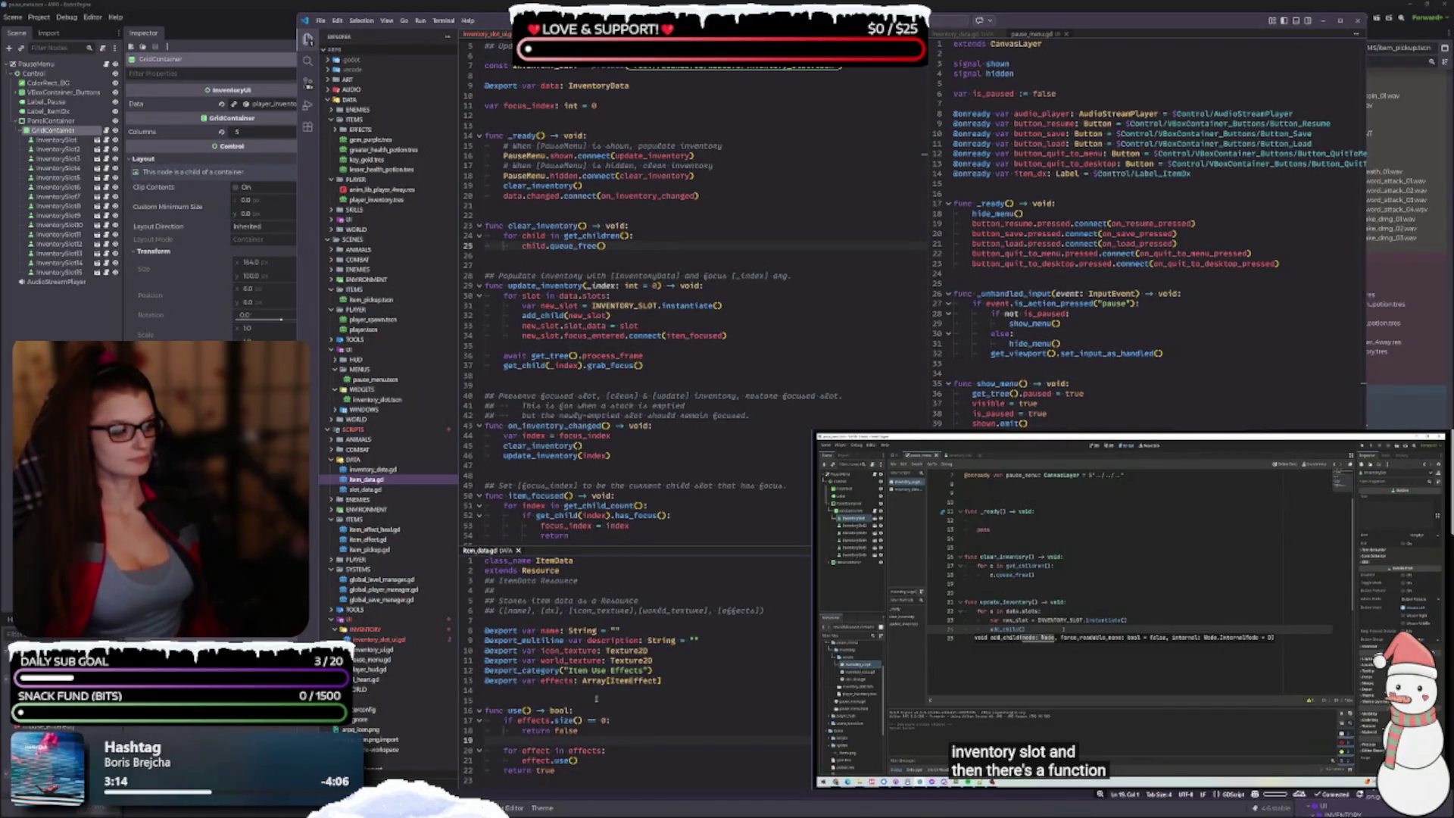
left_click(676, 661)
left_click(706, 641)
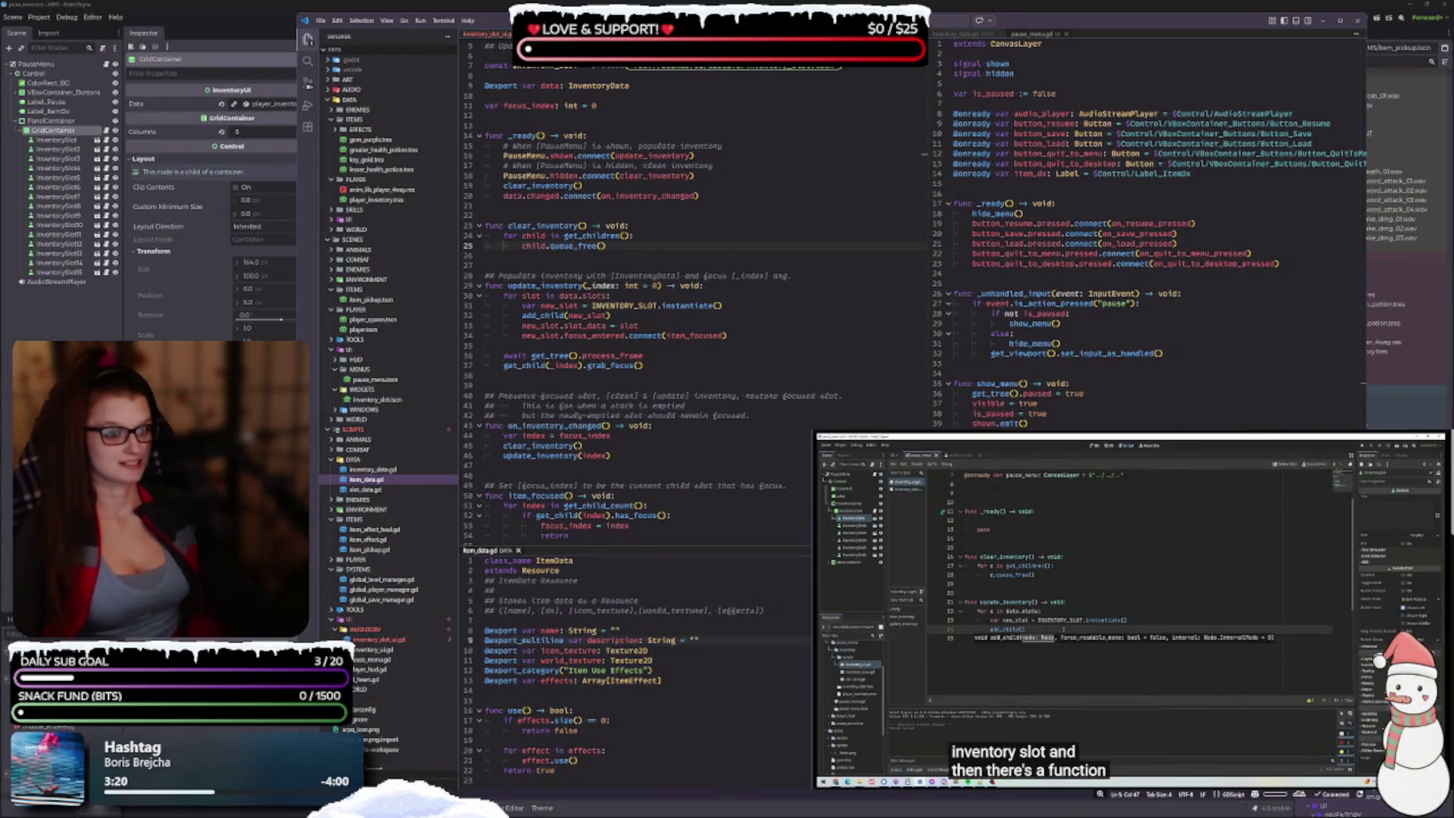
left_click(365, 490)
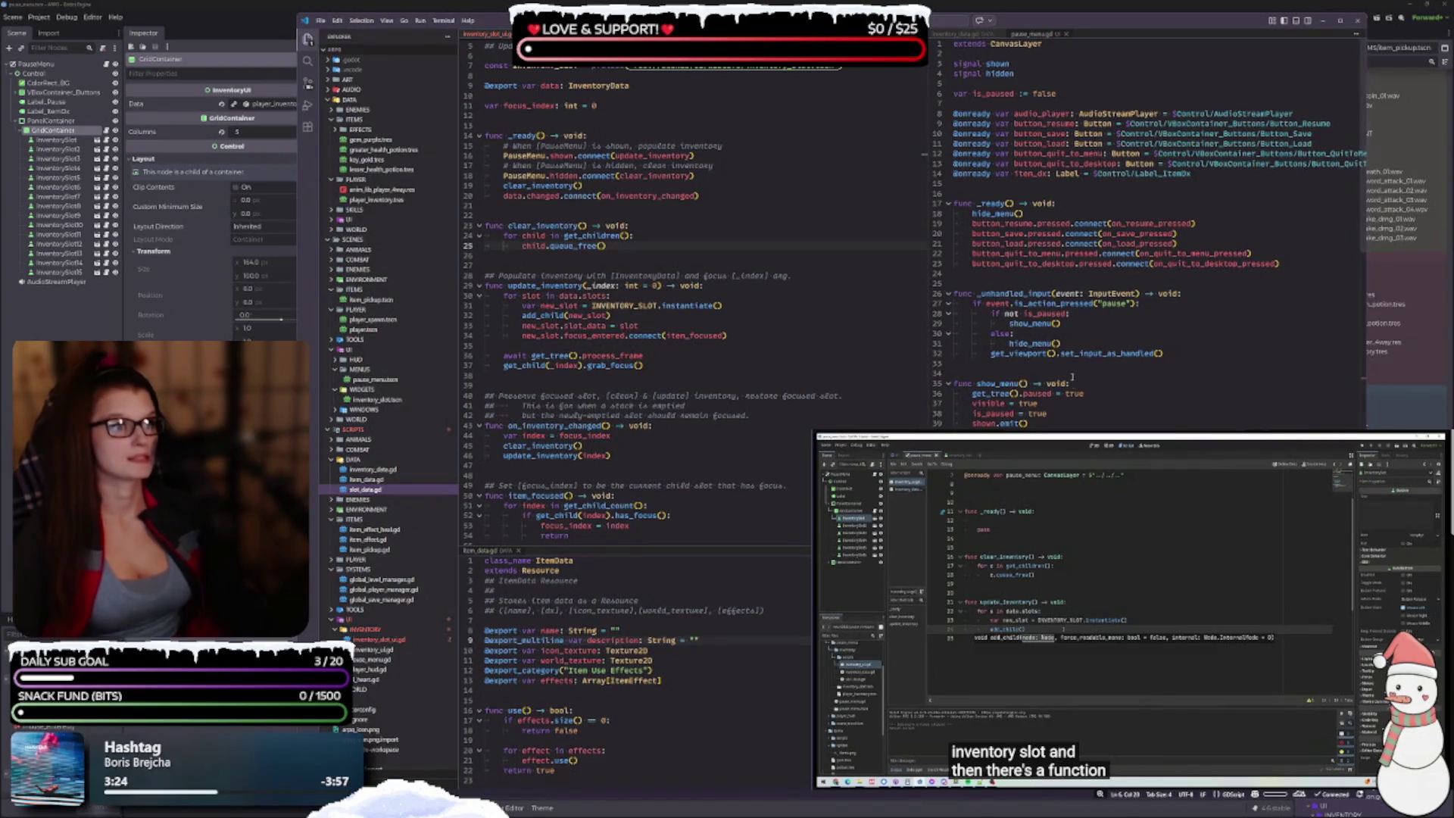
left_click(956, 36)
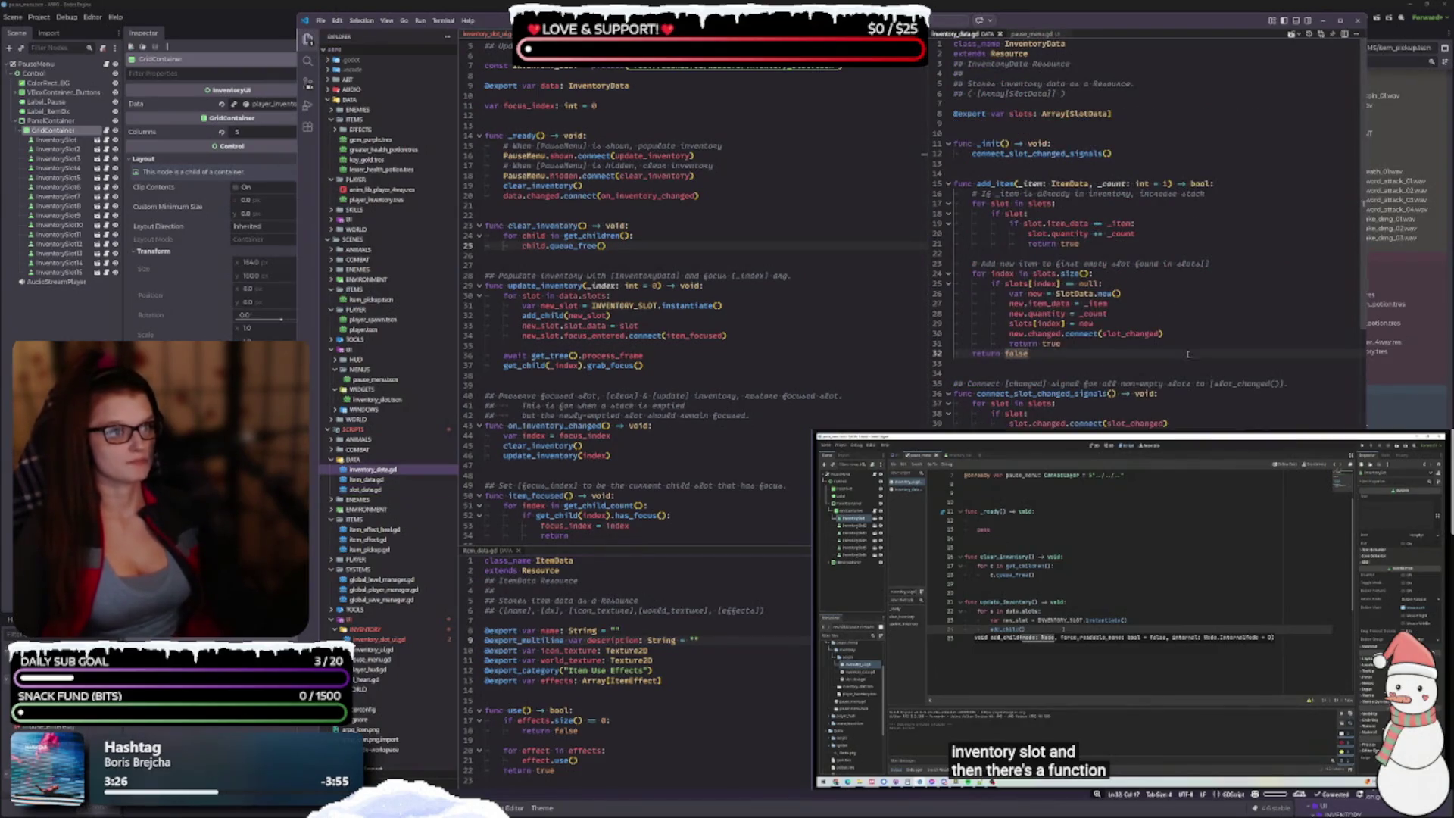
Step: Review the slots array and add_item function in inventory_data.gd
left_click(955, 103)
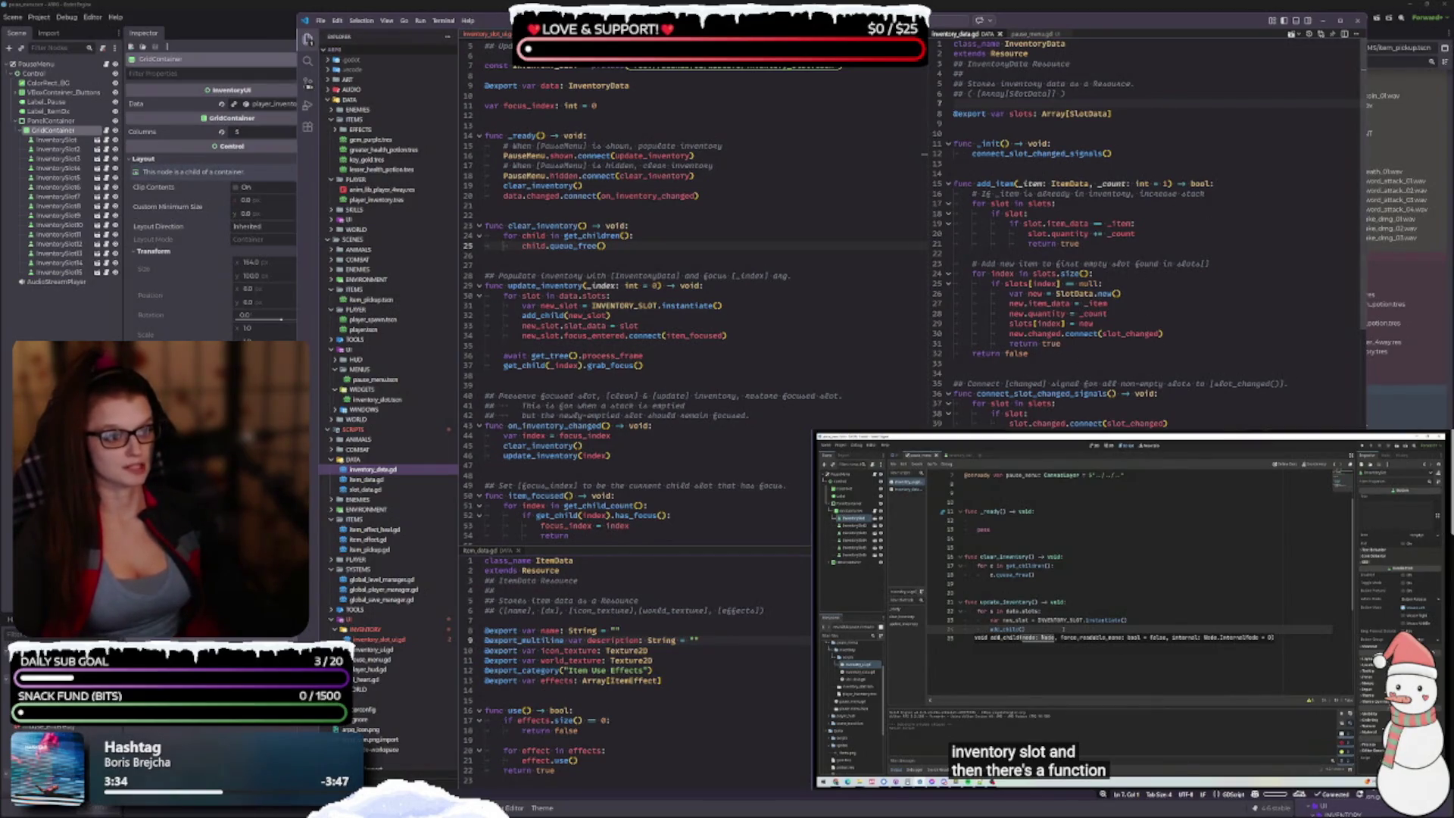
left_click(1364, 298)
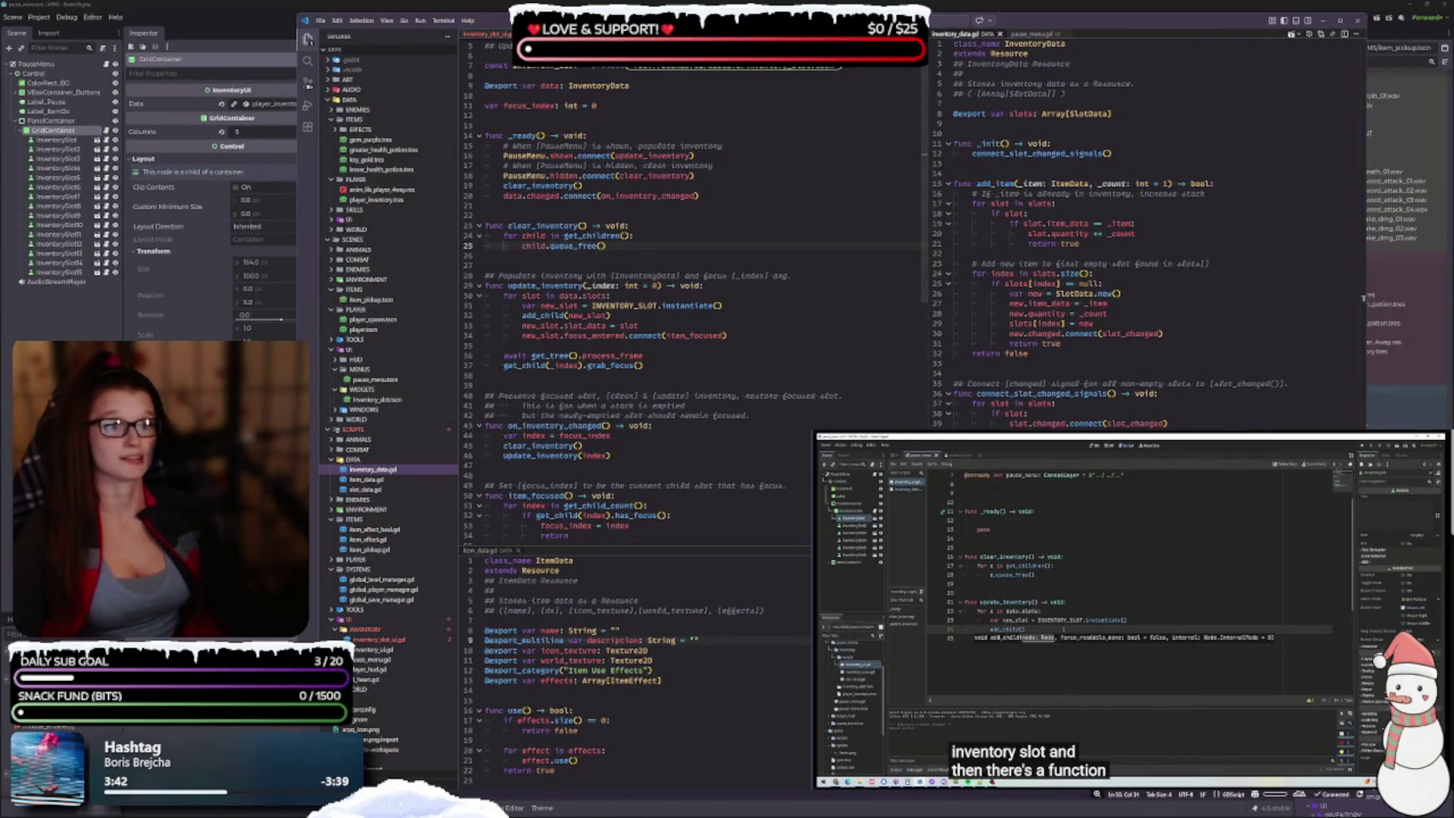
left_click(500, 345)
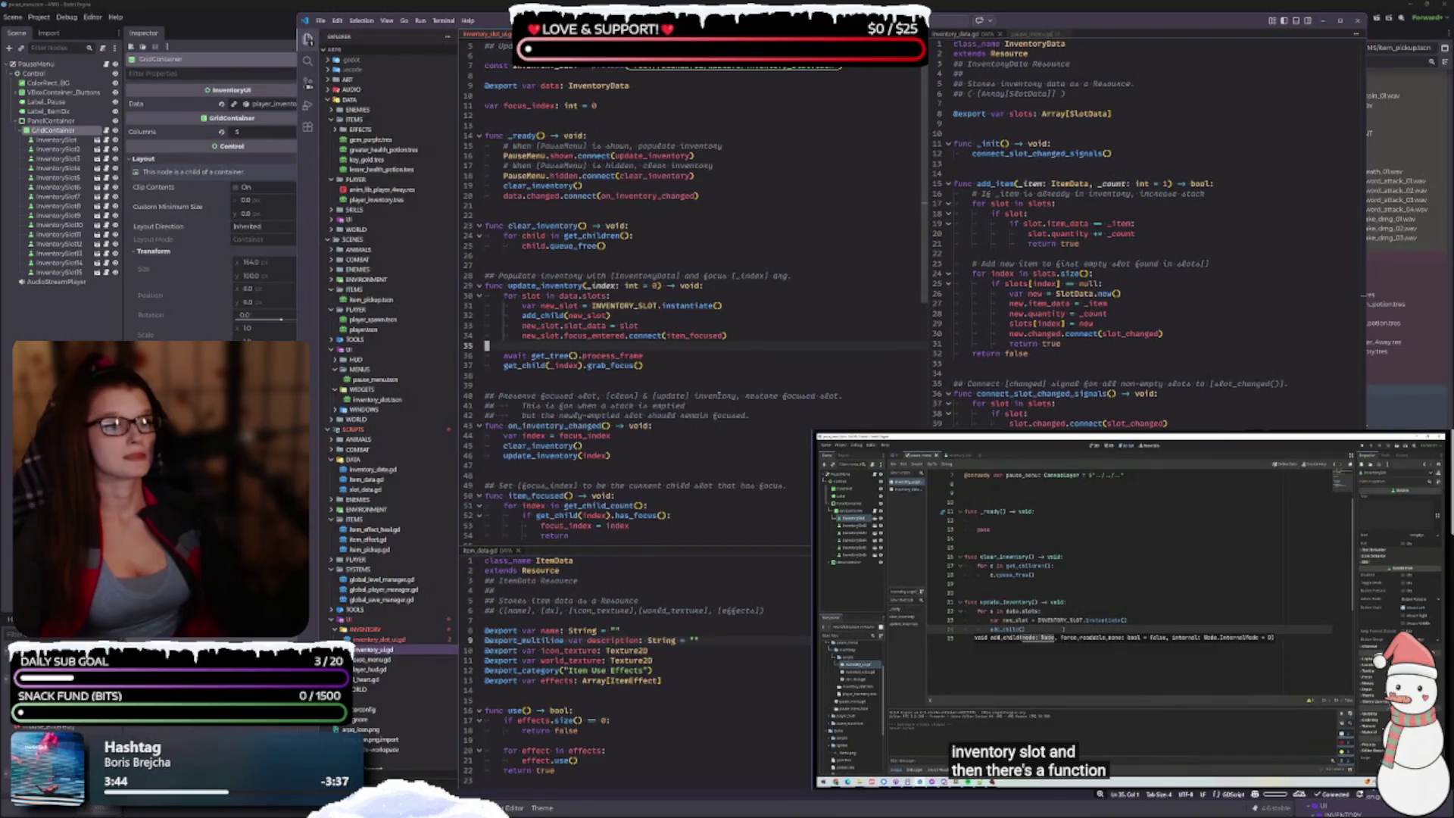
scroll(680, 474, "up", 2)
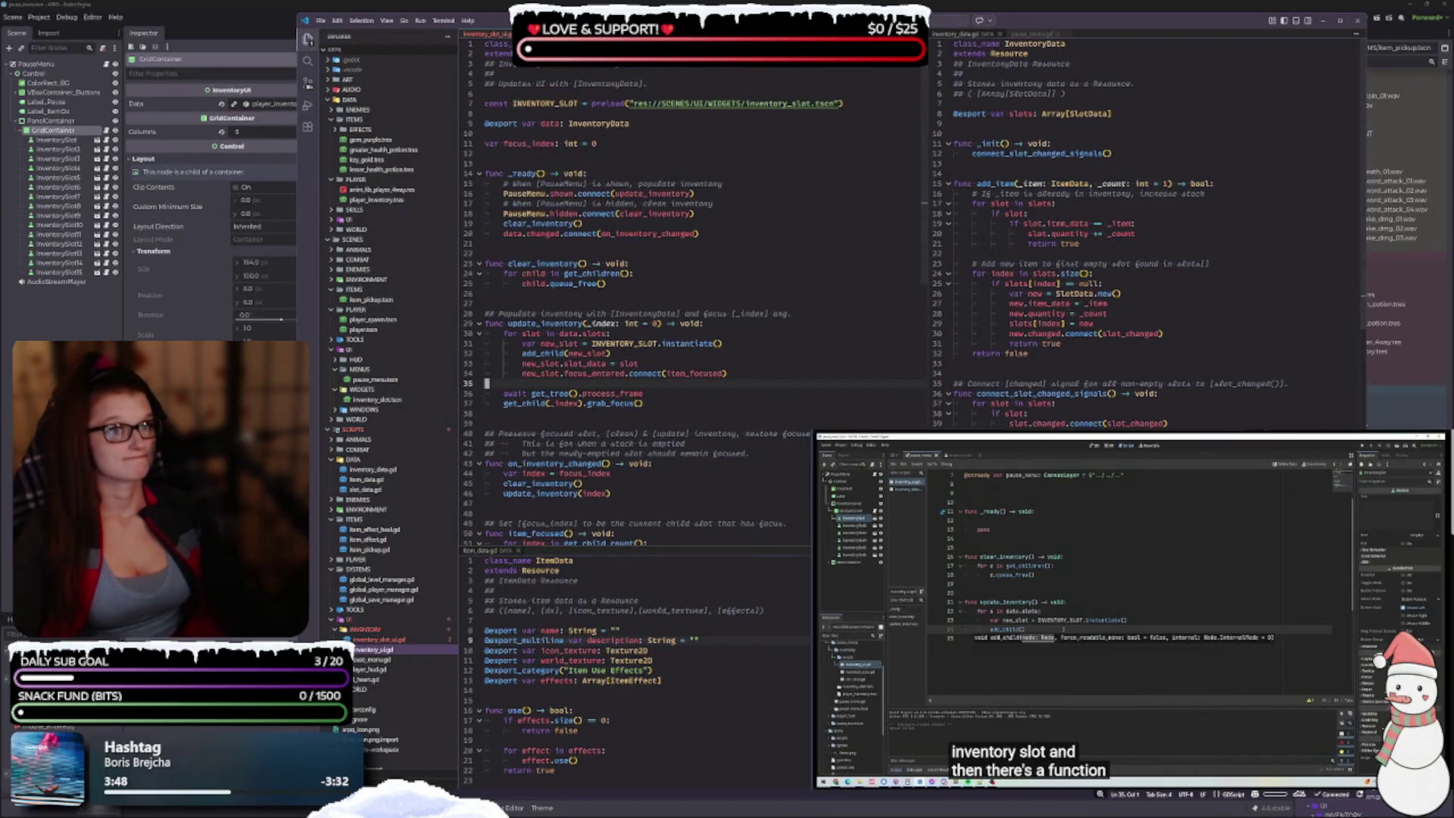
Step: Open item_pickup.gd on the left and review _update_texture, item_picked_up and _set_item_data
key("ctrl+Tab")
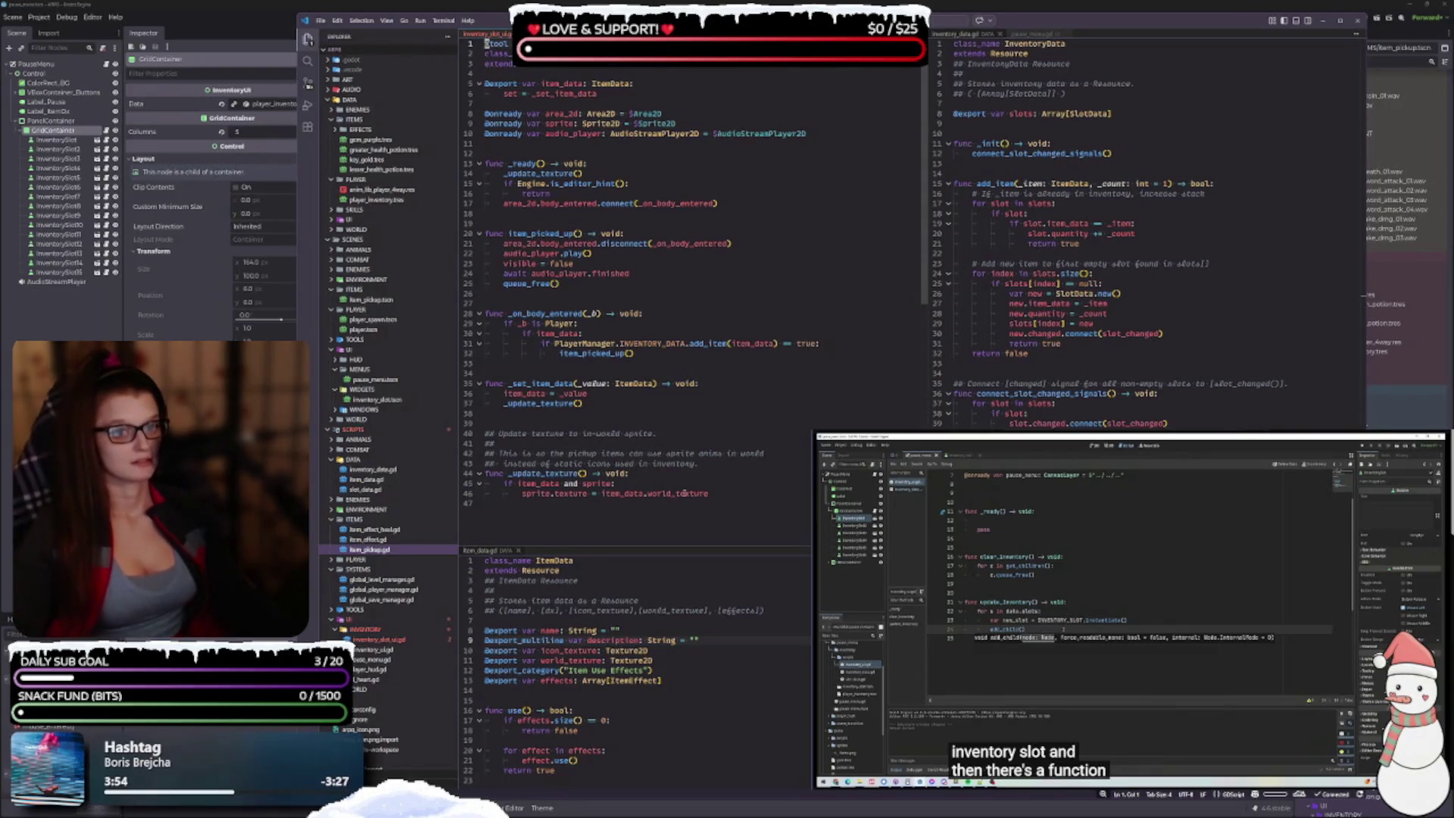
left_click(630, 474)
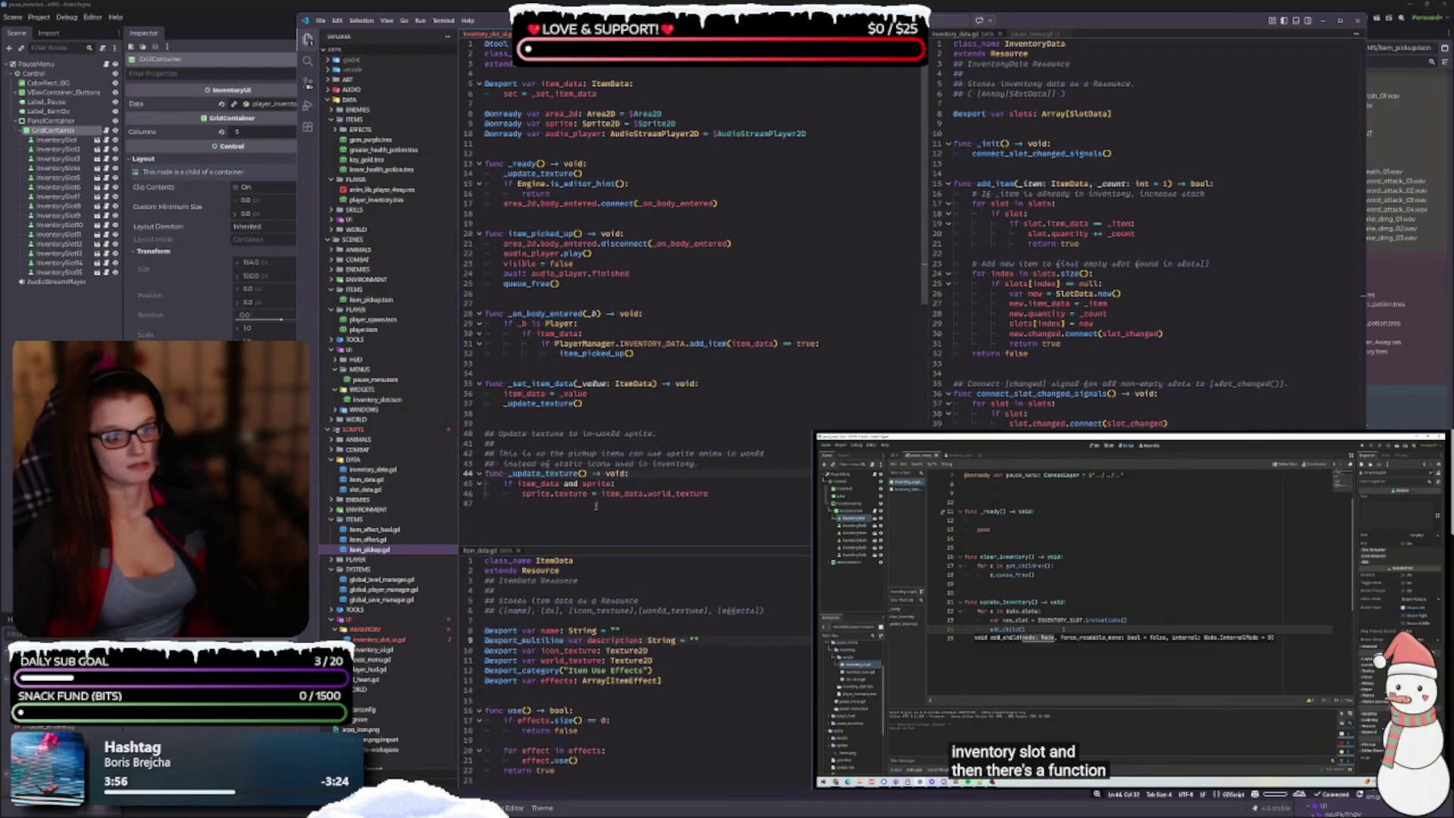
left_click(666, 176)
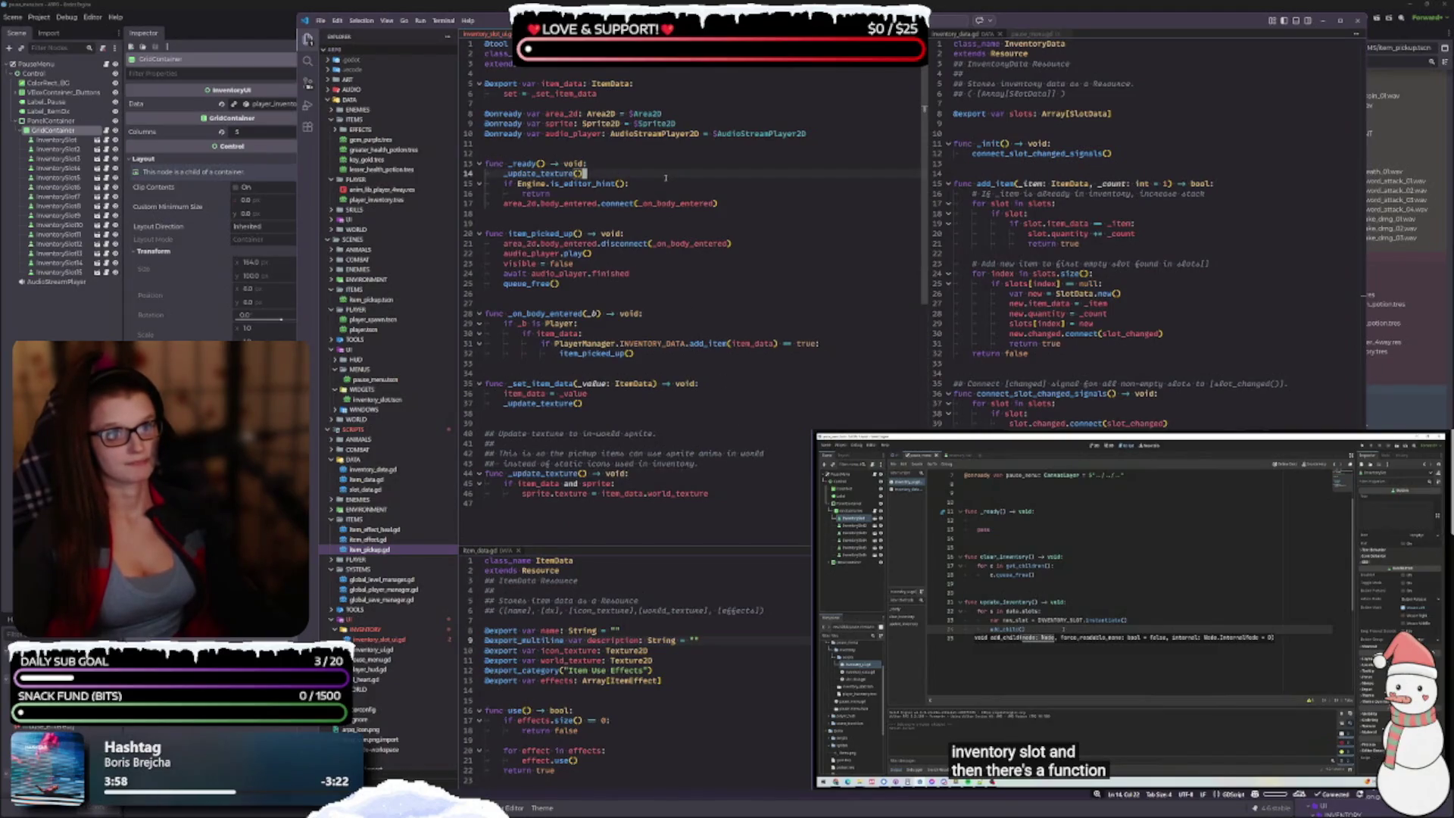
left_click(737, 303)
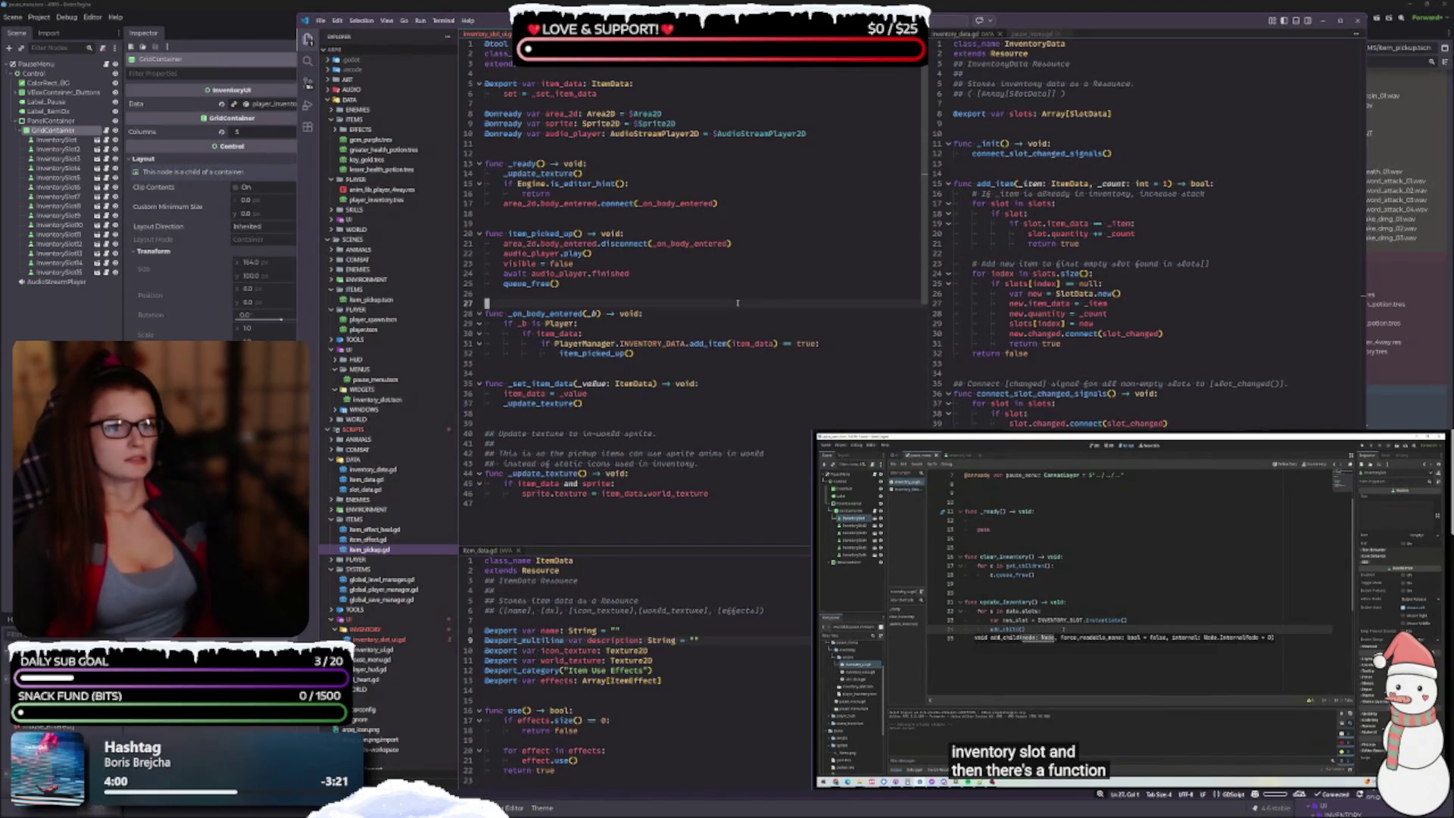
left_click(727, 413)
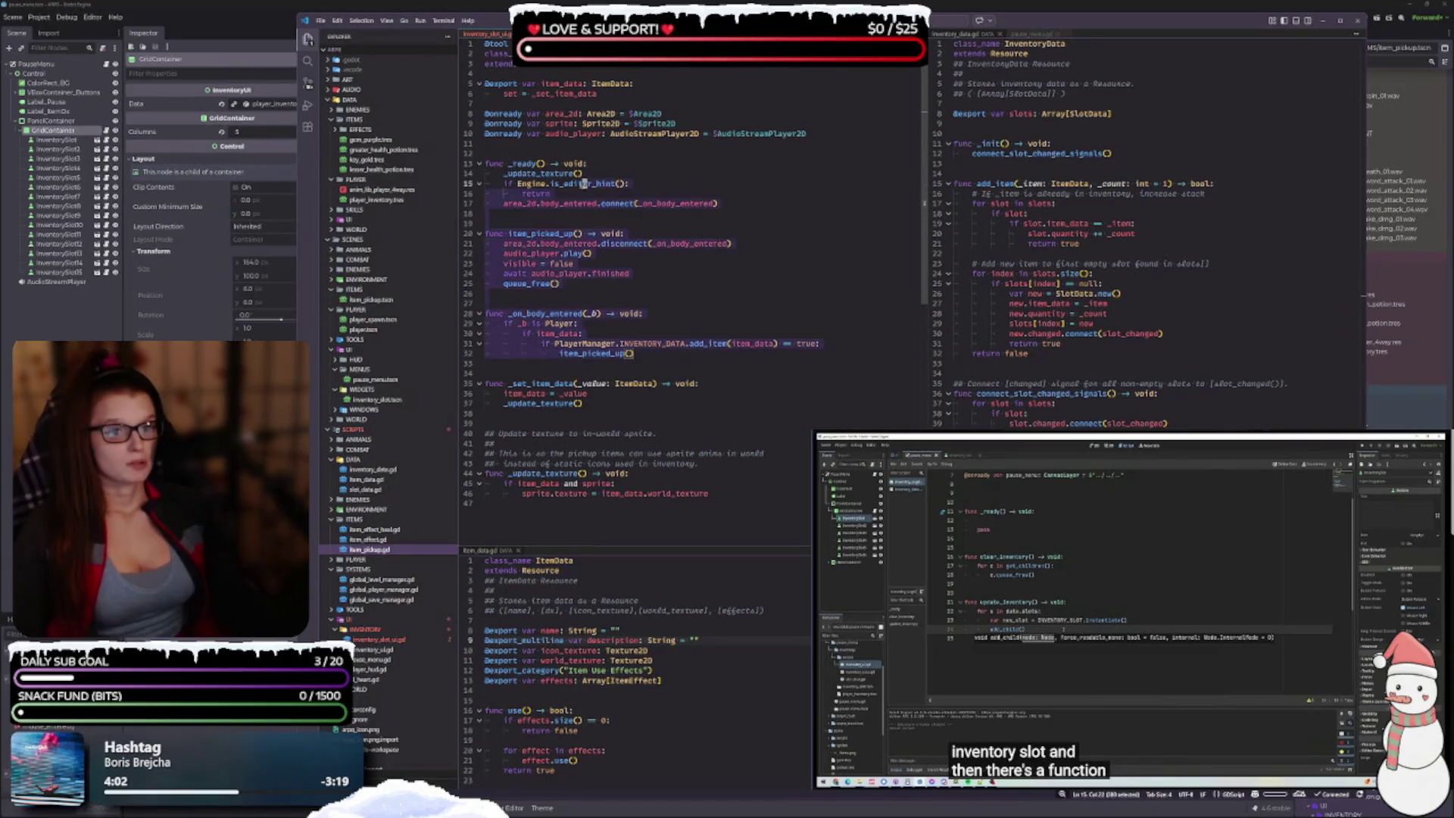